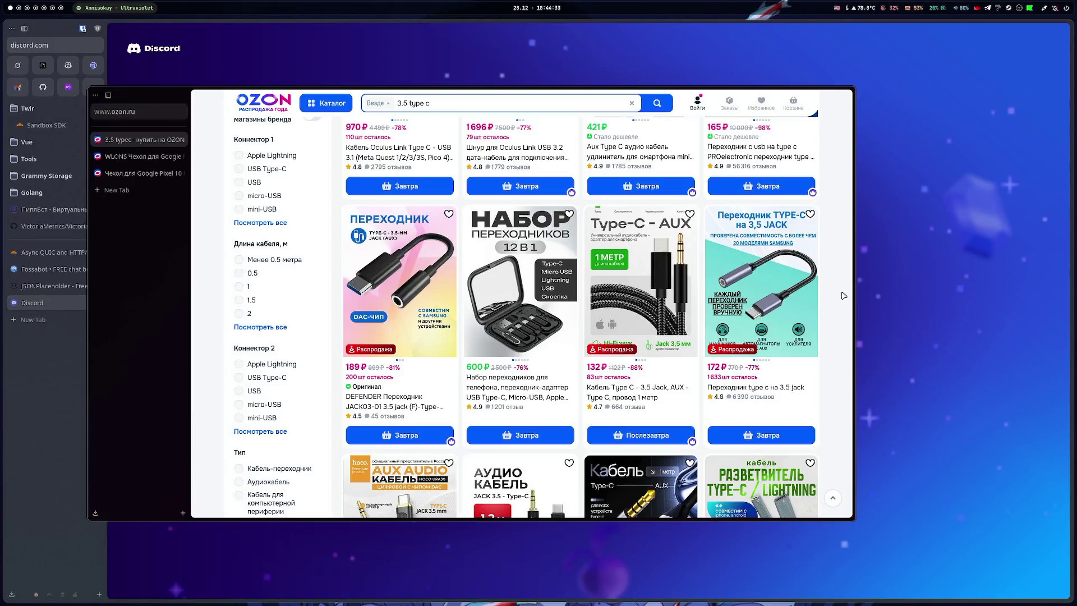
Scroll up and down through the Ozon '3.5 type c' adapter listings.
scroll(843, 295, down, 1)
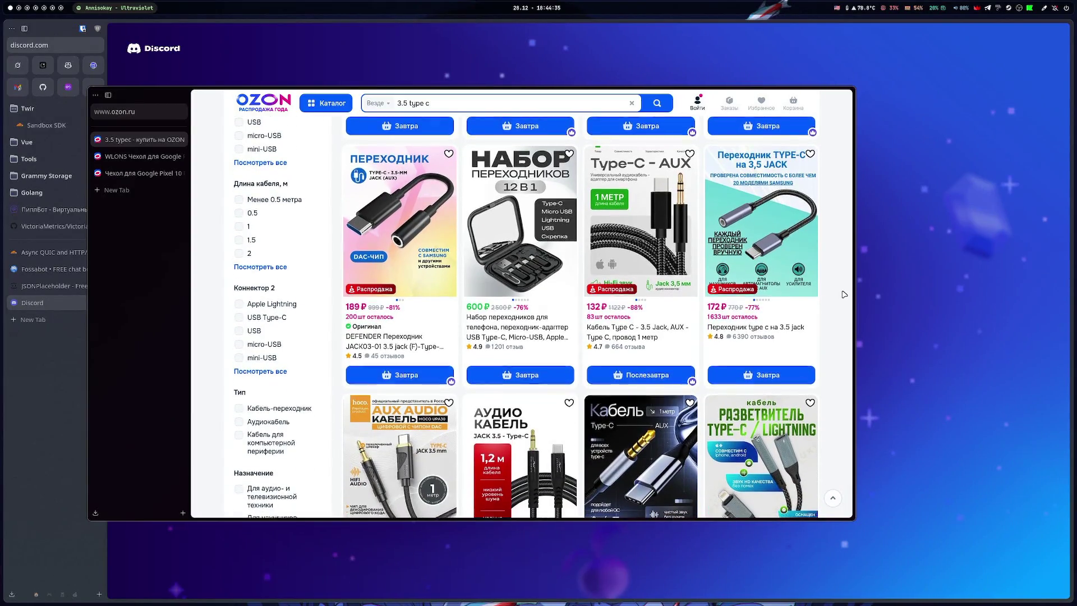
scroll(843, 295, down, 2)
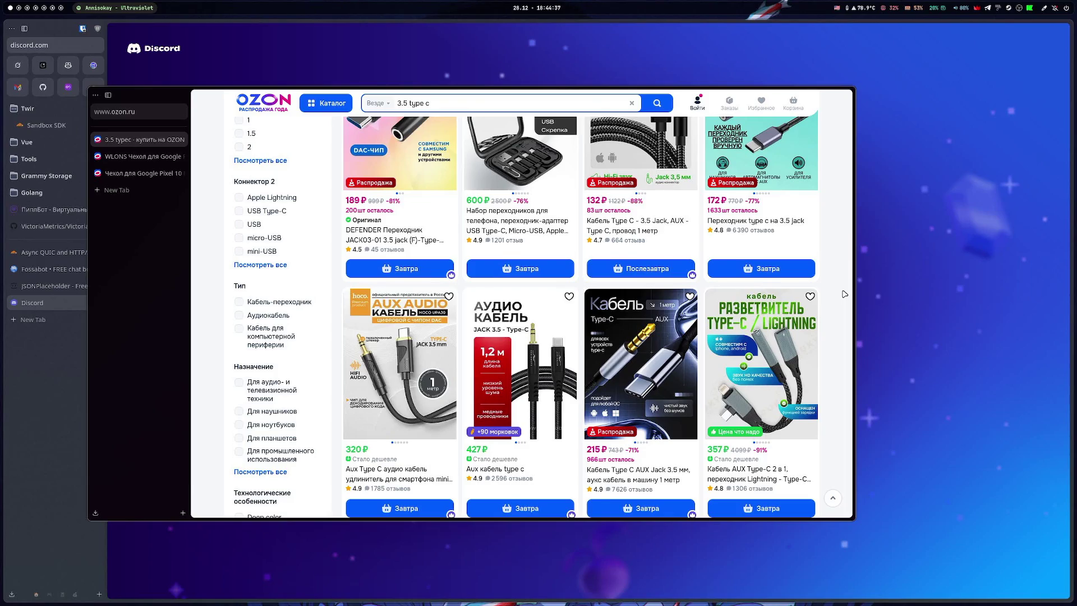
scroll(844, 294, down, 2)
scroll(844, 294, up, 10)
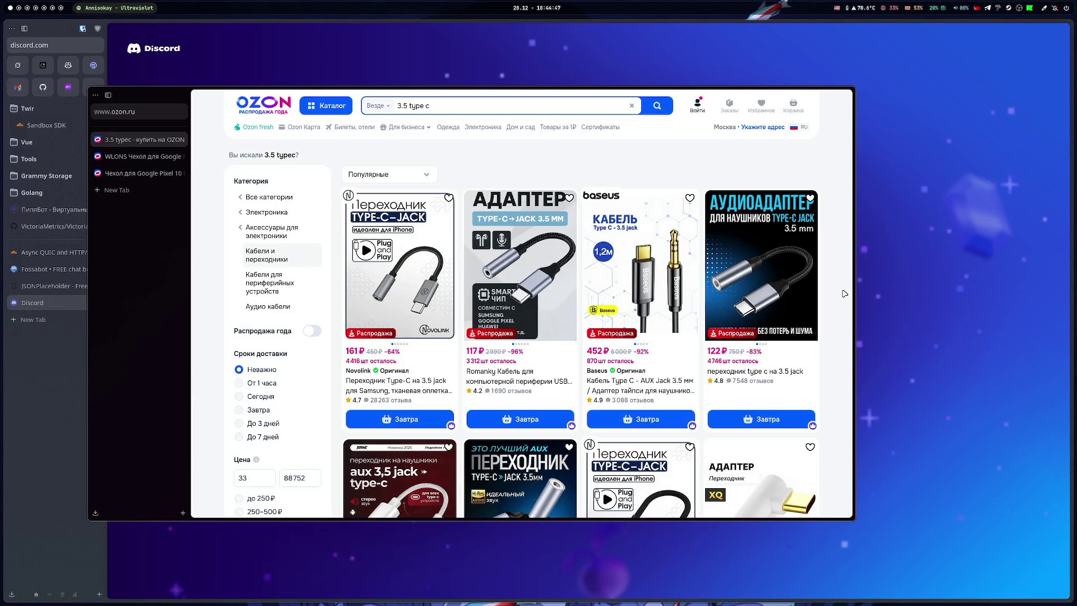
scroll(844, 293, down, 3)
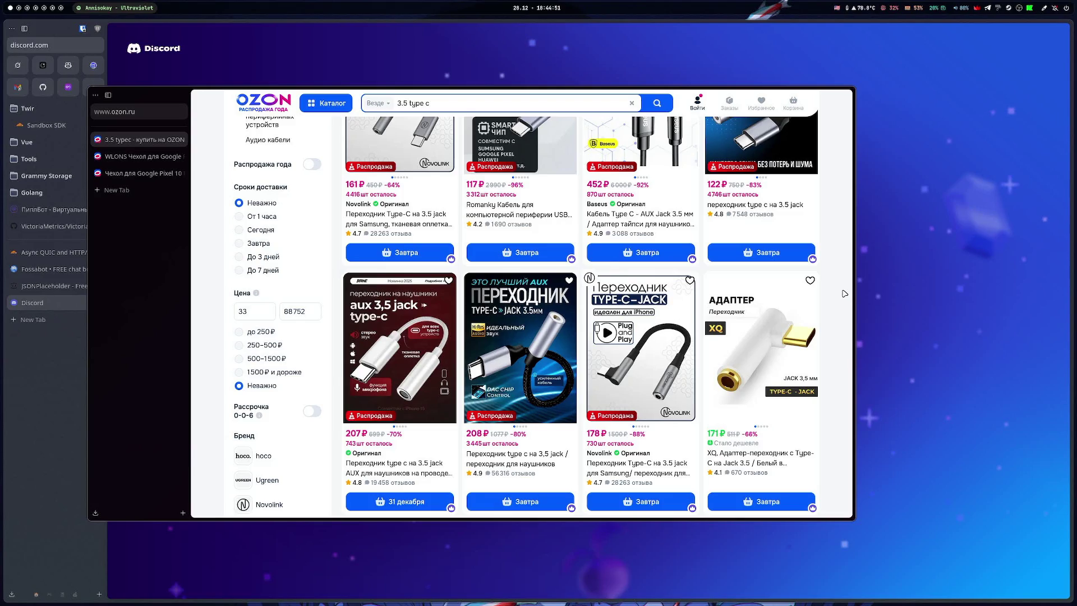
scroll(844, 293, up, 1)
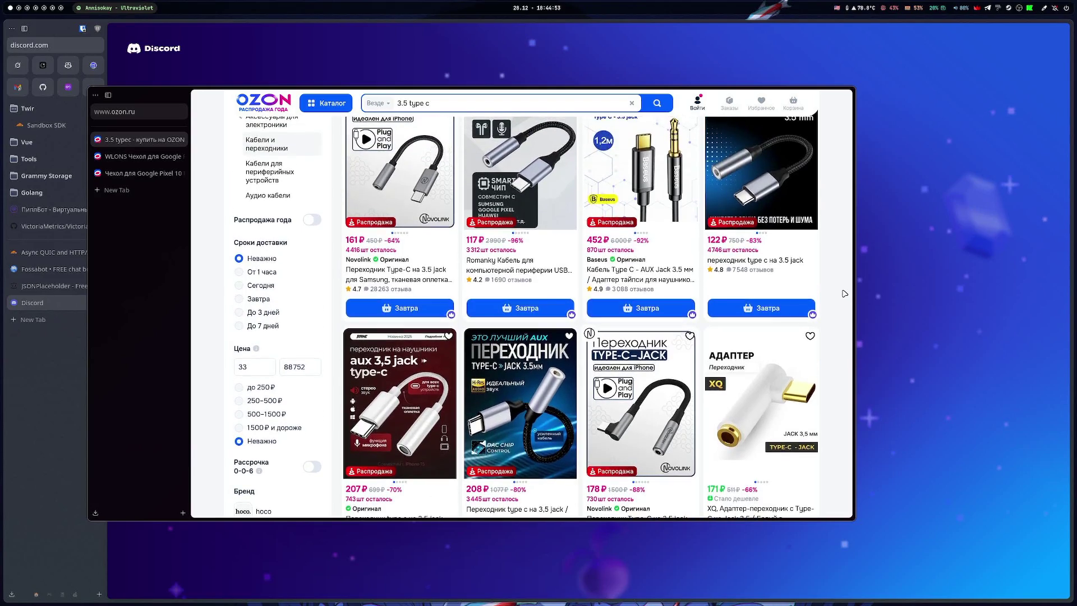
scroll(844, 293, up, 2)
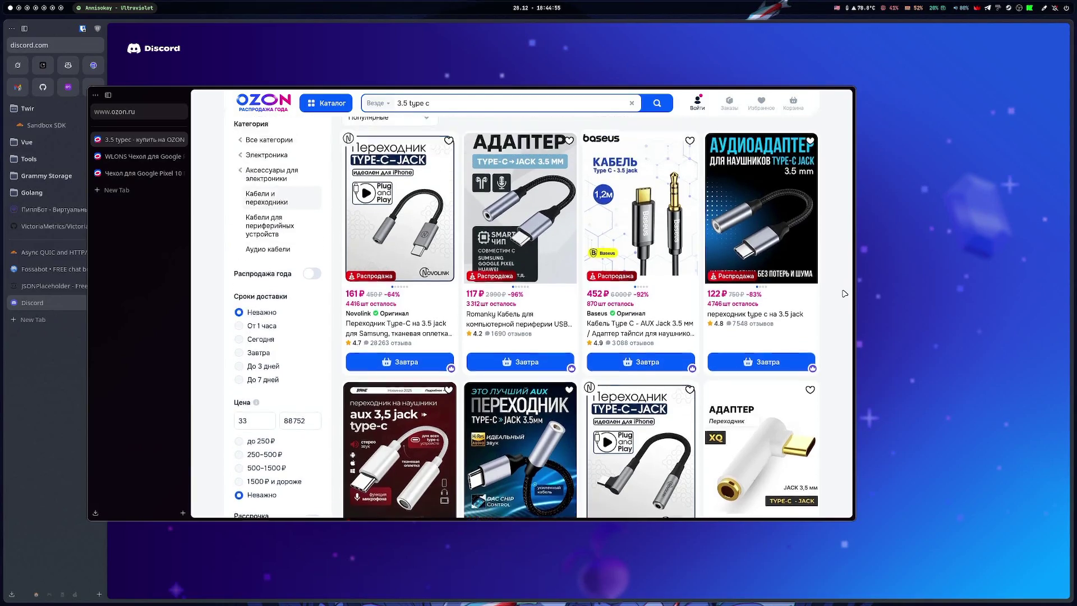
Tile the shop window, then float it large over the screen beside the Telegram channel.
key(super+v)
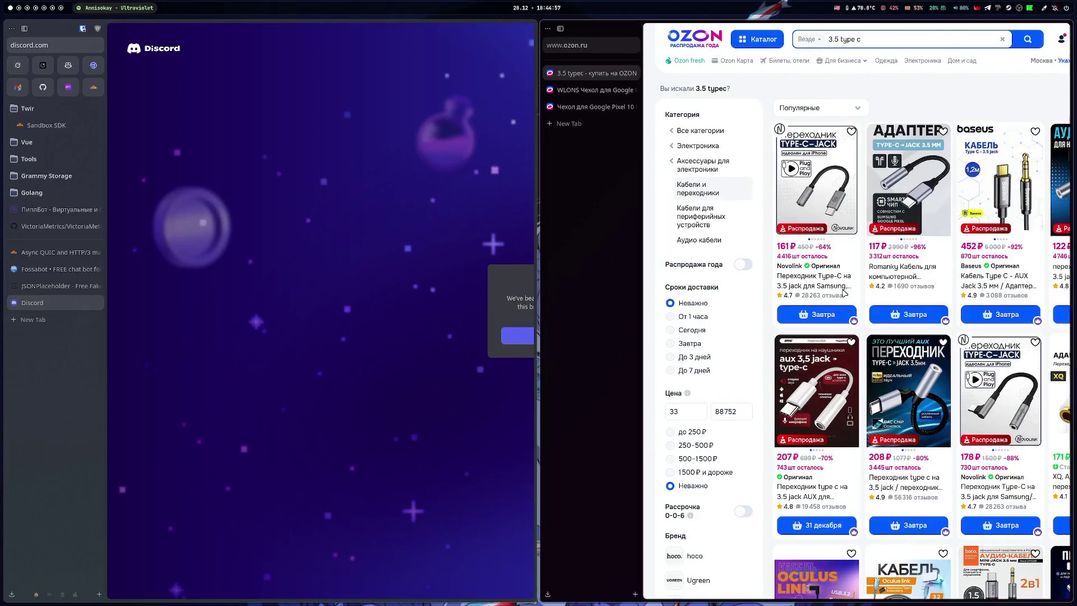
key(super+v)
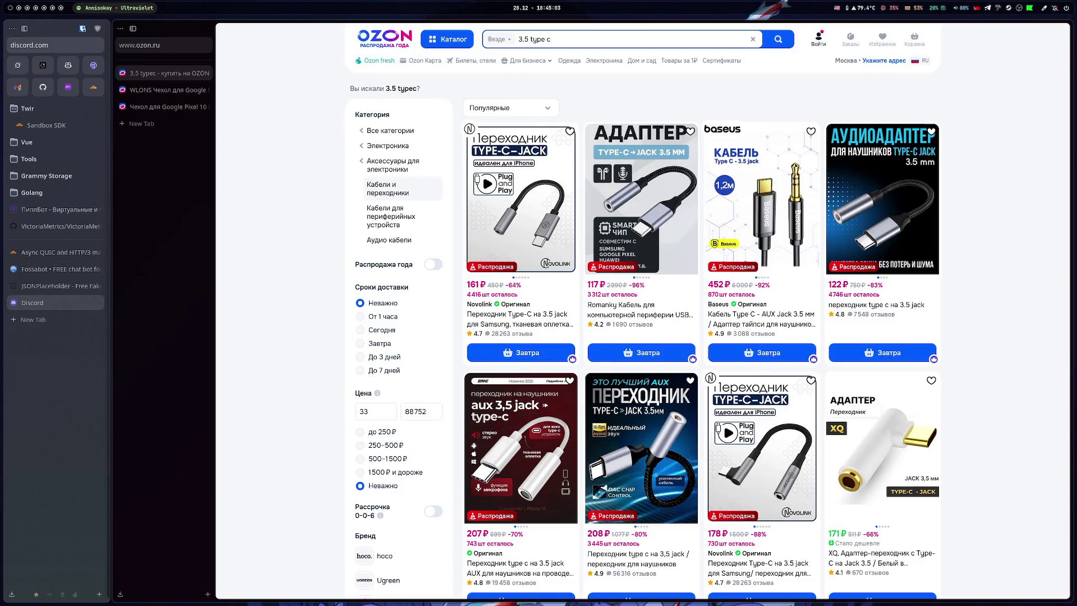
key(super+v)
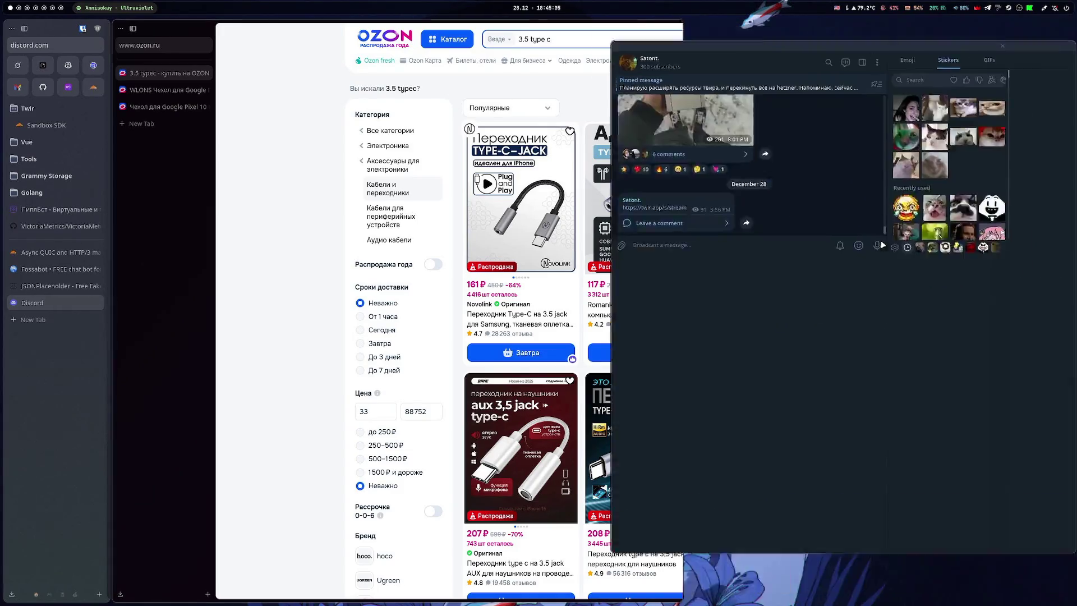
Scroll the Telegram feed to the smartphone headphones question and open its 13 comments.
scroll(733, 308, up, 10)
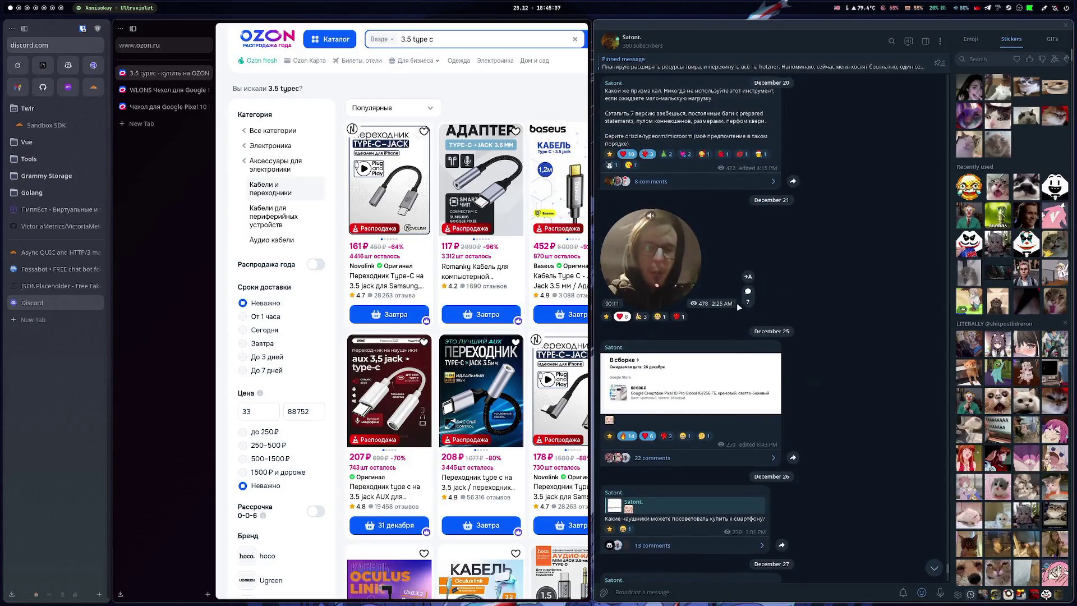
scroll(736, 299, down, 10)
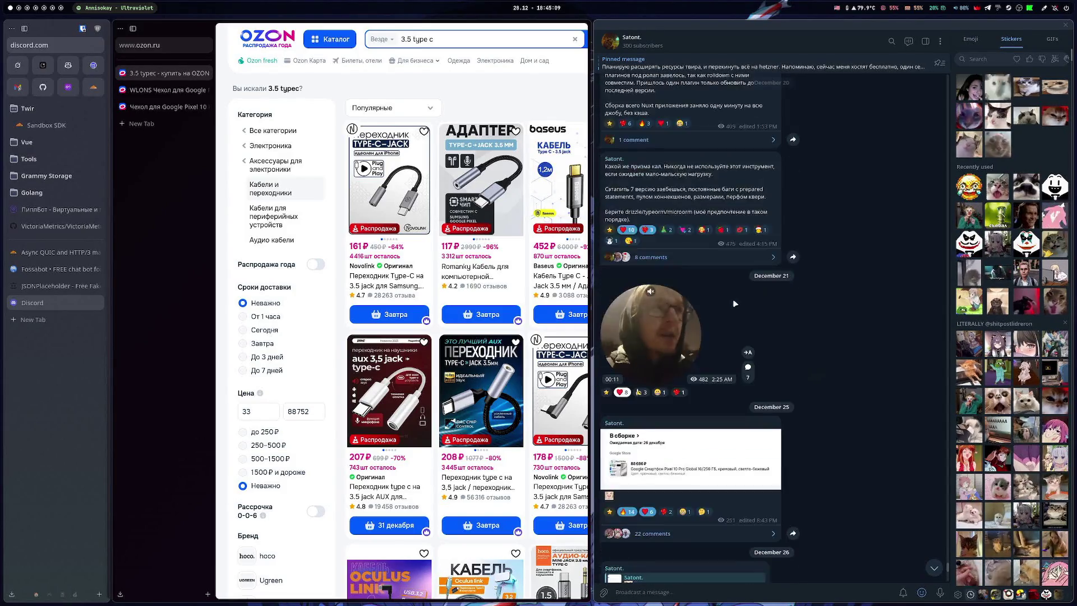
click(718, 227)
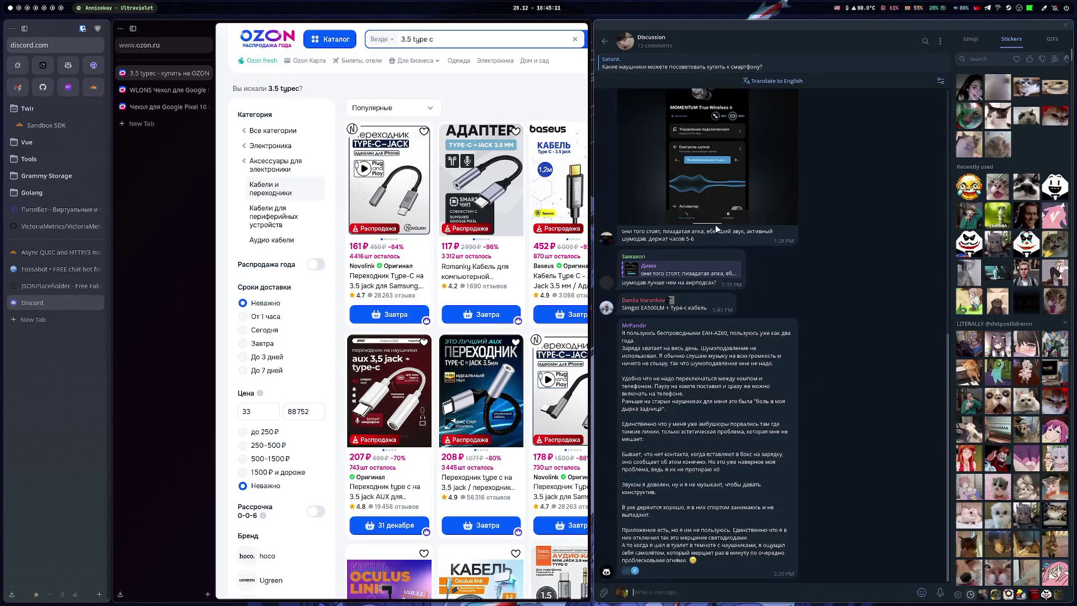
scroll(734, 305, up, 5)
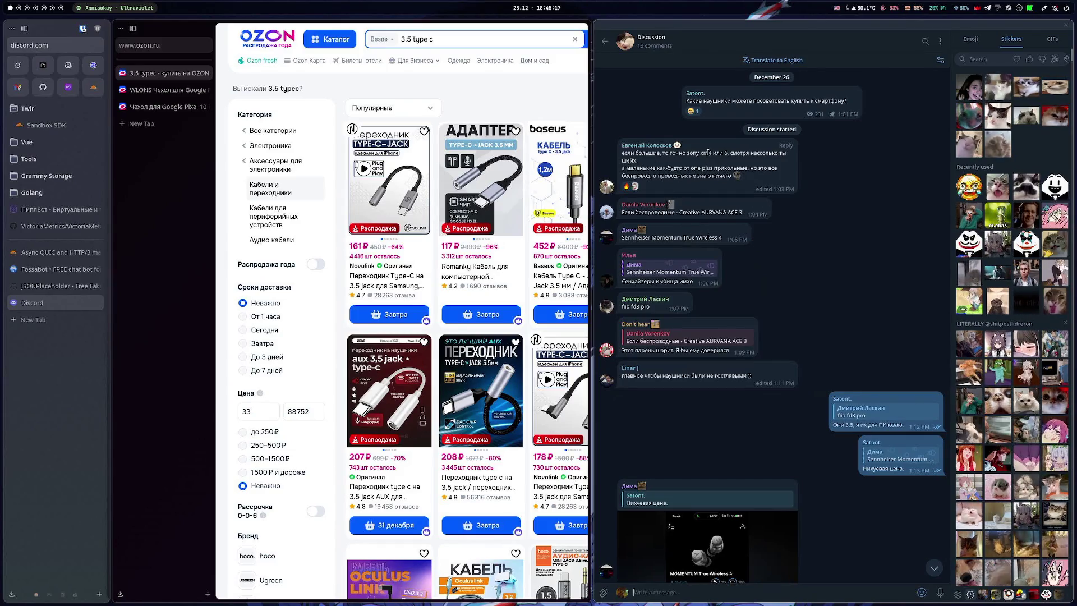
key(ctrl+t)
Search 'ssennh' in a new tab, then redirect the query to Google with !g.
text(ssennh)
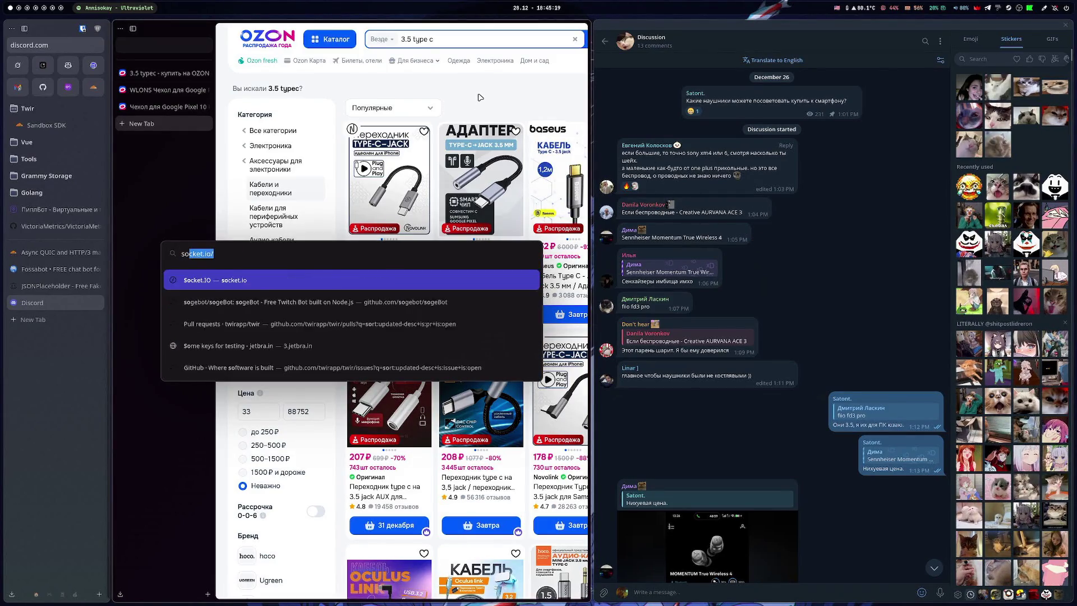
key(Return)
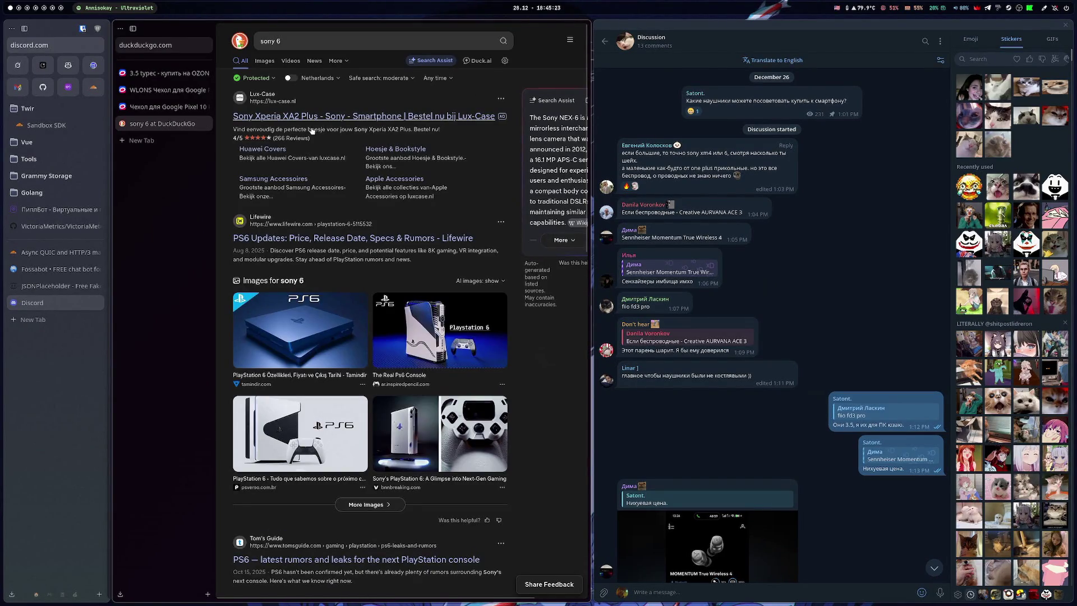
click(318, 40)
text(!g)
key(Return)
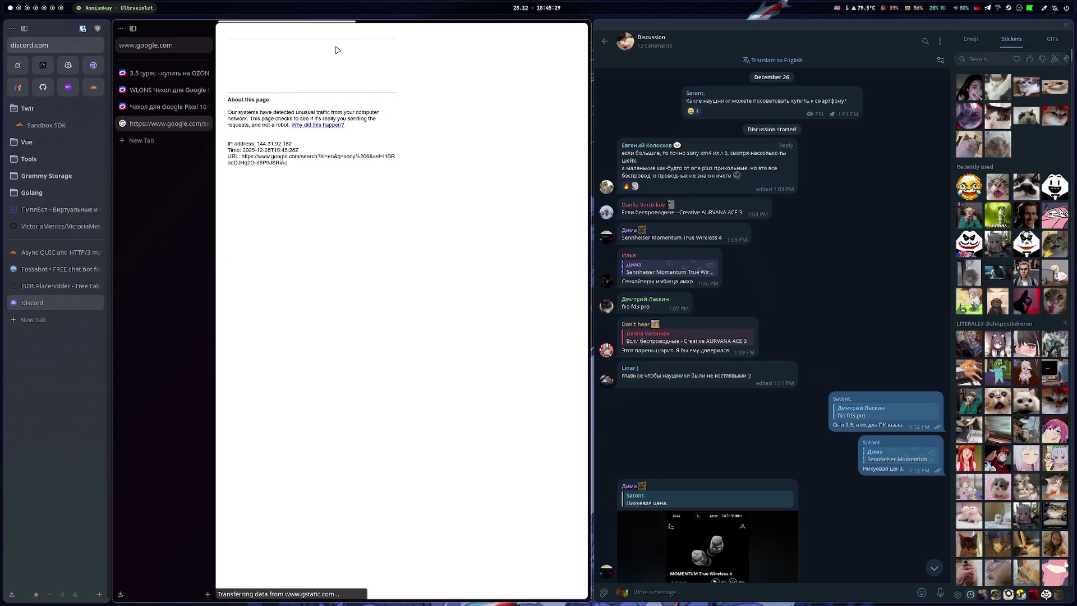
Pass Google's bicycle captcha and decline the optional cookies.
click(239, 67)
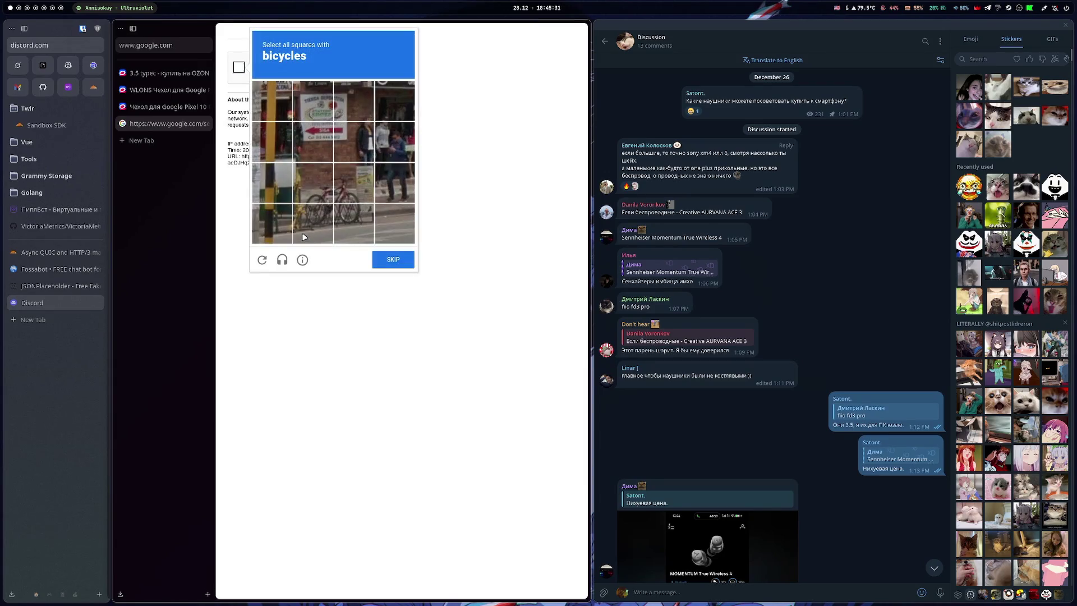
click(324, 194)
click(313, 224)
click(354, 185)
click(351, 229)
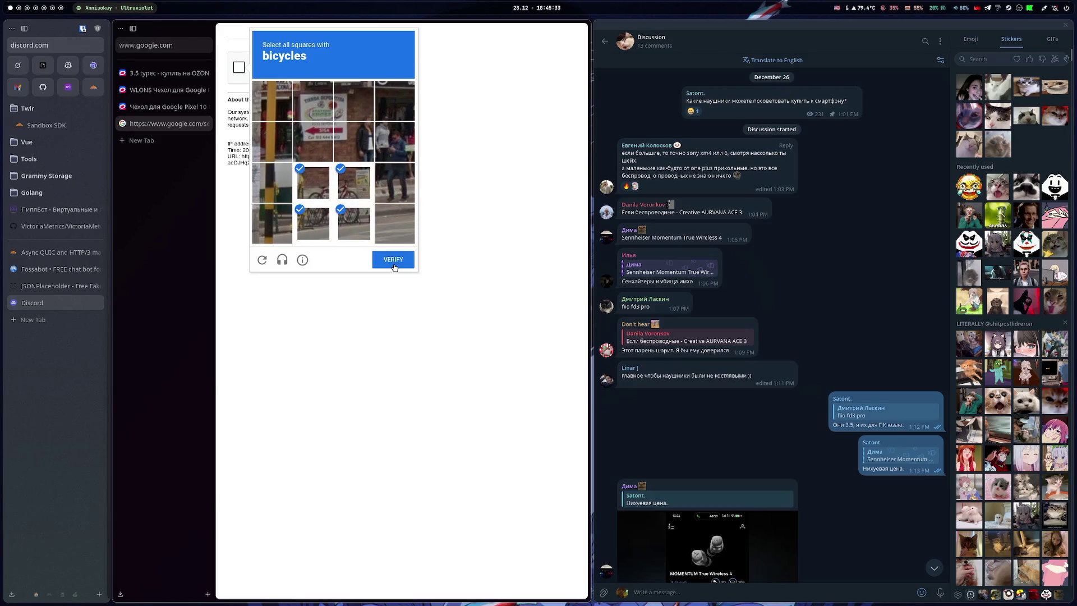
click(393, 260)
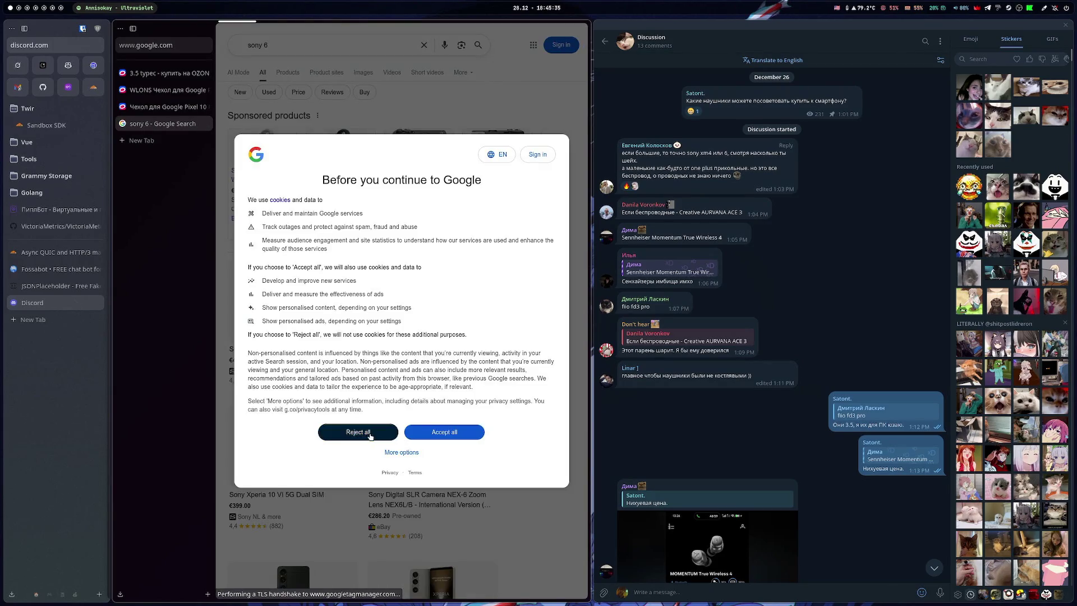
click(369, 435)
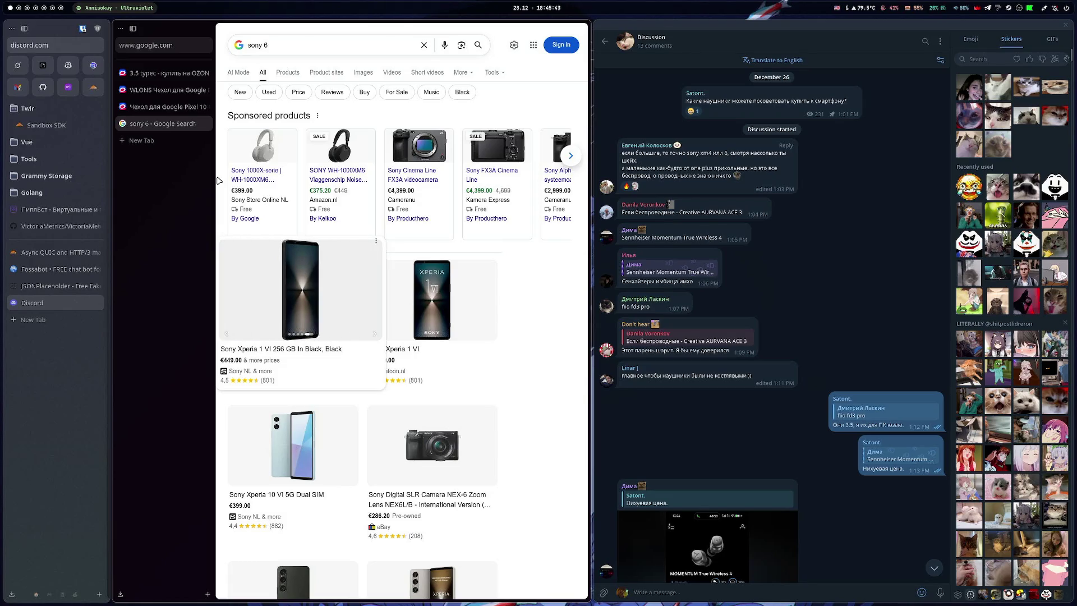
Copy 'Creative AURVANA ACE 3' from the chat and search Google for it.
scroll(442, 267, down, 15)
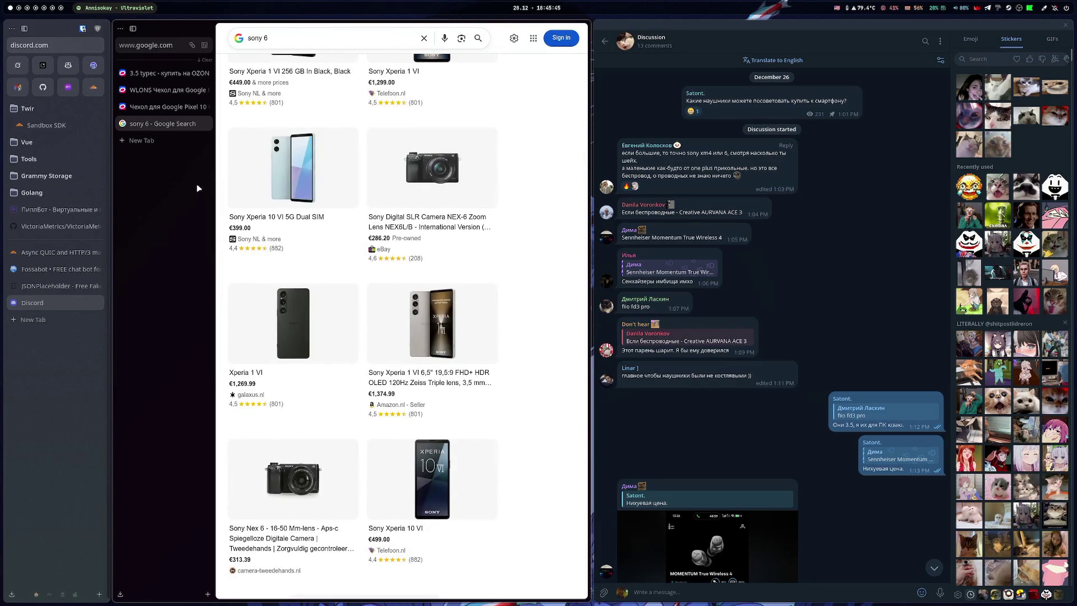
scroll(443, 267, up, 15)
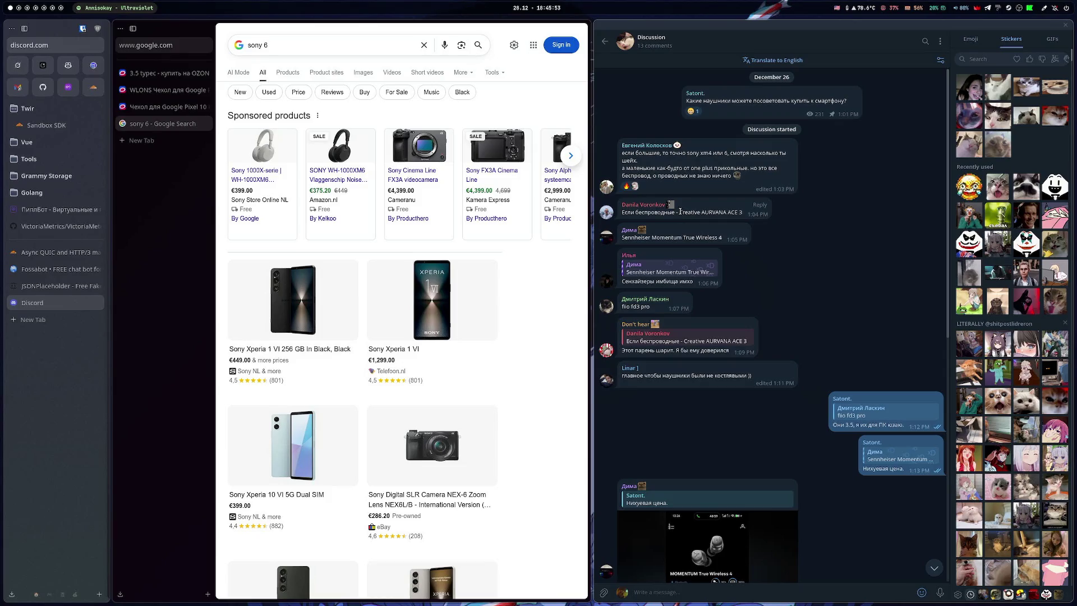
drag(680, 212, 745, 212)
key(ctrl+c)
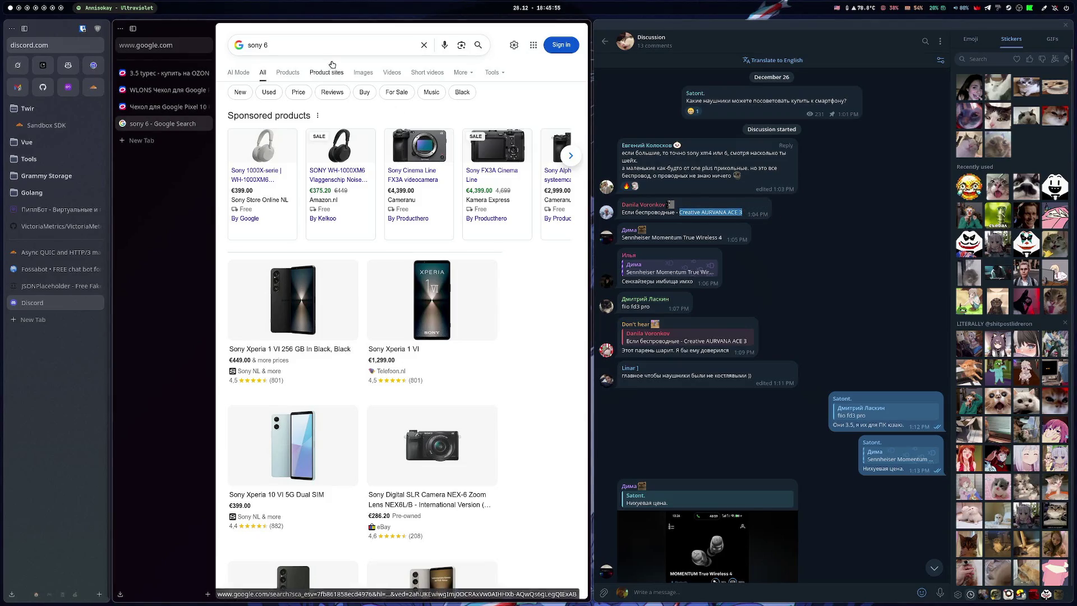
triple_click(327, 50)
key(ctrl+v)
key(Return)
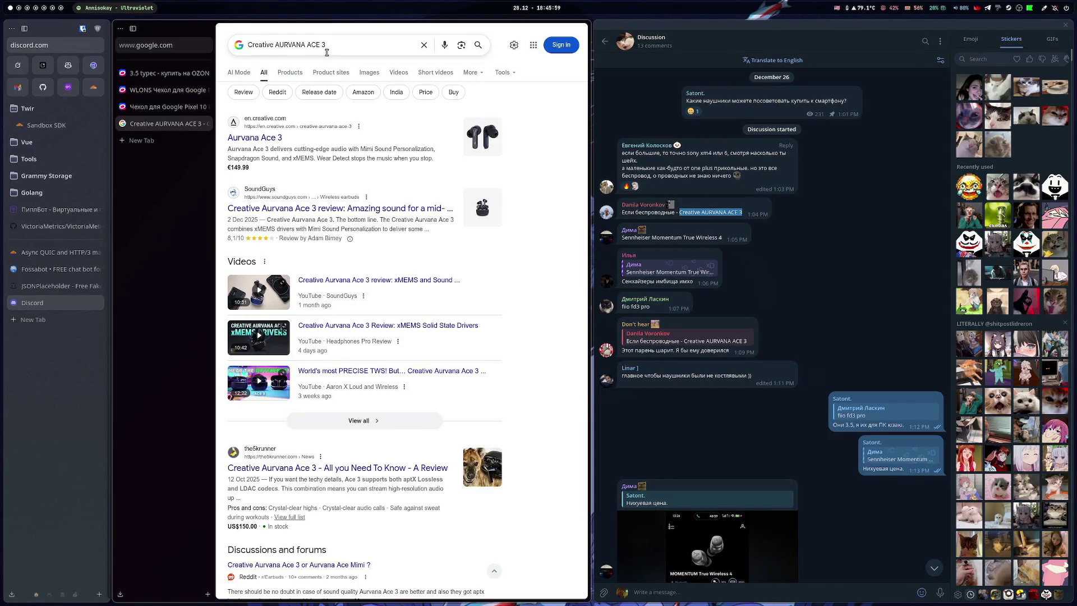
Return to the Ozon '3.5 type c' search tab and select its search text.
click(183, 106)
click(170, 75)
triple_click(437, 41)
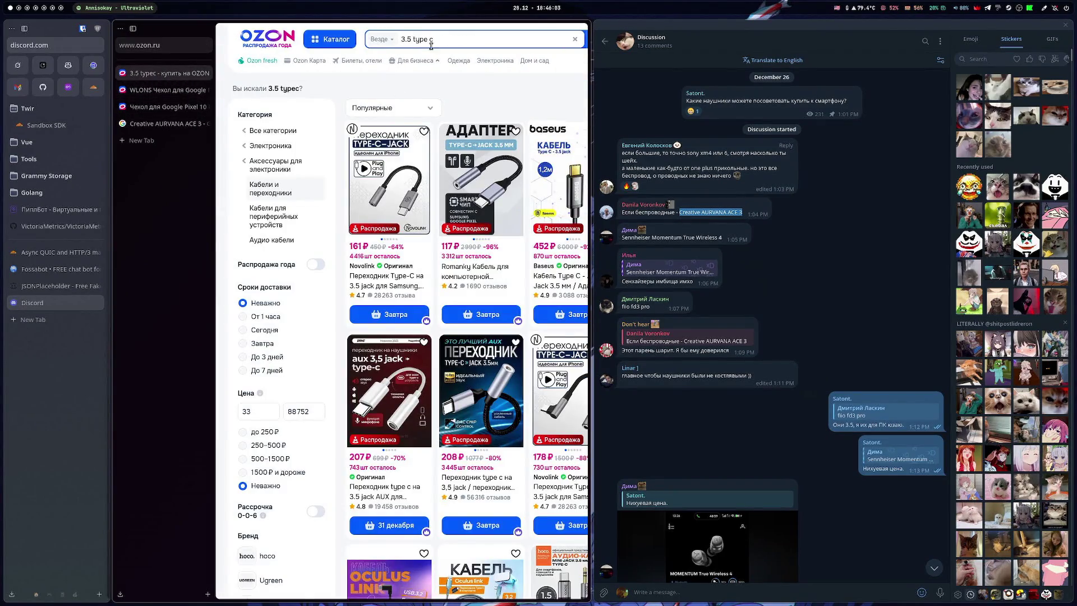
Search Ozon for 'Creative AURVANA ACE 3'.
key(ctrl+v)
key(Return)
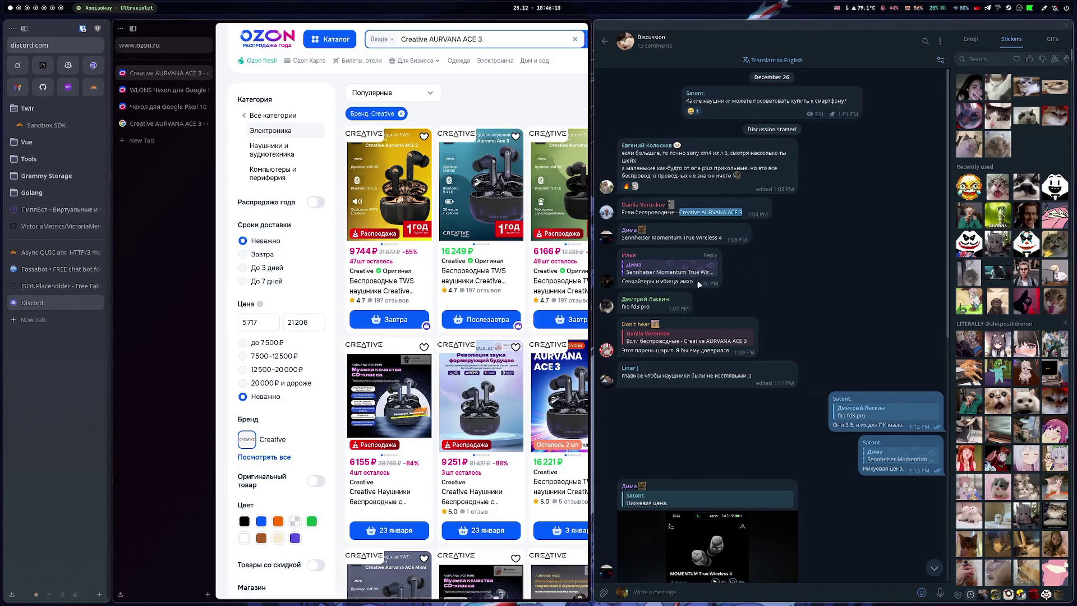
click(643, 307)
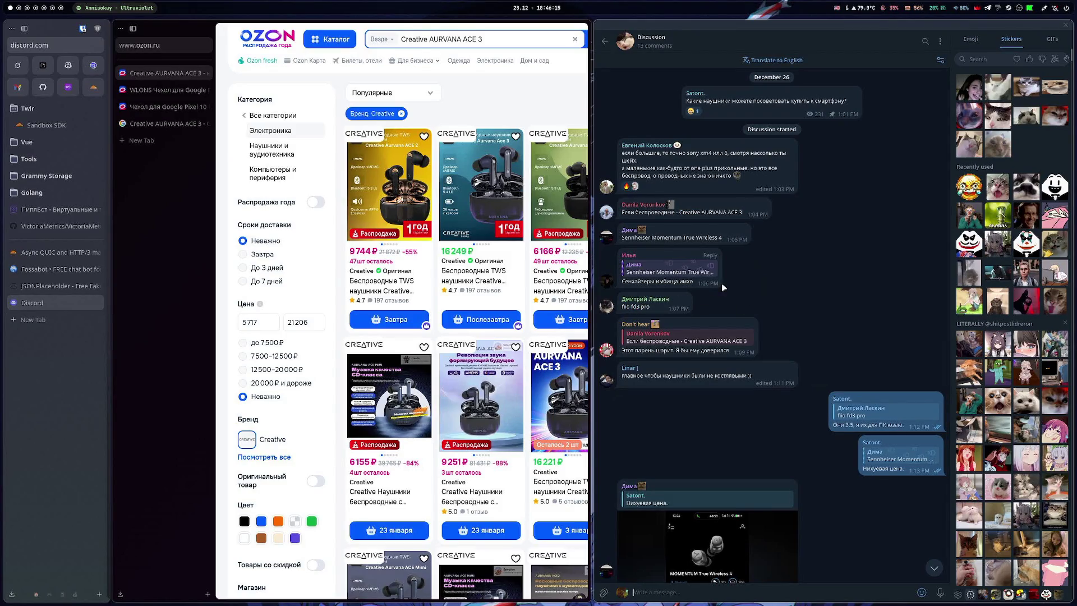
Heart a chat reply, jump to its quoted post and select 'Sennheiser Momentum True Wireless 4'.
scroll(773, 310, down, 1)
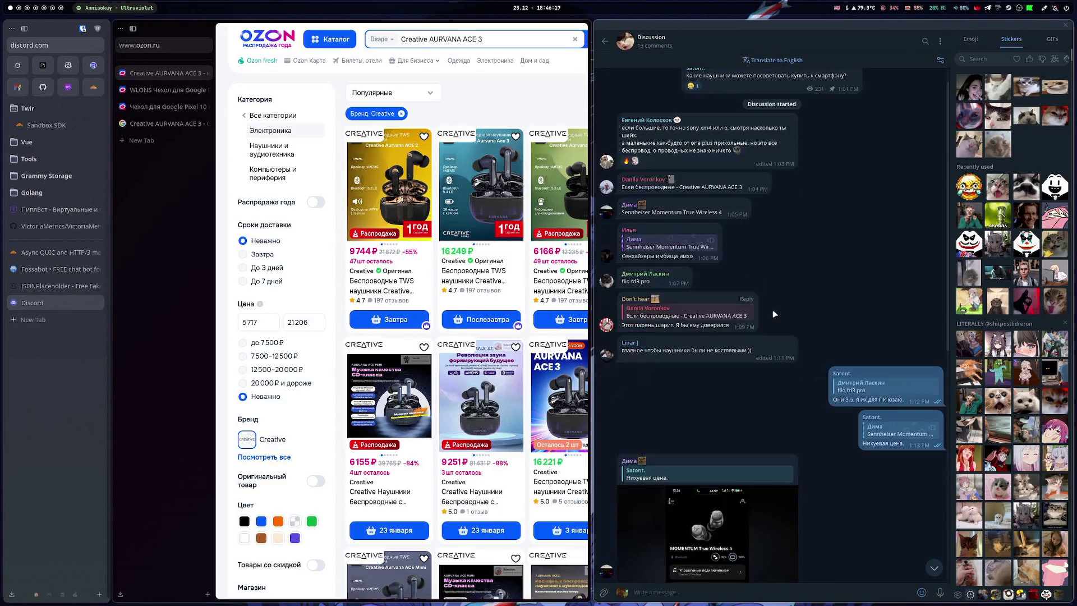
double_click(723, 315)
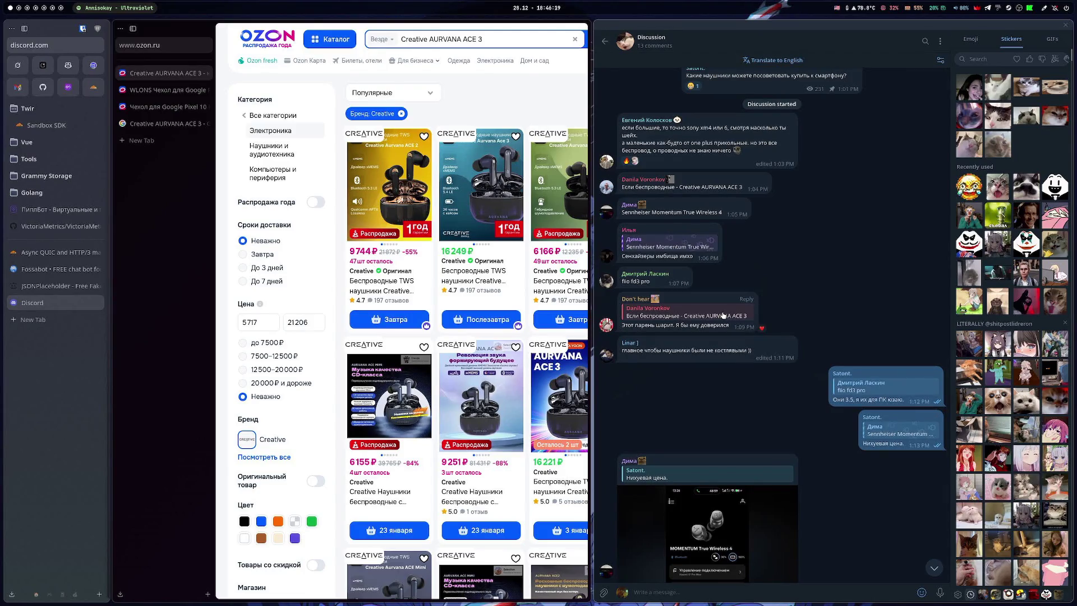
click(723, 316)
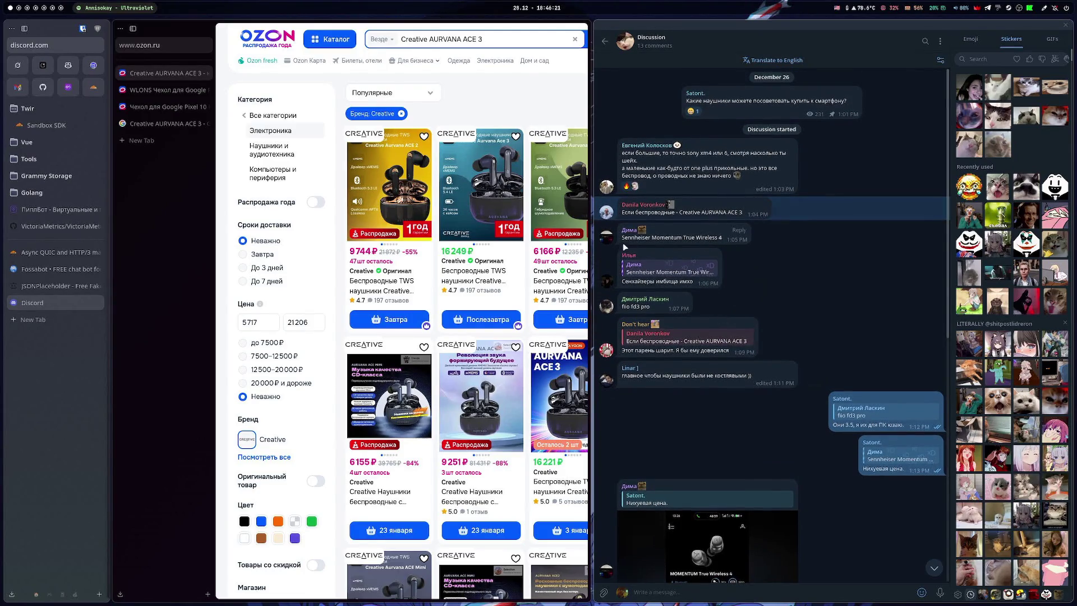
drag(621, 237, 721, 237)
Search Ozon for the copied 'Sennheiser Momentum True Wireless 4'.
key(ctrl+c)
click(449, 39)
key(ctrl+a)
key(ctrl+v)
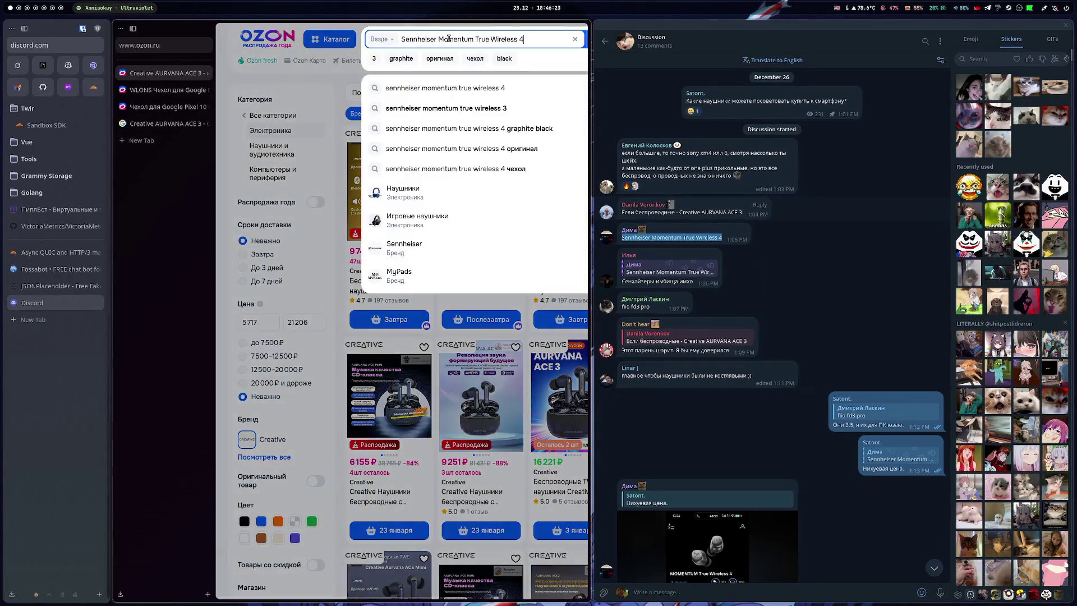
key(Return)
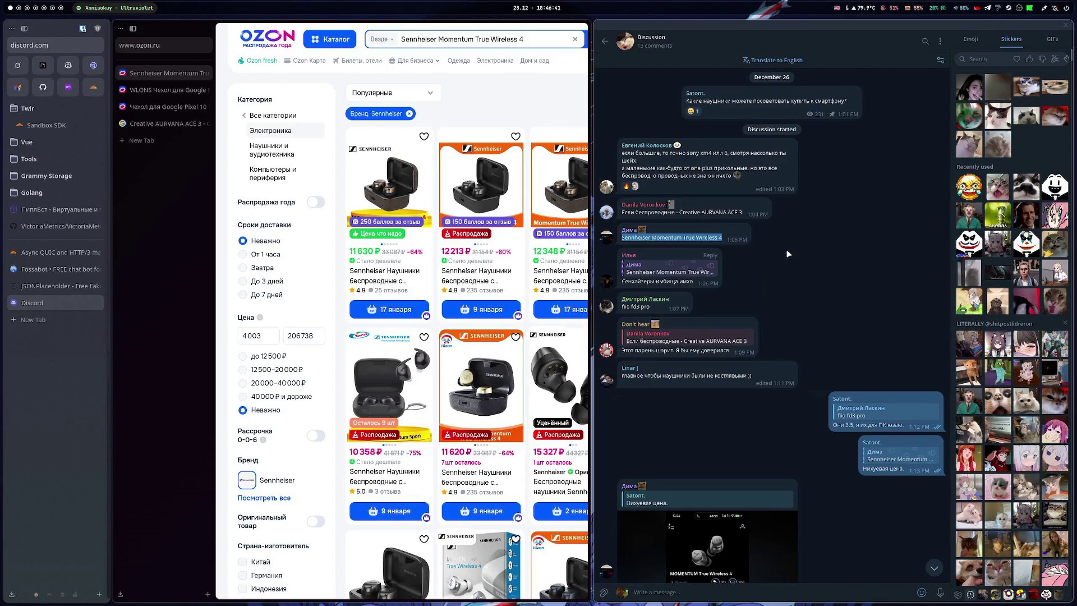
Scroll the Telegram discussion and select 'Simgot EA500LM' in a reply.
scroll(787, 254, down, 4)
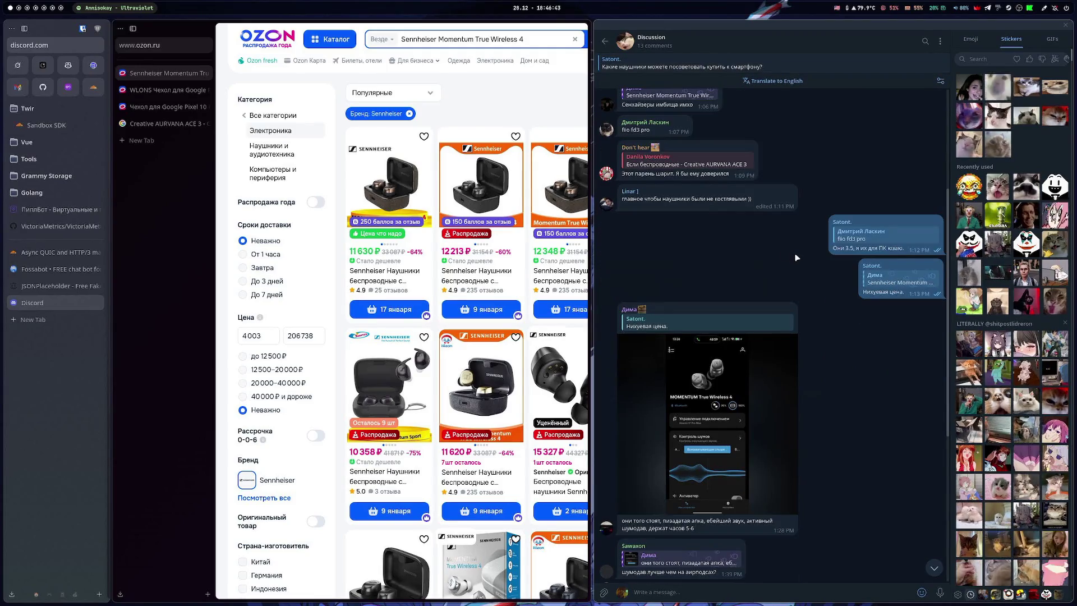
scroll(787, 254, down, 1)
scroll(857, 292, down, 2)
scroll(857, 292, down, 1)
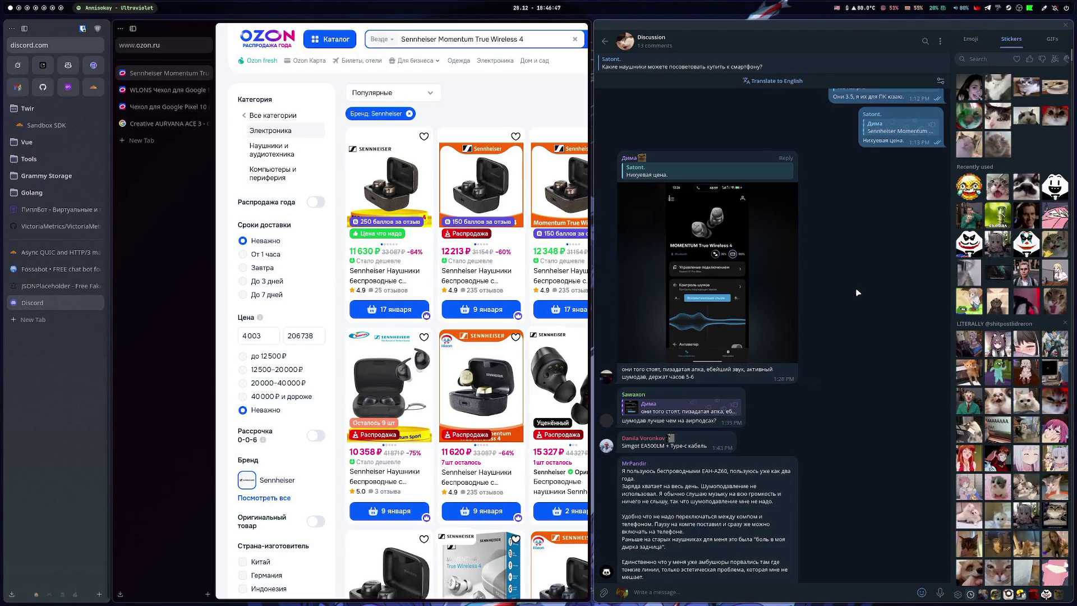
scroll(857, 292, down, 4)
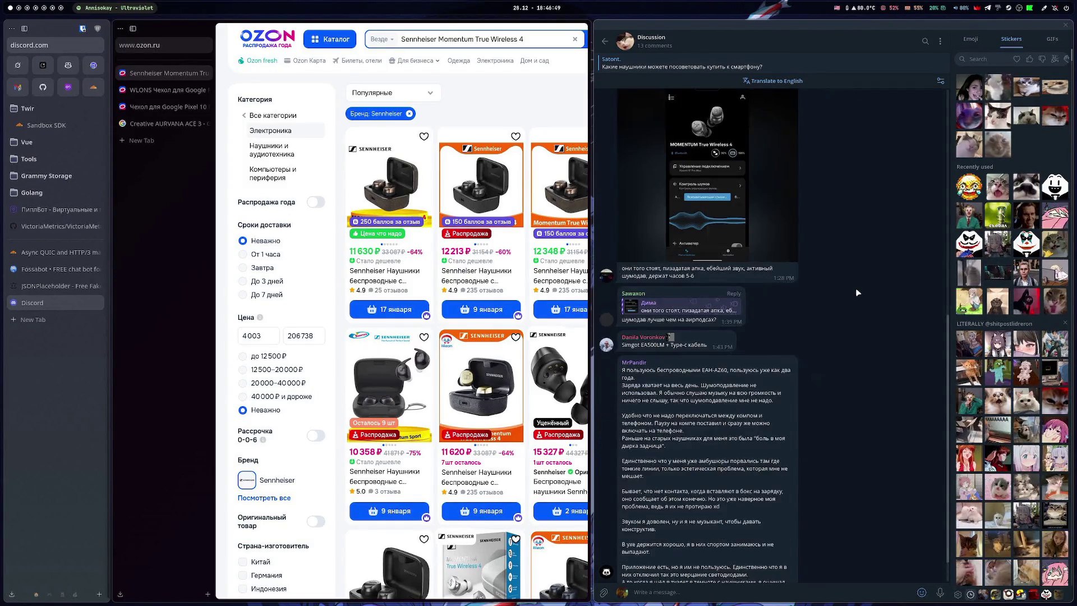
drag(622, 319, 665, 319)
Search Ozon for 'Simgot EA500LM'.
triple_click(457, 40)
key(ctrl+v)
key(Return)
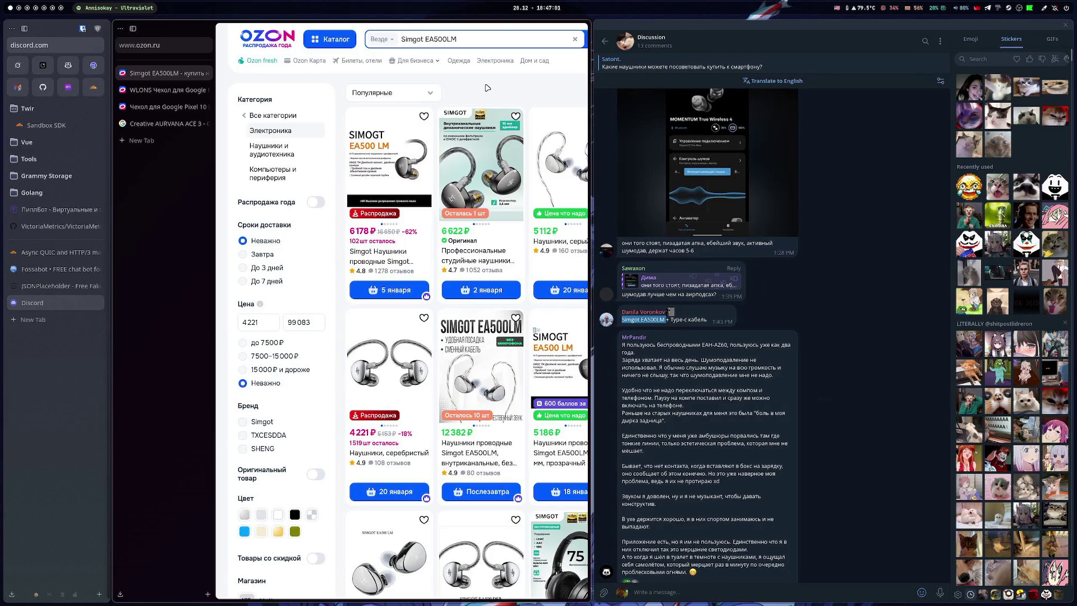
click(861, 311)
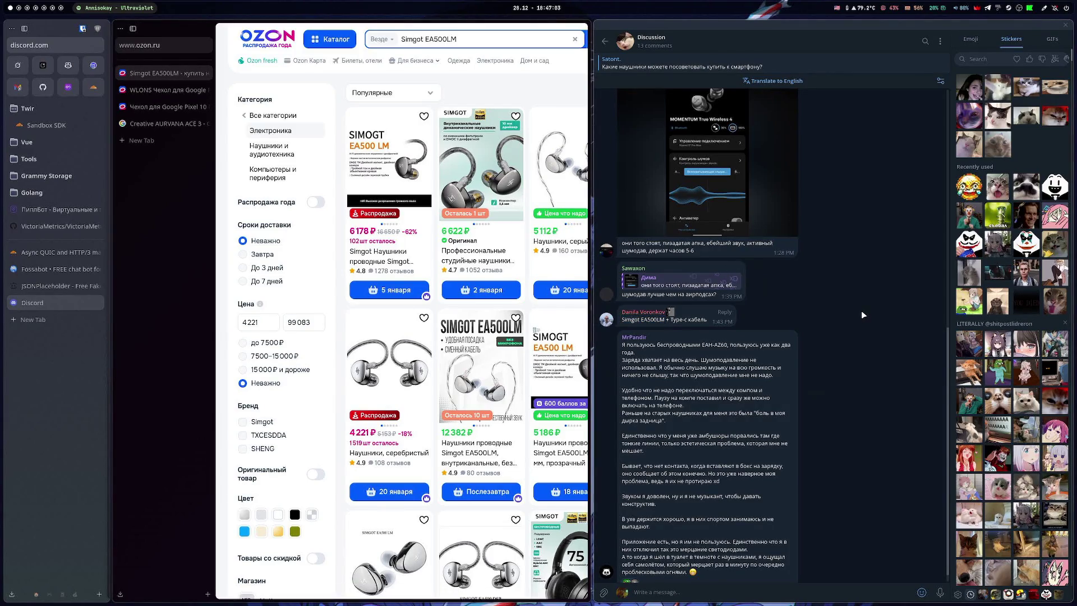
Copy 'EAH-AZ60' from a chat review and search Ozon for it.
scroll(861, 311, down, 1)
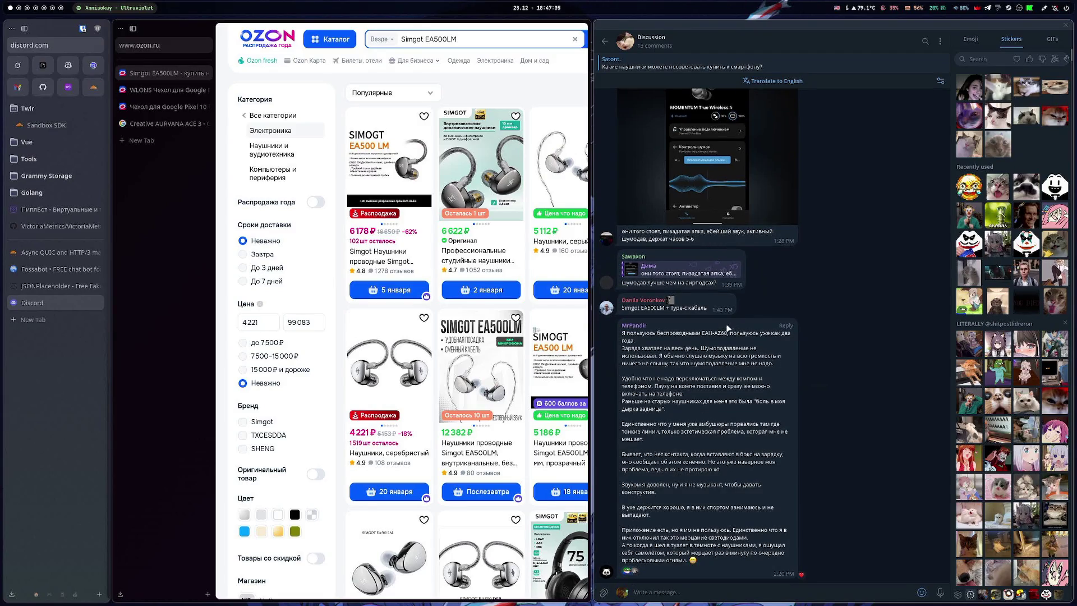
drag(702, 333, 728, 333)
key(ctrl+c)
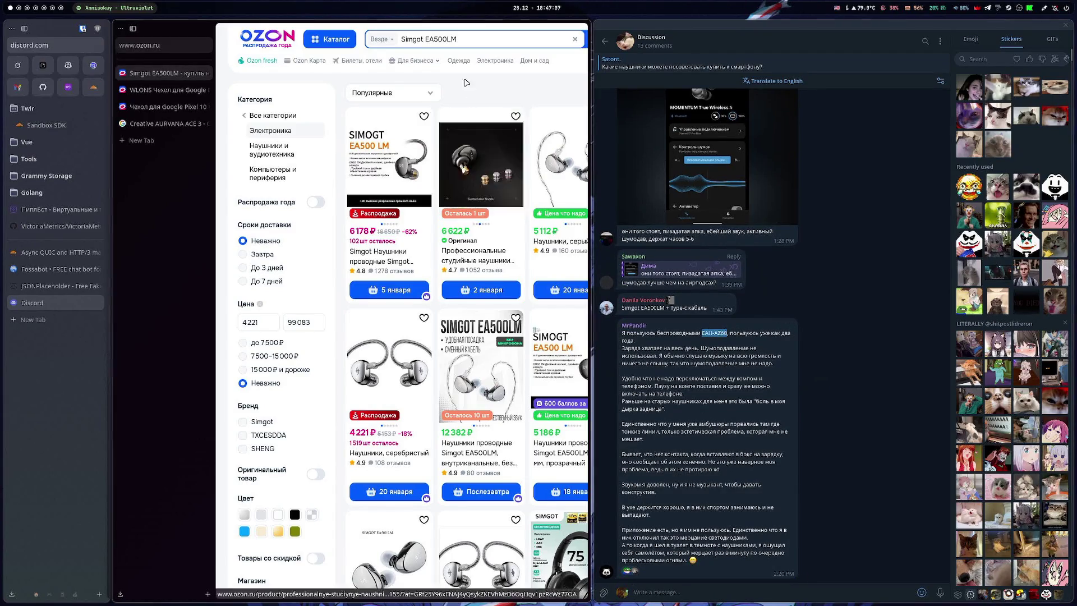
click(466, 39)
key(ctrl+a)
key(ctrl+v)
key(Return)
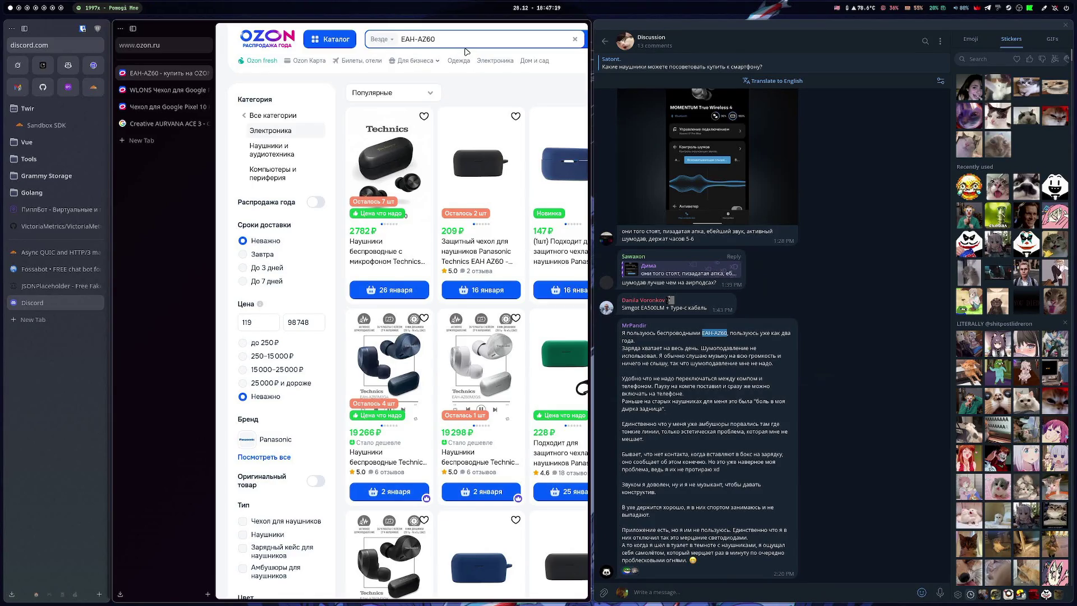
Copy the Sennheiser model name from the chat and paste it into the Ozon search.
scroll(656, 115, up, 10)
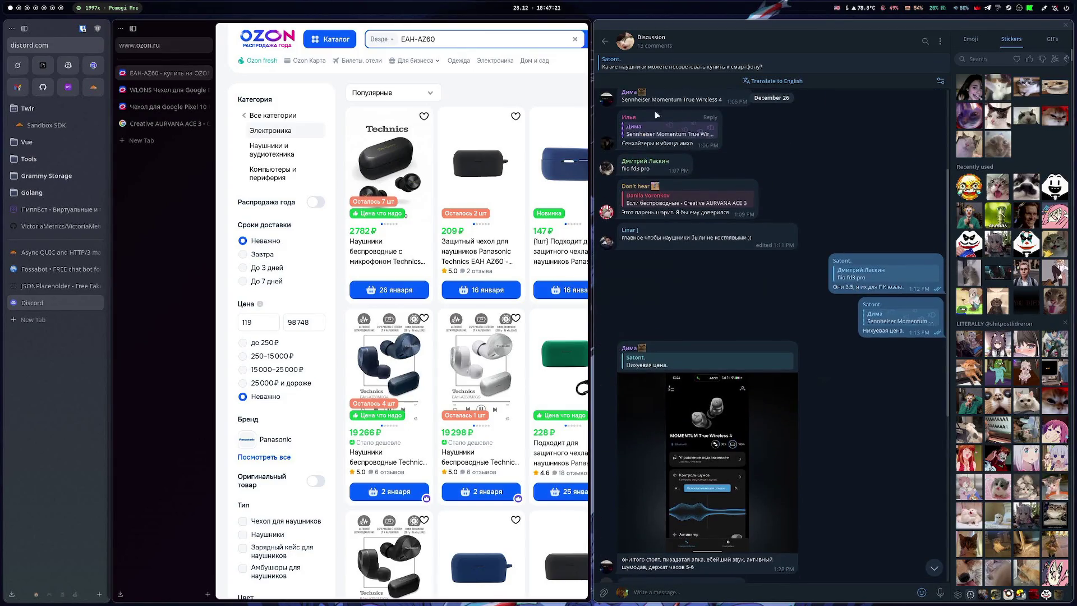
scroll(777, 202, up, 4)
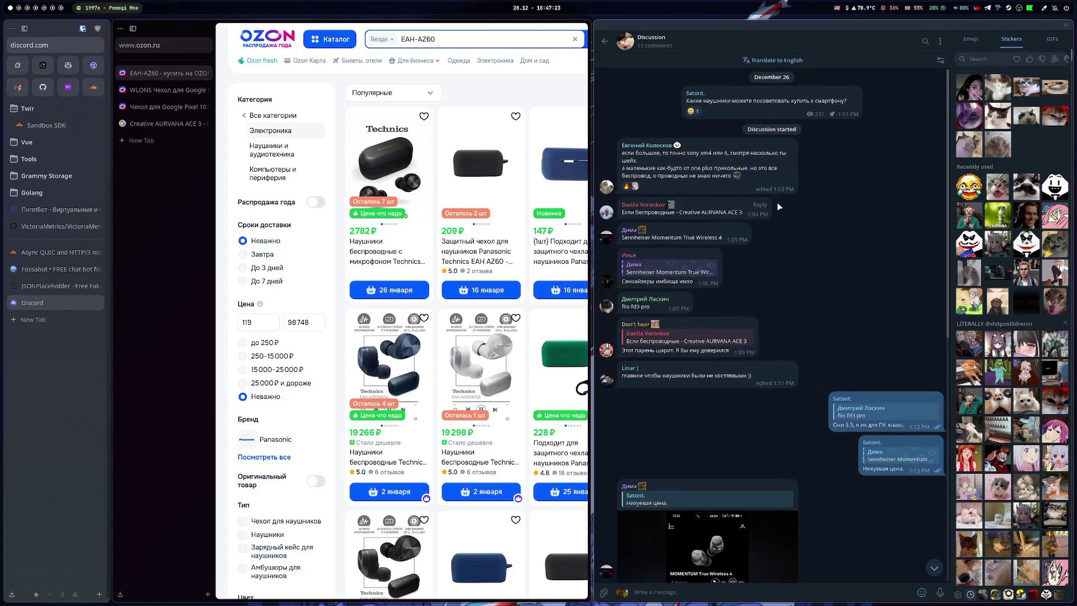
scroll(808, 201, down, 15)
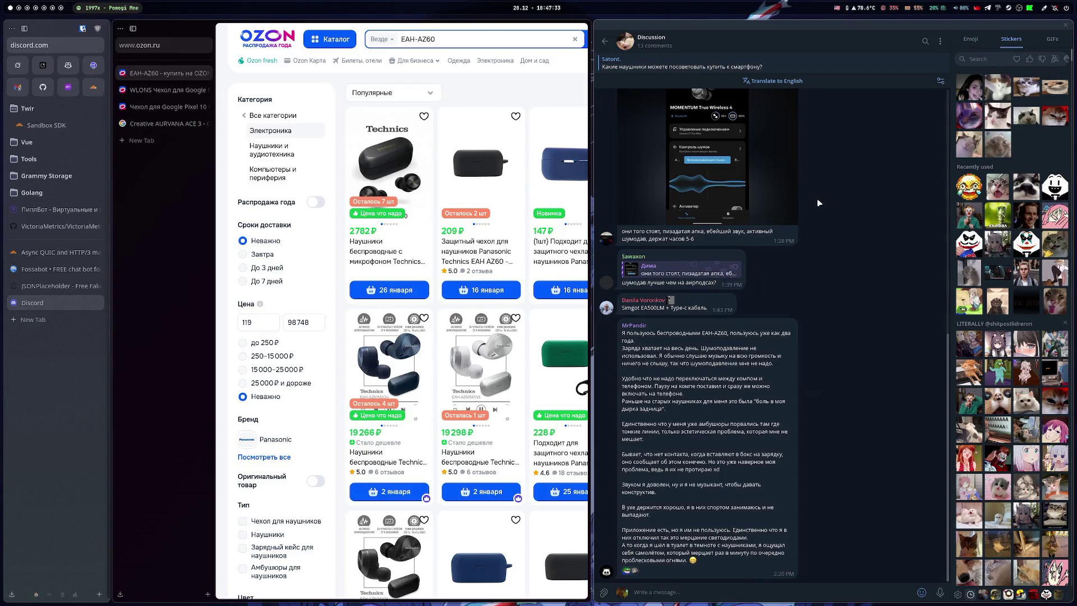
scroll(818, 203, up, 15)
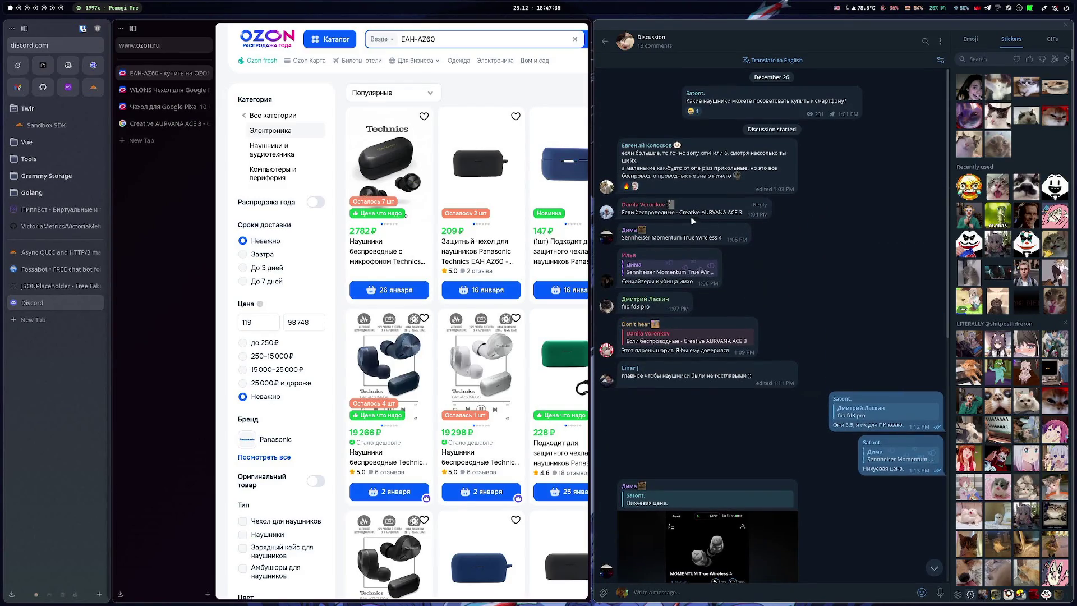
drag(622, 236, 722, 237)
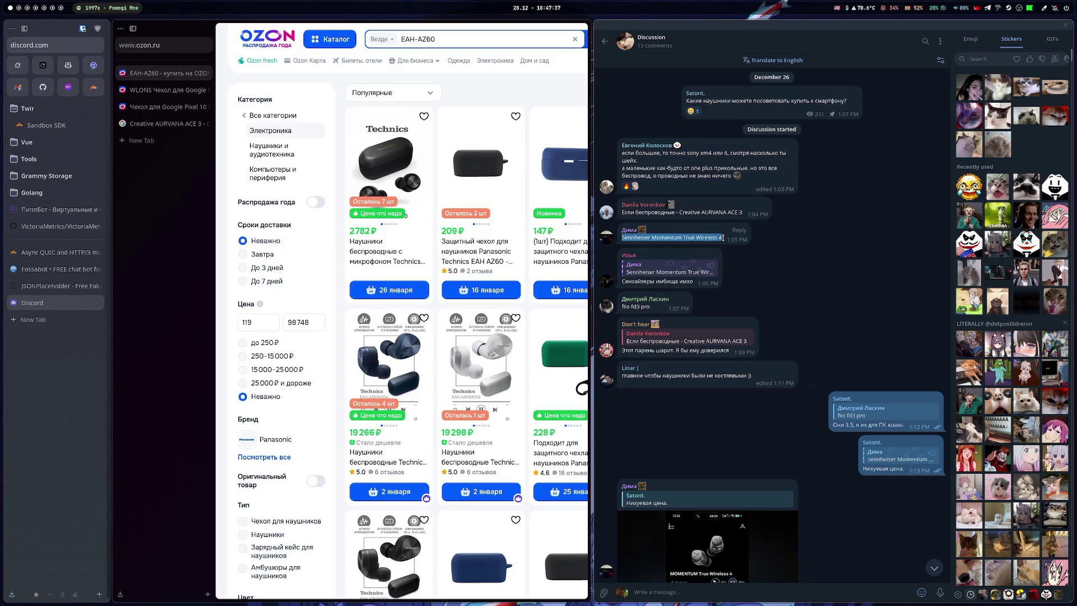
key(ctrl+c)
click(455, 41)
key(ctrl+v)
key(Return)
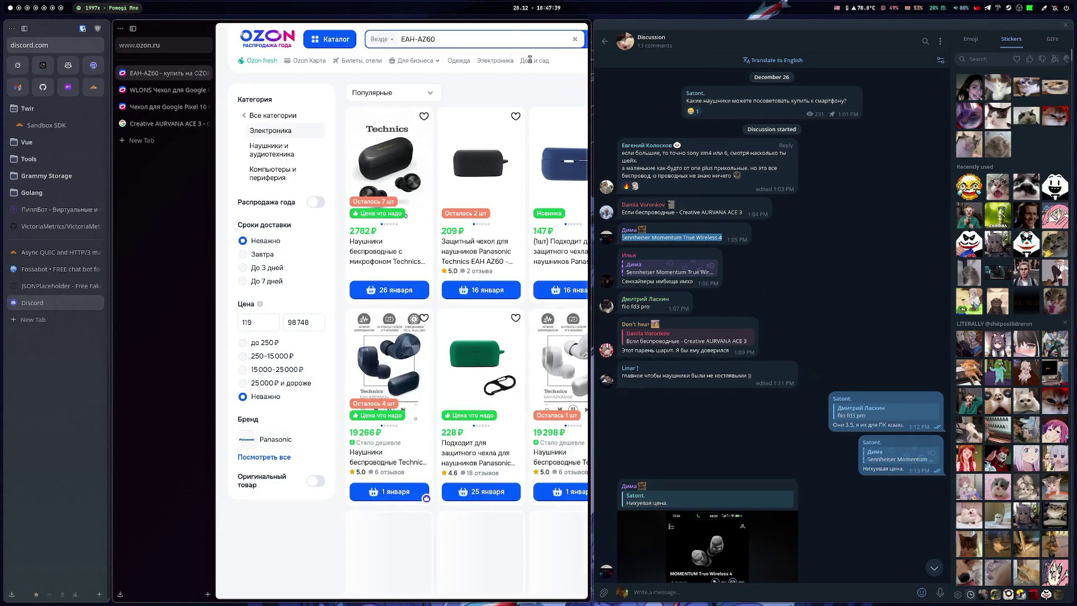
Search Ozon for 'Sennheiser Momentum True Wireless 4' and filter to 'До 7 дней' delivery.
click(497, 39)
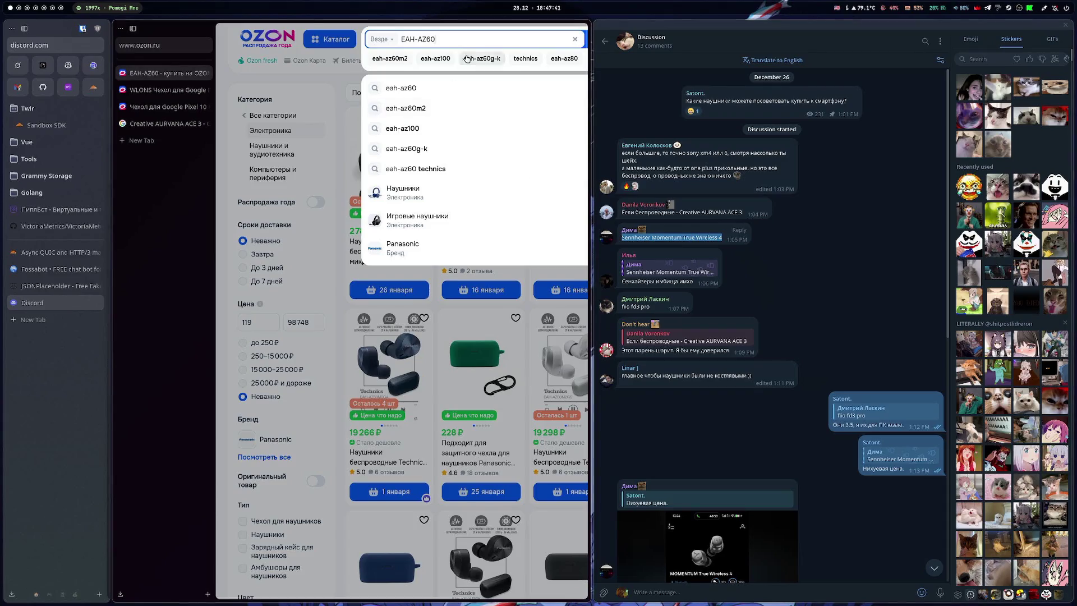
key(ctrl+a)
key(ctrl+v)
key(Return)
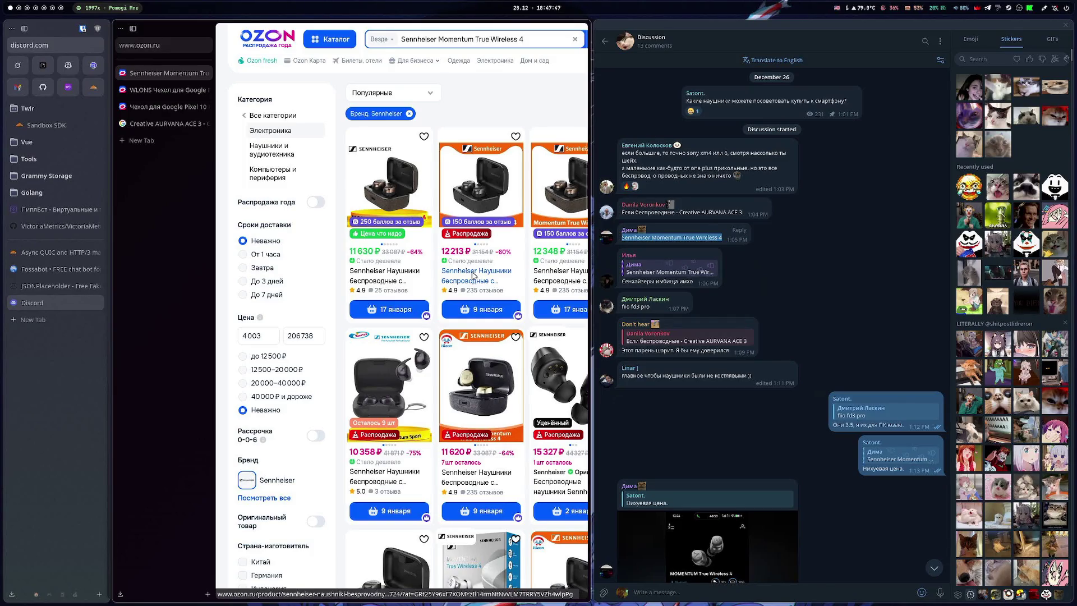
click(259, 296)
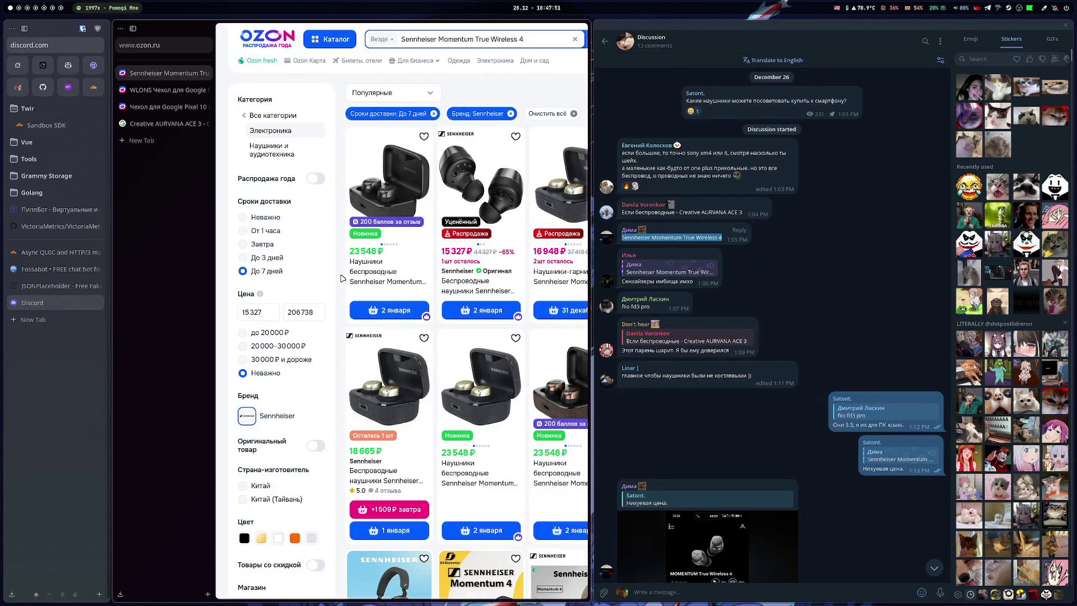
scroll(341, 277, right, 3)
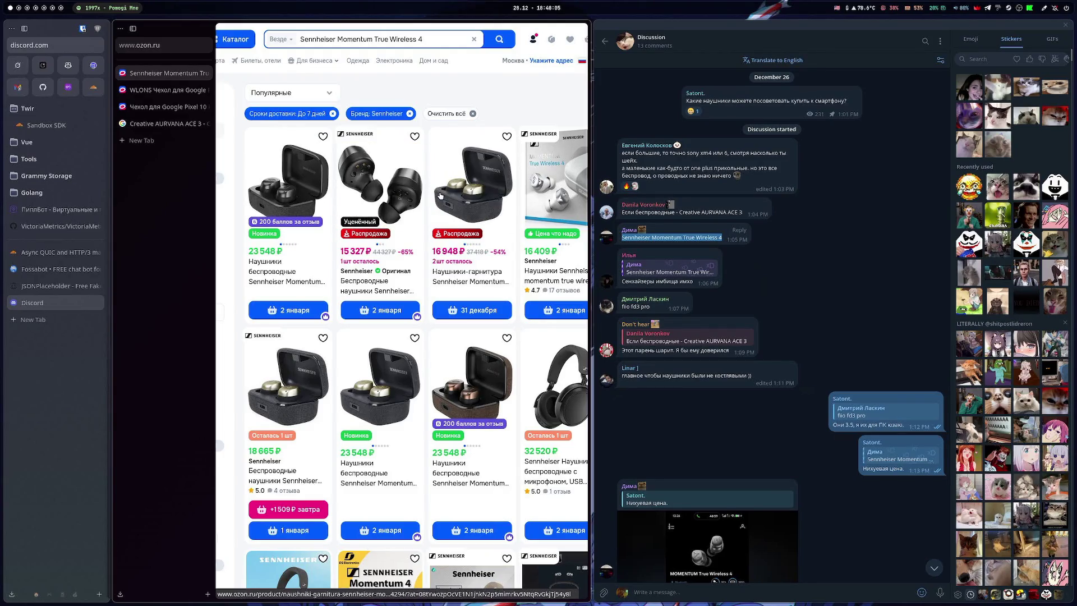
scroll(505, 89, right, 1)
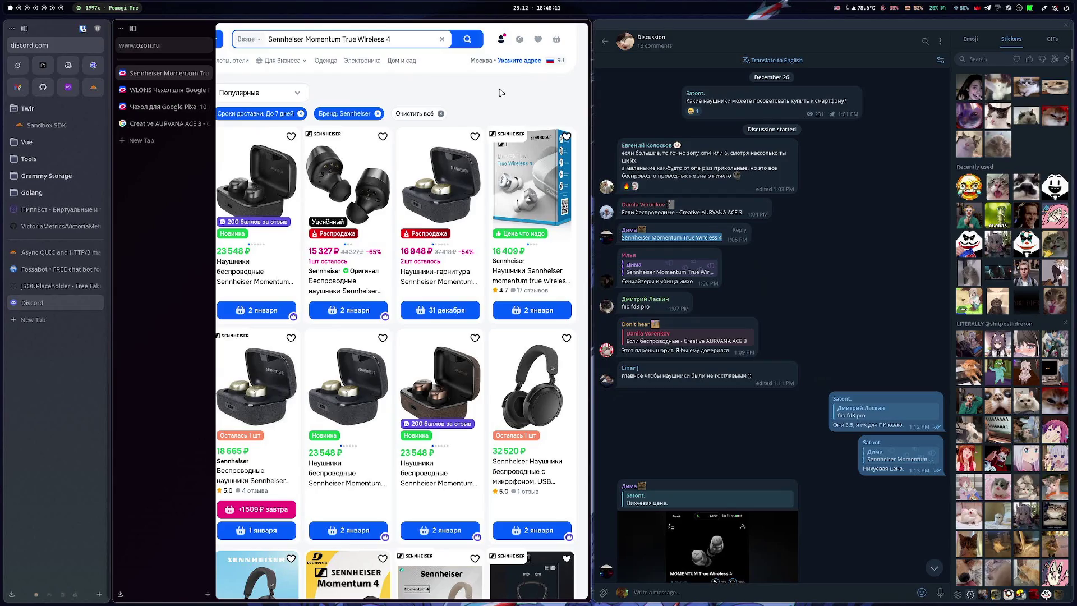
Open the white Momentum True Wireless 4 listing at 16 409 ₽ and solve the slider captcha.
click(526, 173)
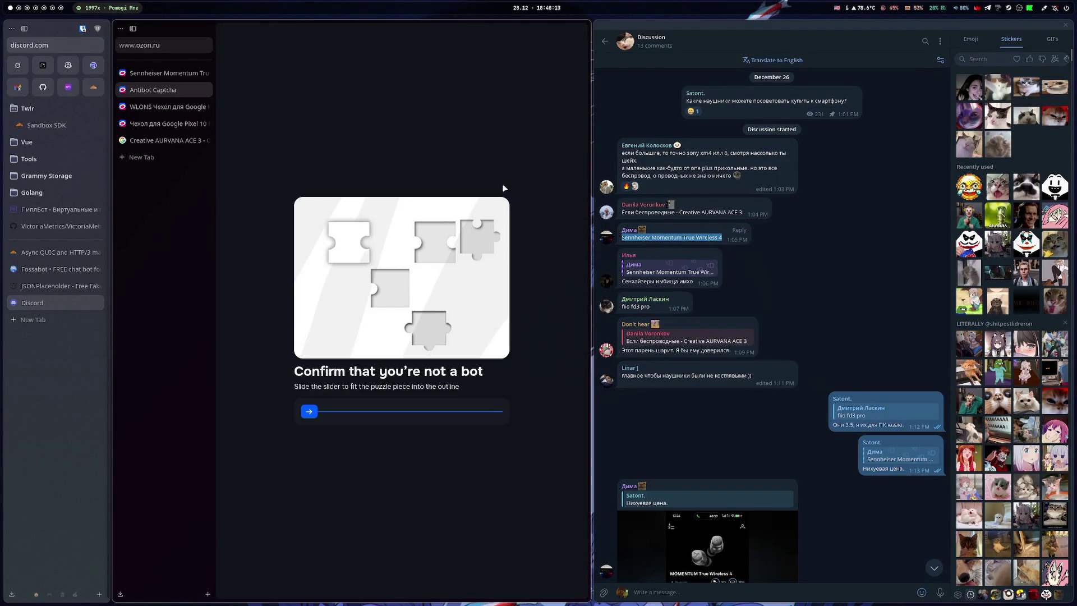
drag(334, 414, 399, 413)
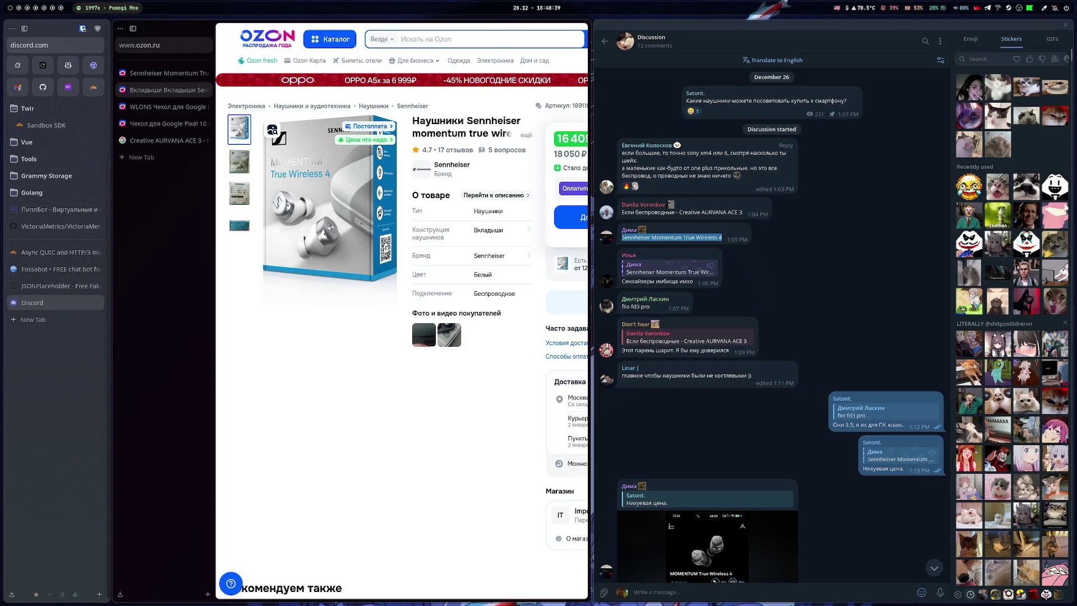
Widen the browser beside the chat with super+ctrl+Right.
key(super+ctrl+Right)
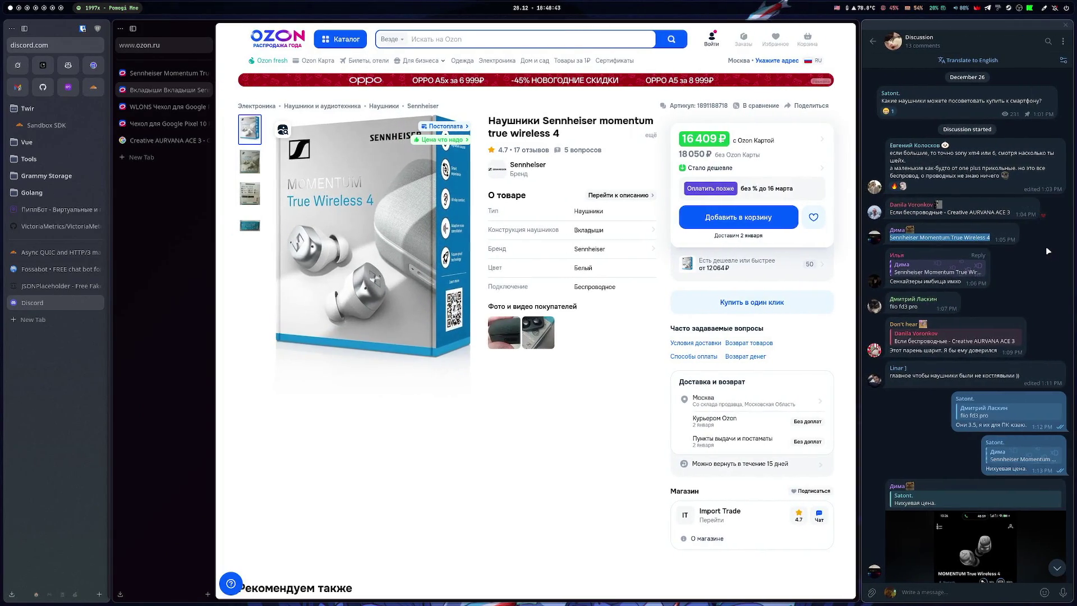
scroll(1015, 262, down, 1)
scroll(1015, 262, down, 10)
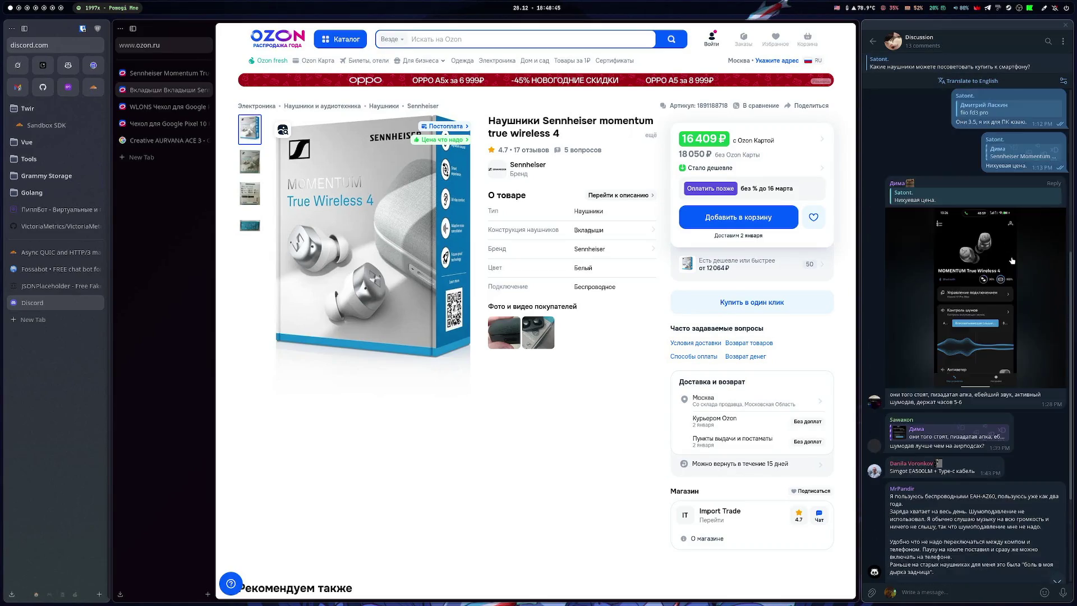
Browse the Telegram channel feed and reopen the headphones question comments.
key(Escape)
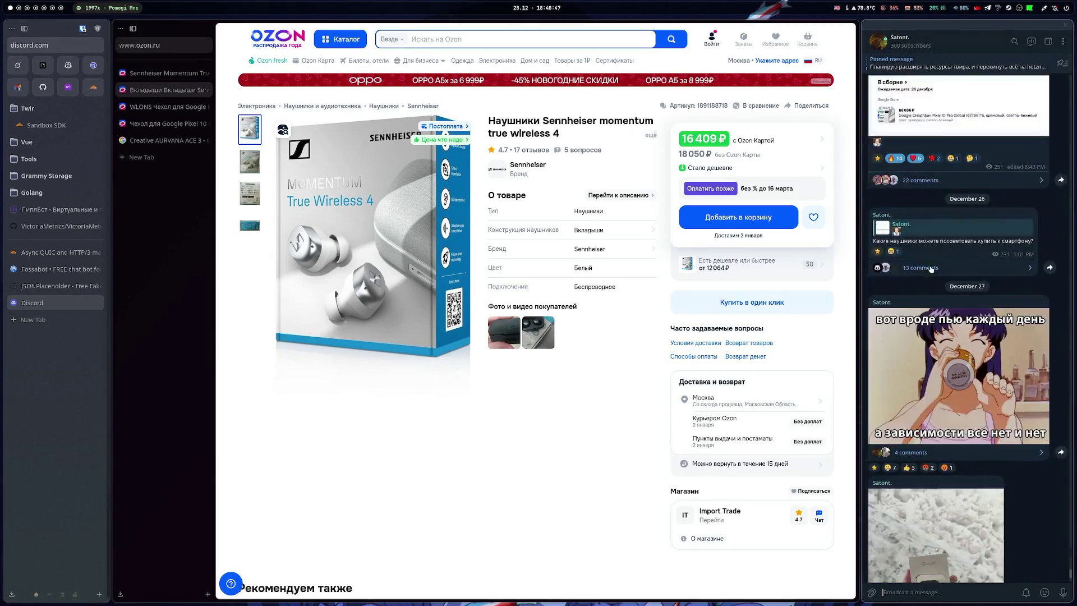
click(911, 501)
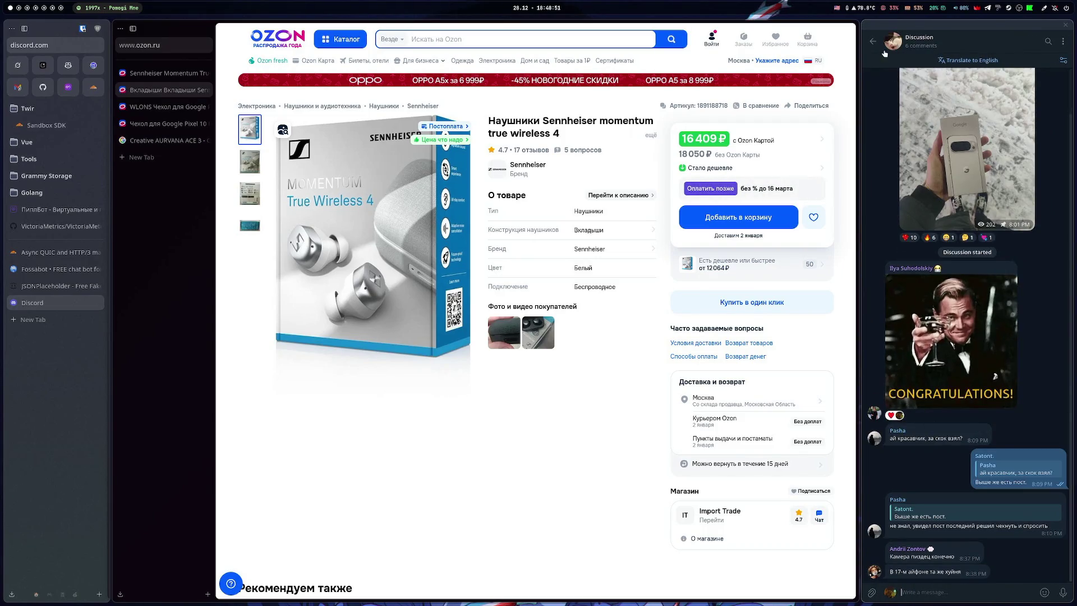
key(Escape)
scroll(944, 303, up, 3)
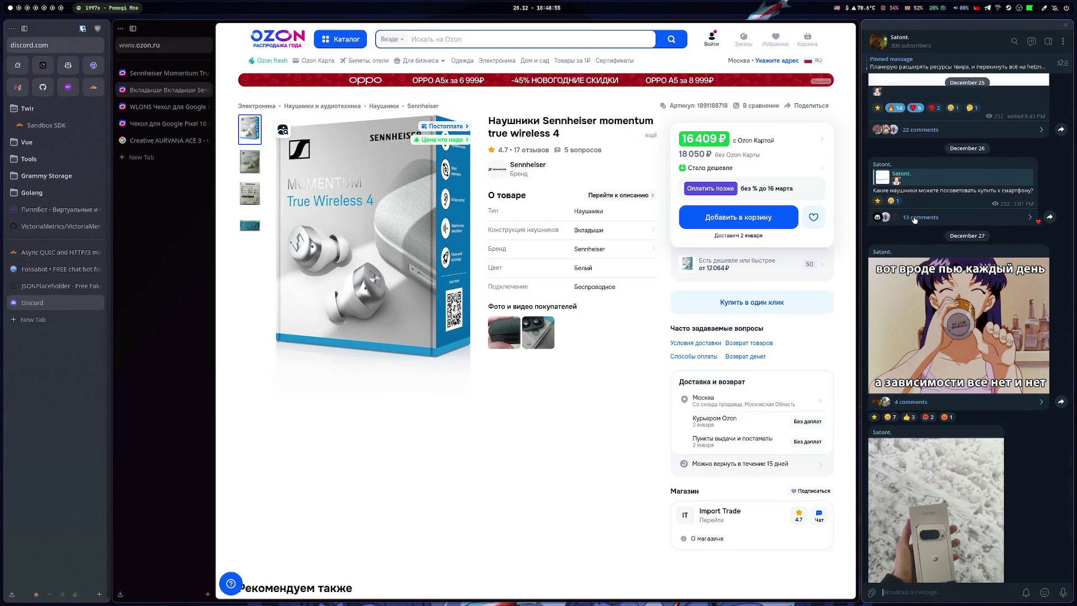
scroll(928, 280, up, 3)
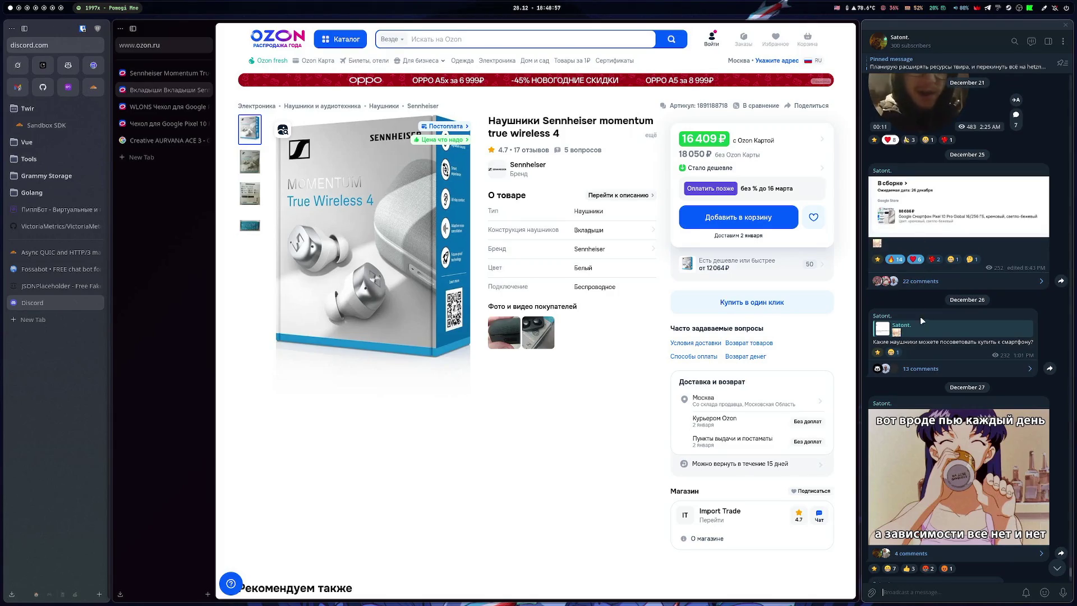
scroll(927, 280, down, 1)
click(921, 324)
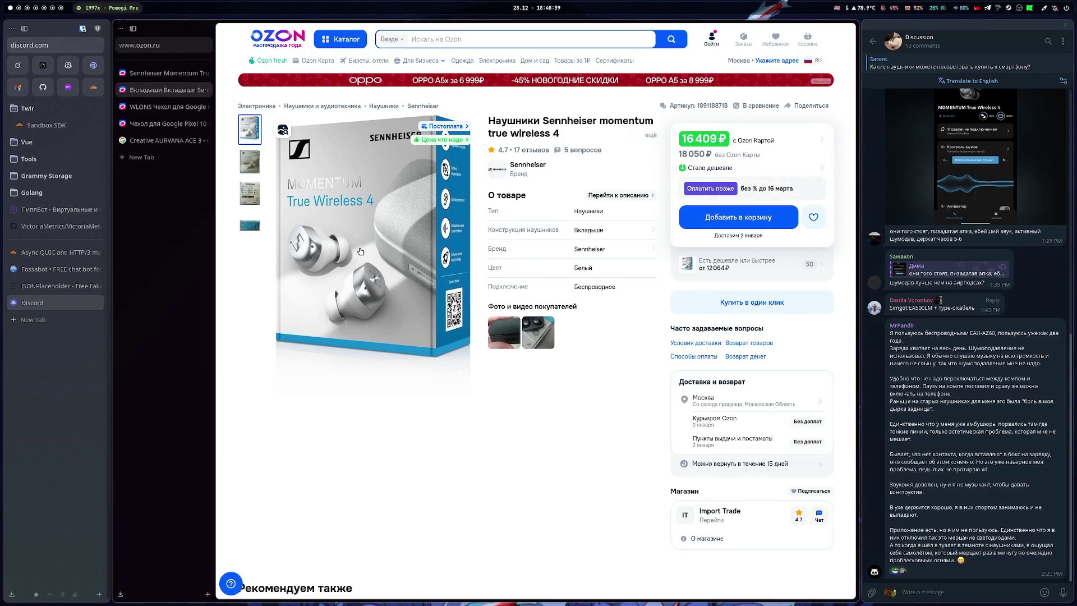
Search the web for 'oneplus earbuds' and open the official OnePlus Buds page.
key(ctrl+t)
text(onepl)
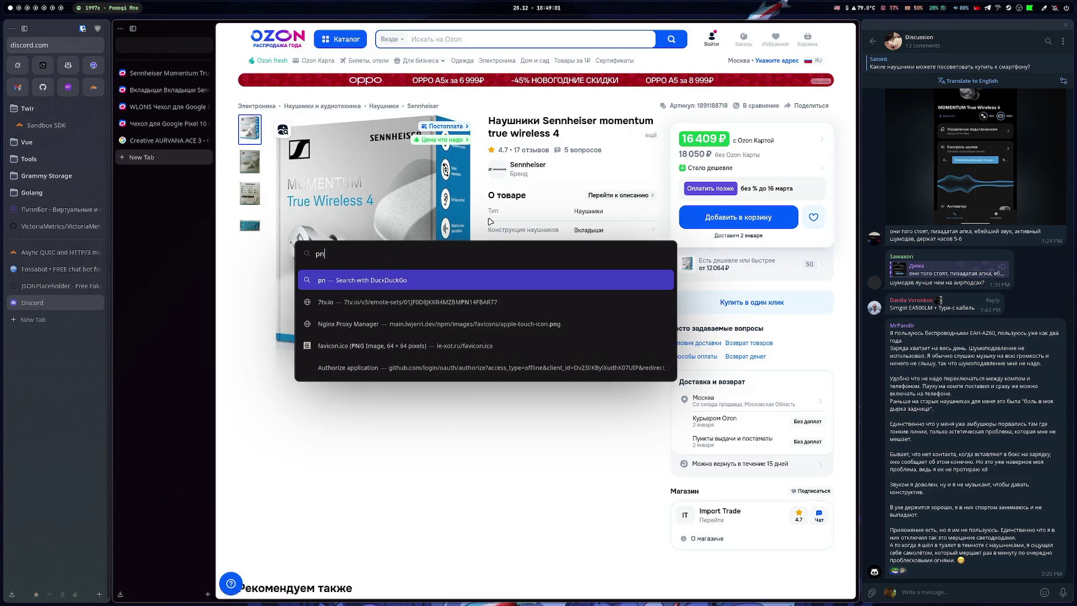
text(us ear)
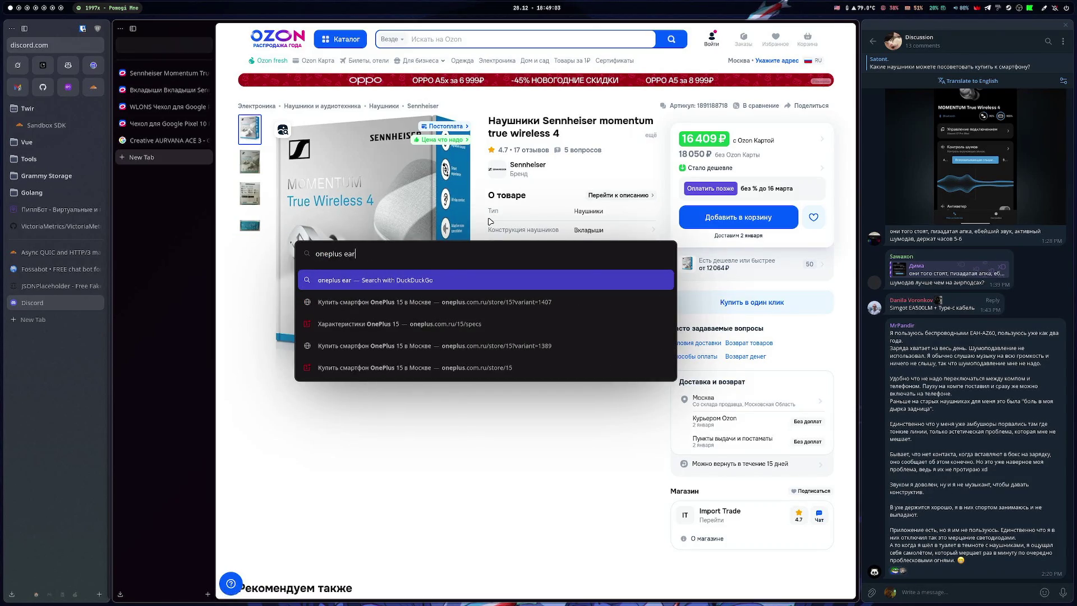
text(buds)
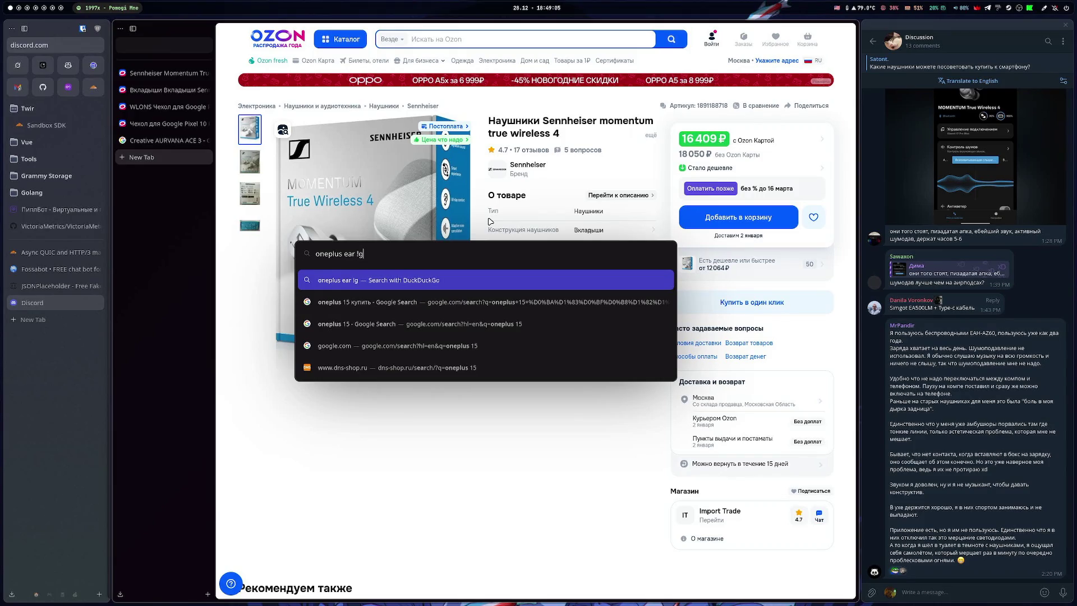
key(Return)
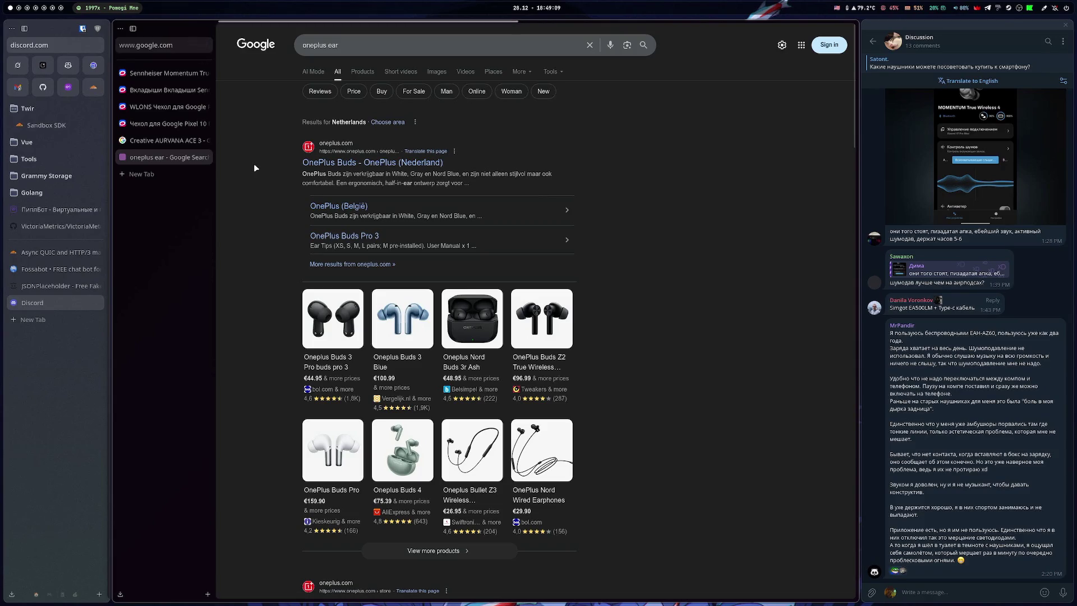
click(398, 166)
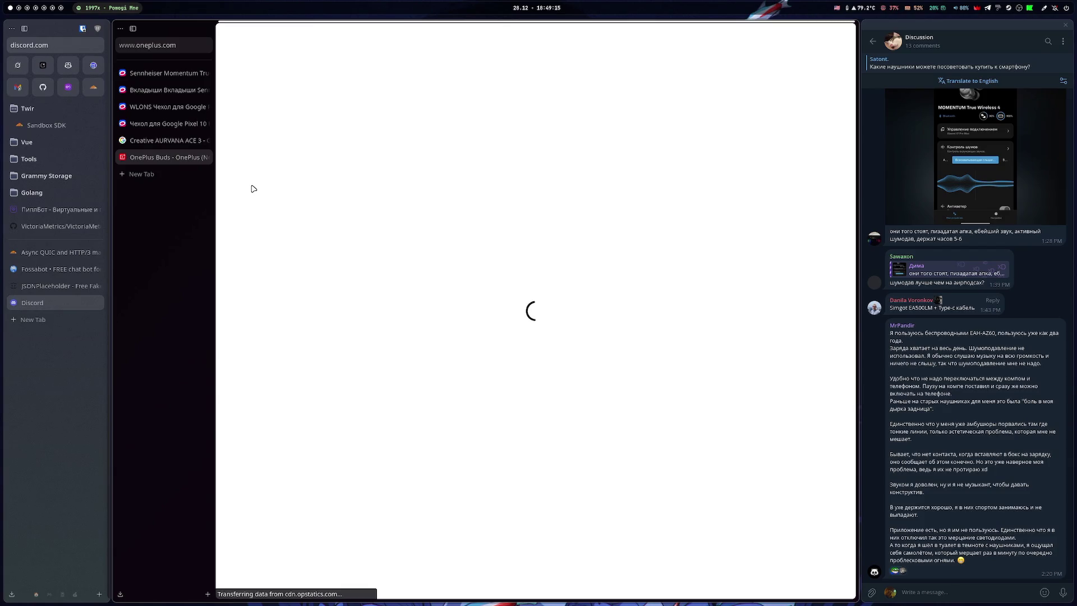
Go back through the Ozon tabs to the Sennheiser search results and select the query.
click(157, 125)
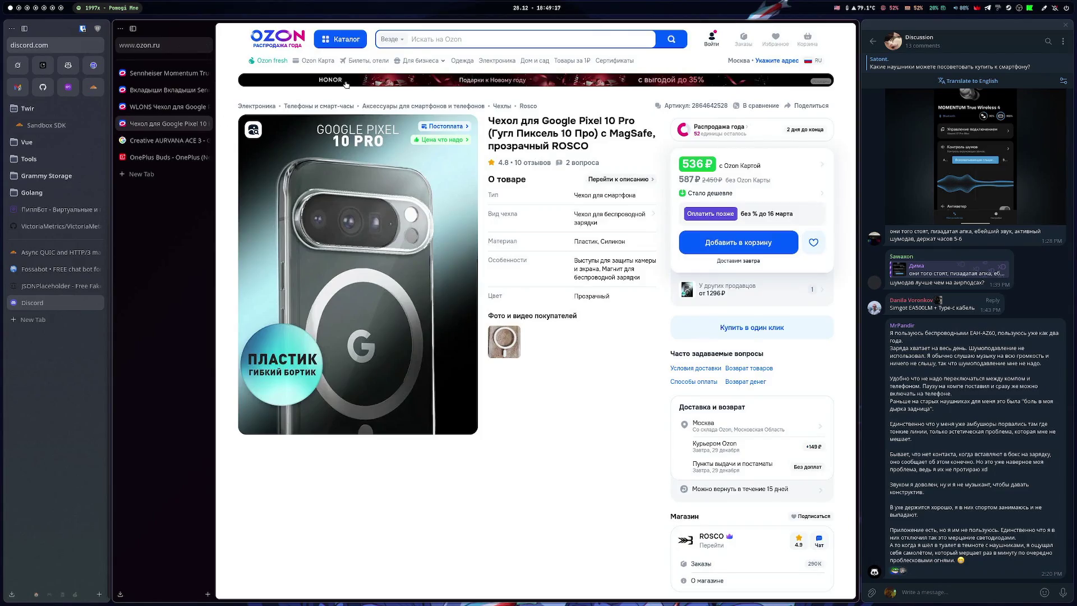
click(164, 94)
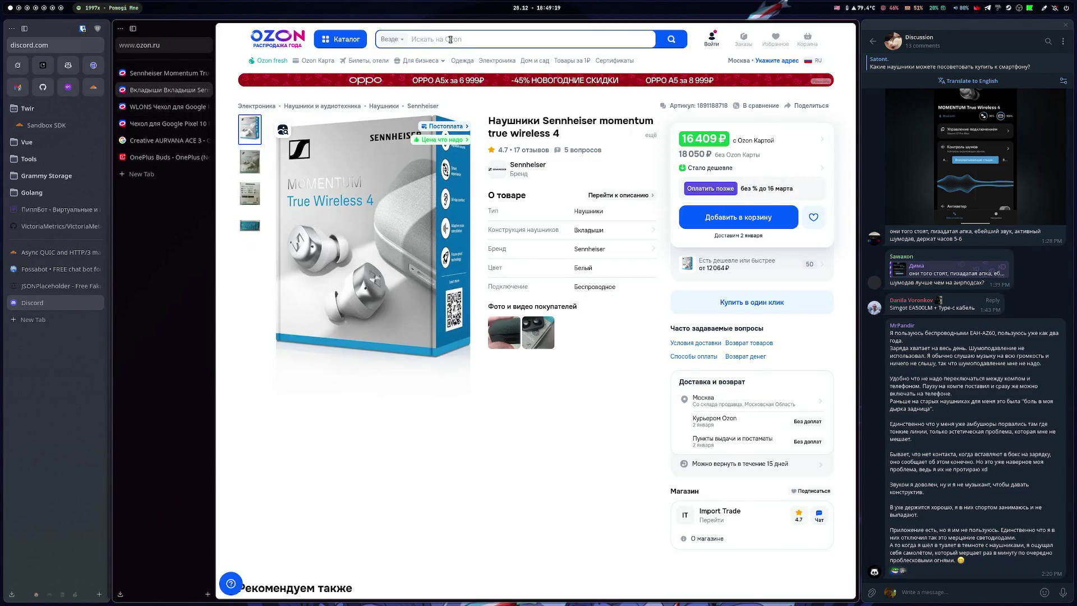
click(162, 73)
click(446, 39)
Search Ozon for 'oneplus buds', then bring up the official €89 OnePlus Buds page.
text(oneplus buds)
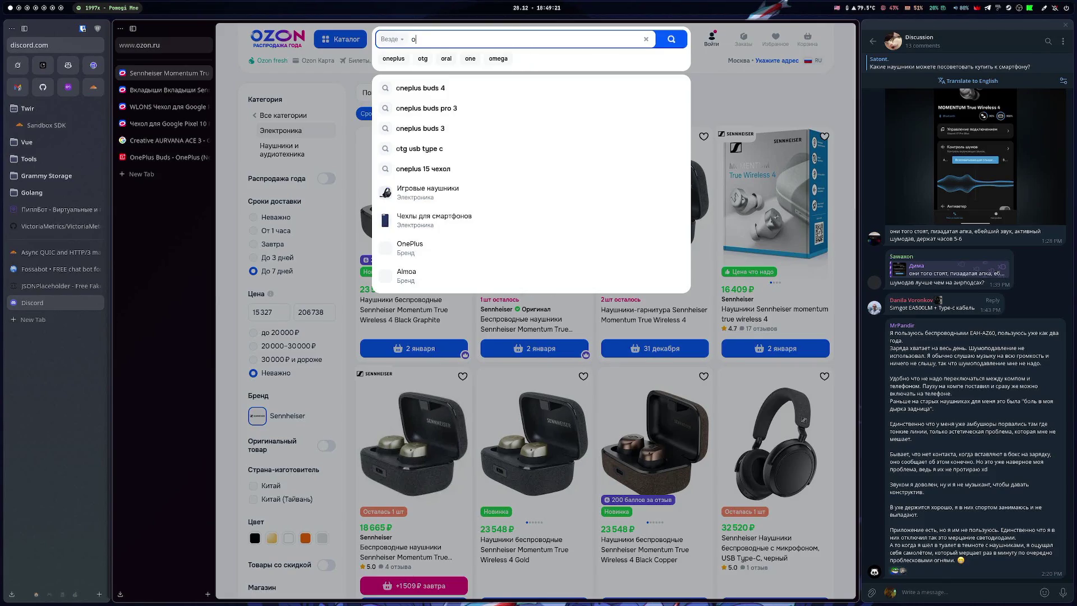
key(Return)
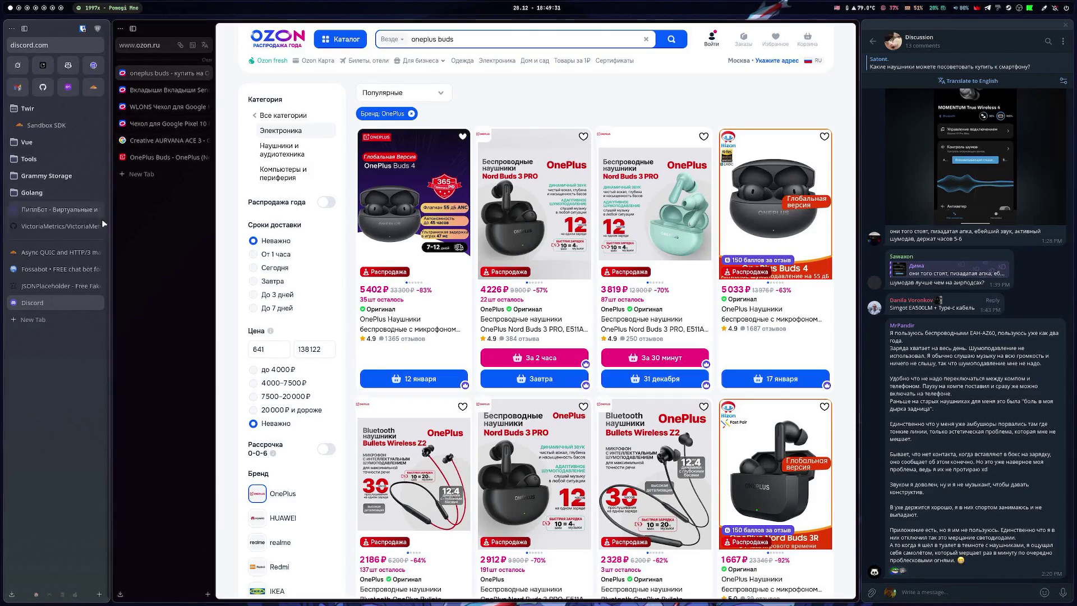
click(146, 157)
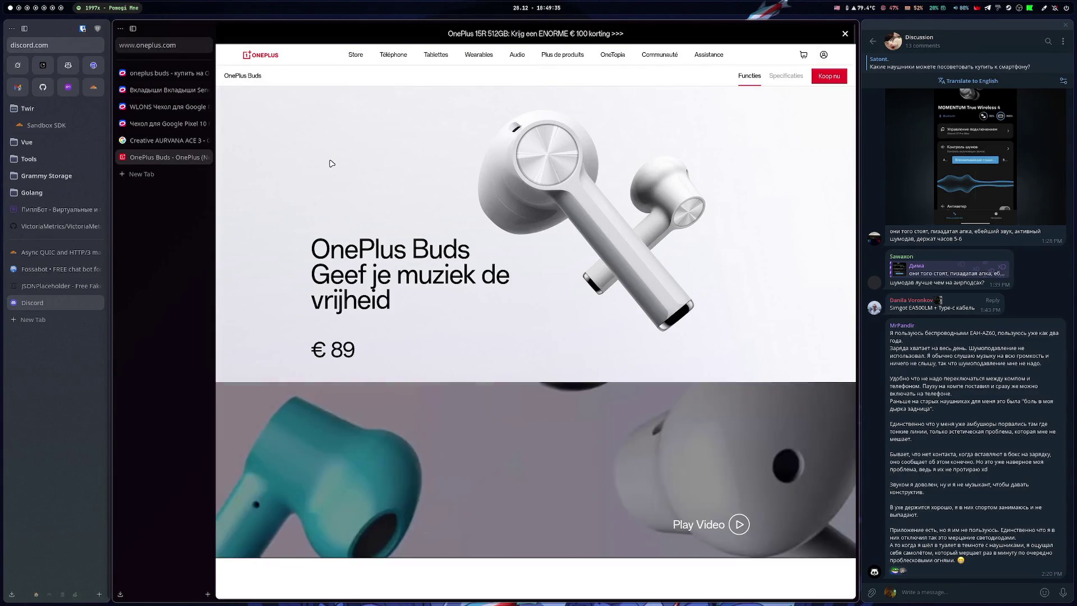
Scroll through the €89 OnePlus Buds page down to its specifications.
scroll(332, 166, down, 5)
scroll(336, 163, down, 10)
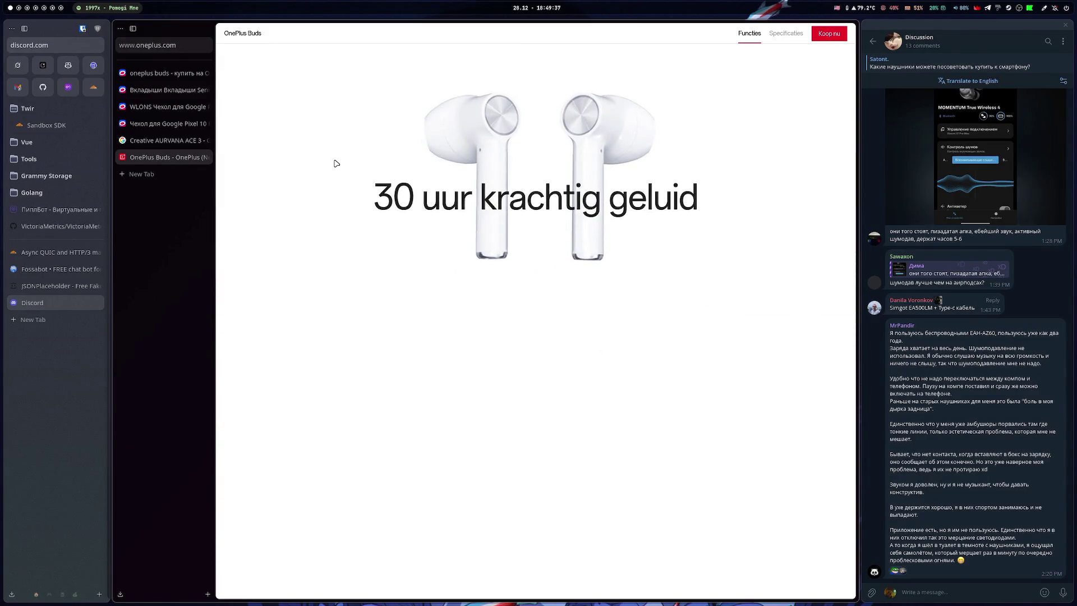
scroll(355, 177, down, 5)
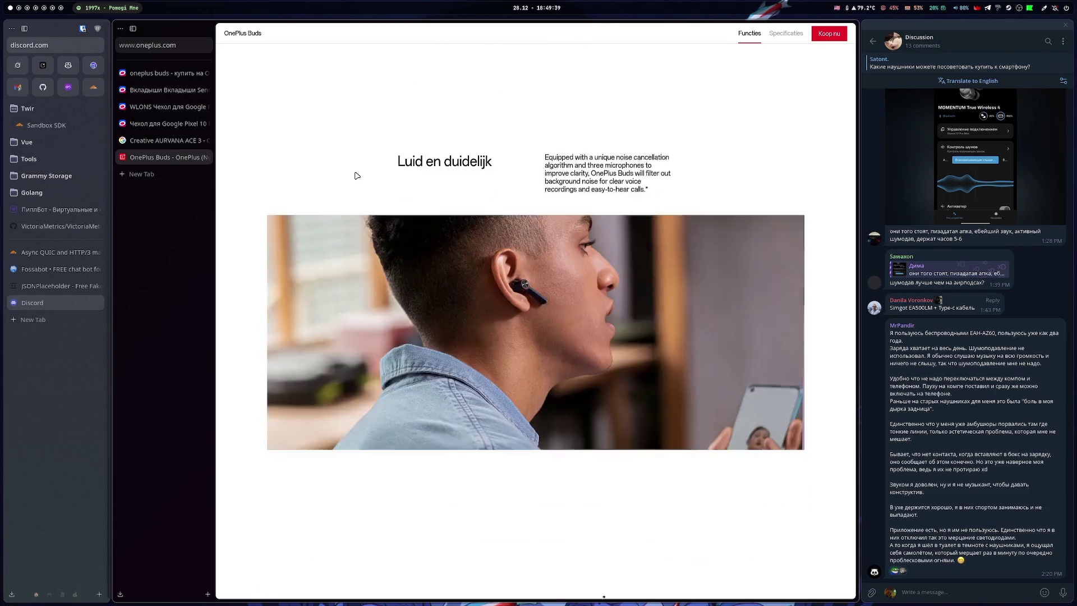
scroll(357, 174, up, 1)
scroll(356, 175, down, 10)
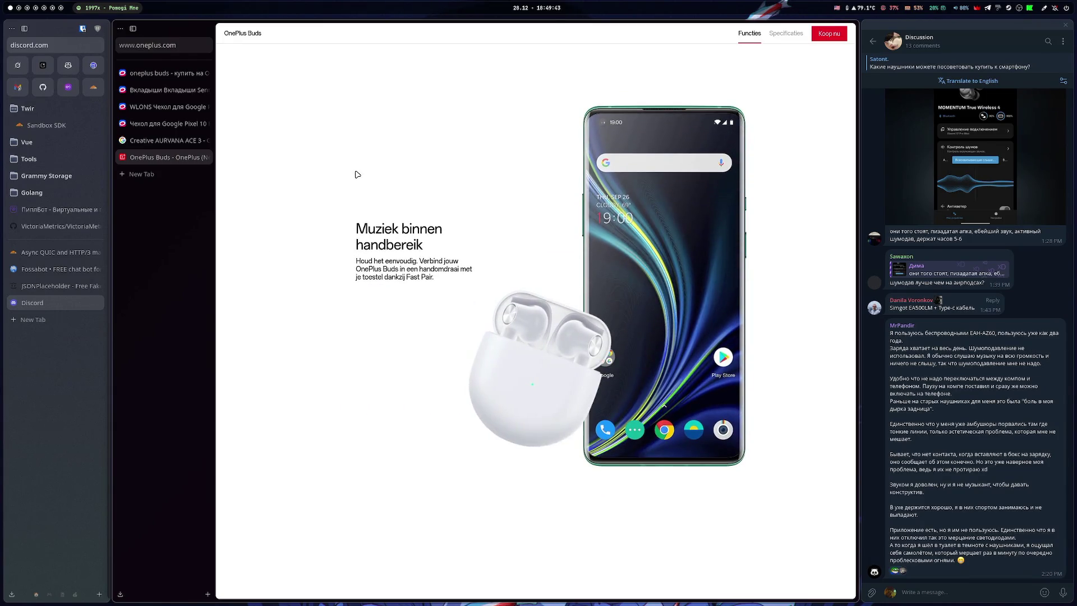
scroll(356, 175, down, 5)
scroll(356, 174, down, 10)
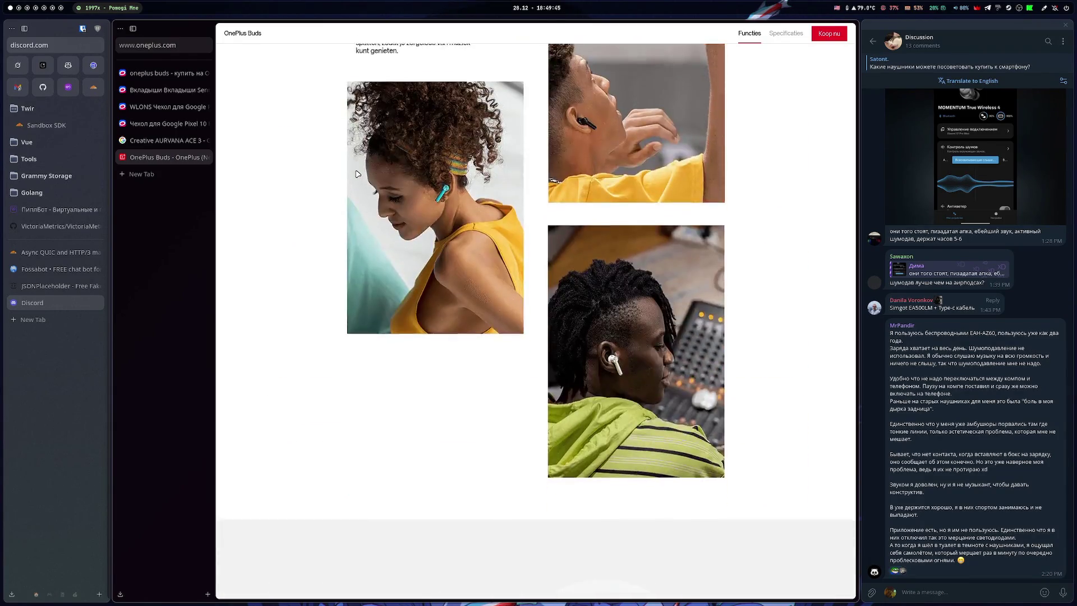
scroll(318, 172, down, 10)
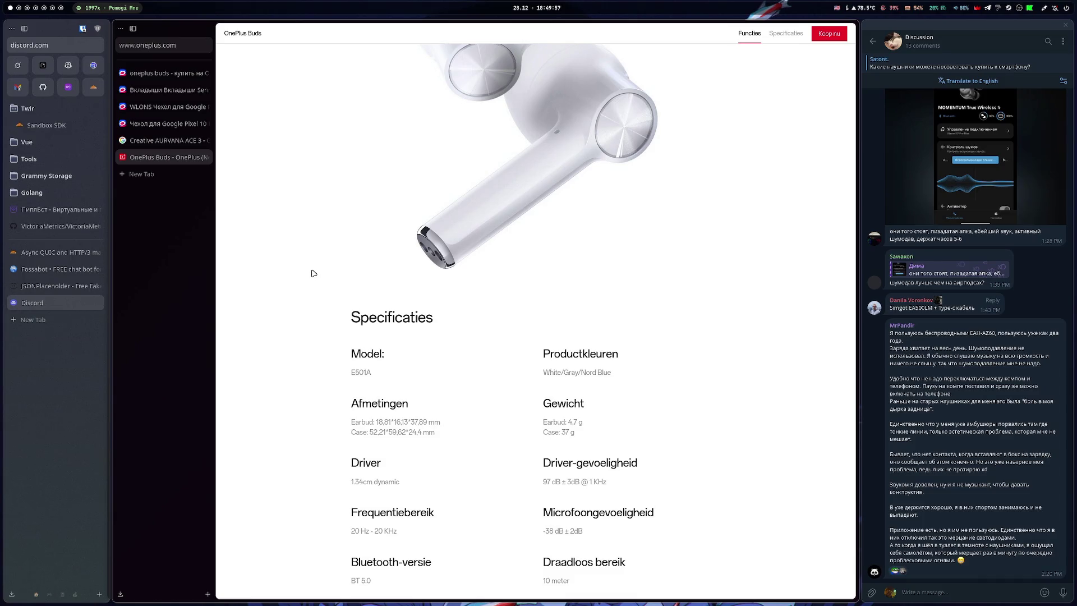
scroll(311, 273, down, 15)
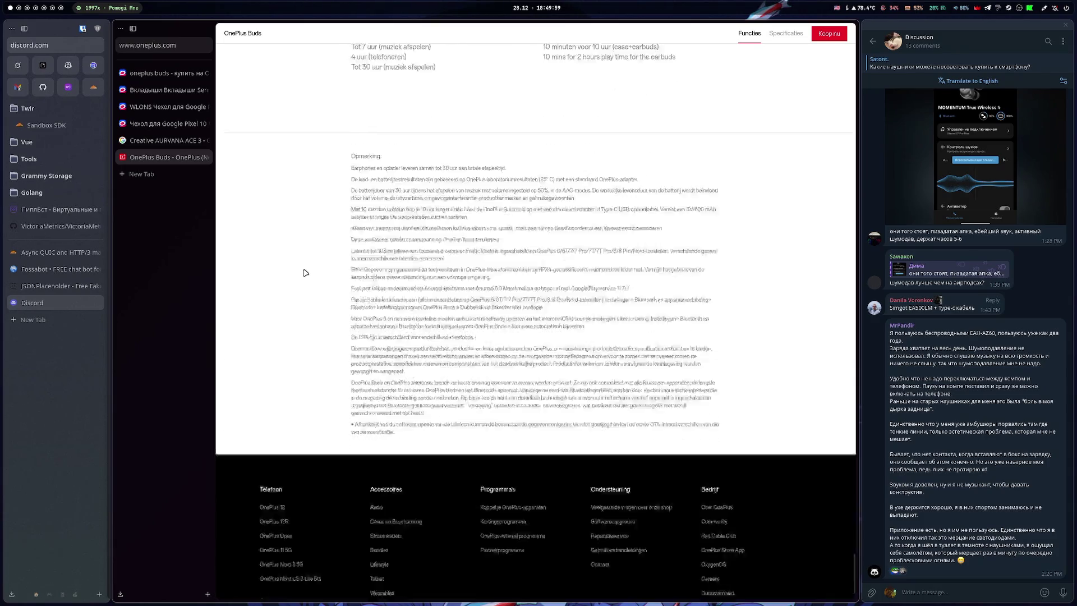
scroll(288, 175, up, 20)
Close the Creative AURVANA ACE 3 search tab, select the OnePlus Buds product name, and return to Ozon.
click(168, 141)
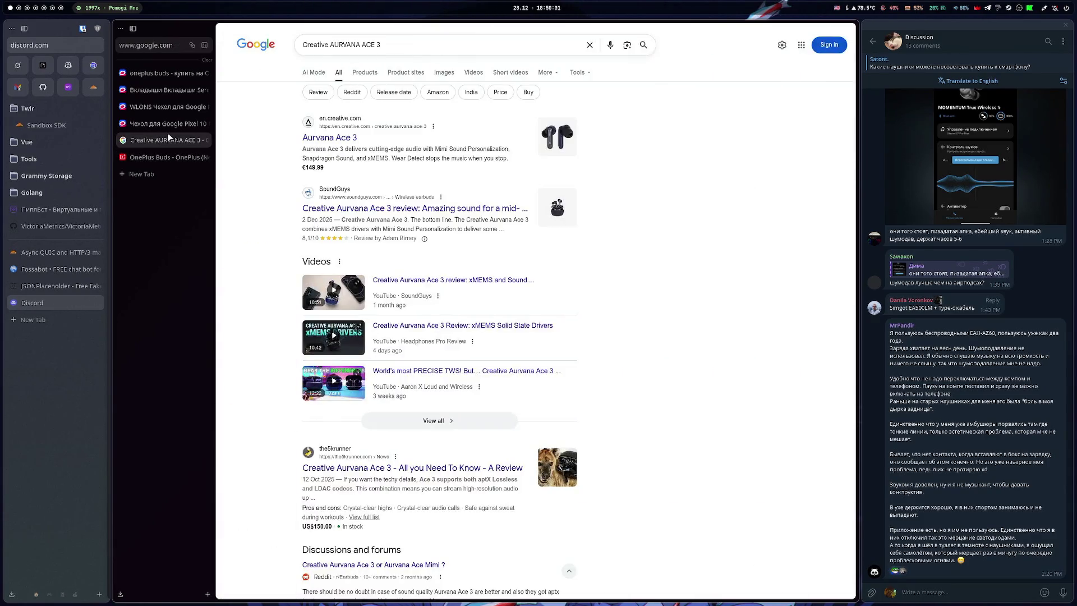
middle_click(169, 143)
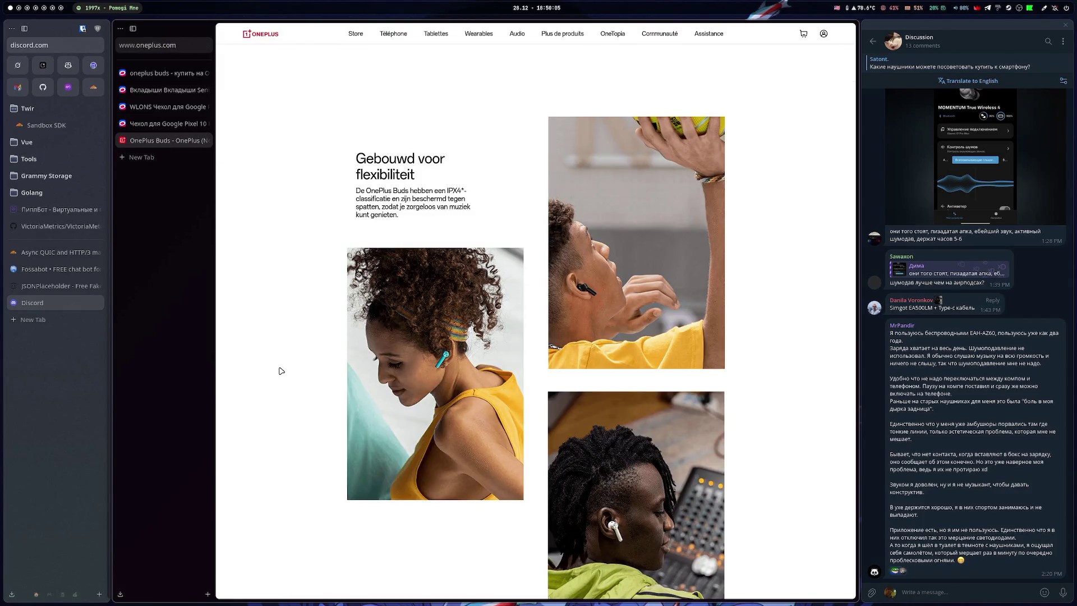
scroll(283, 225, up, 10)
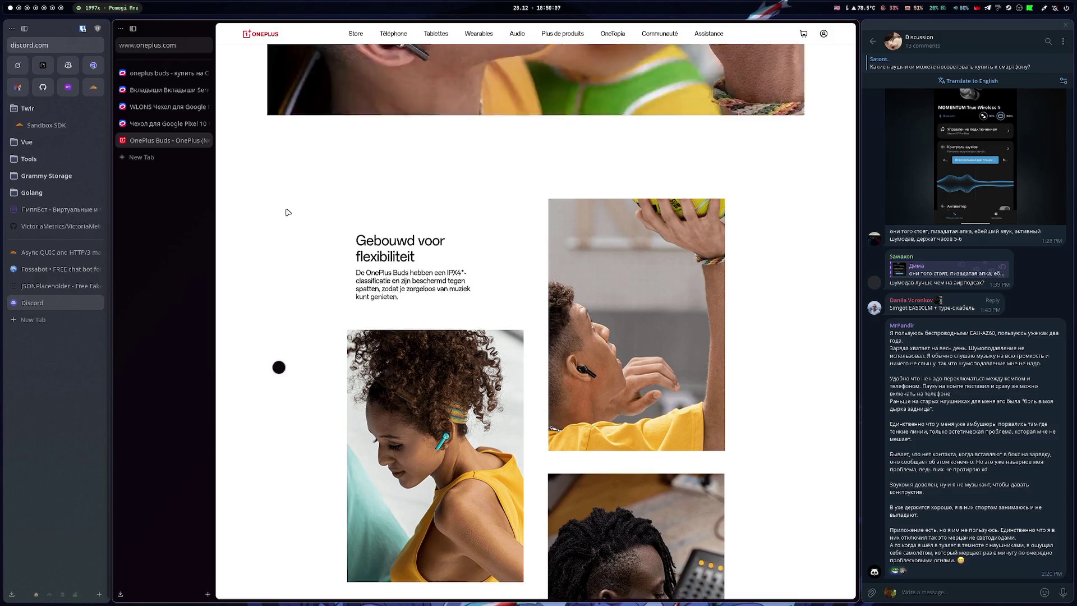
scroll(269, 100, up, 10)
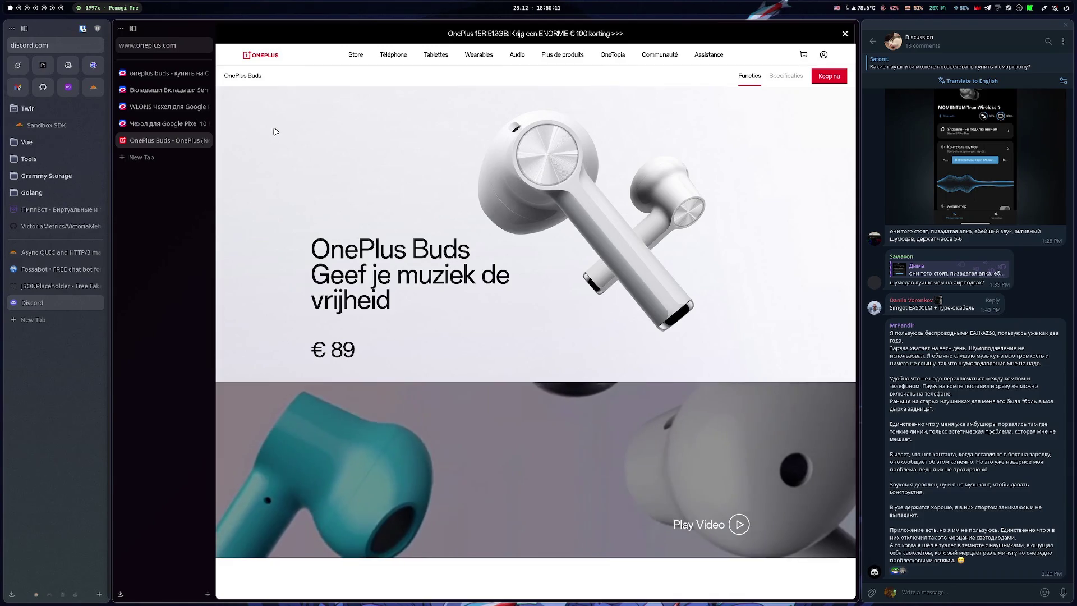
triple_click(321, 249)
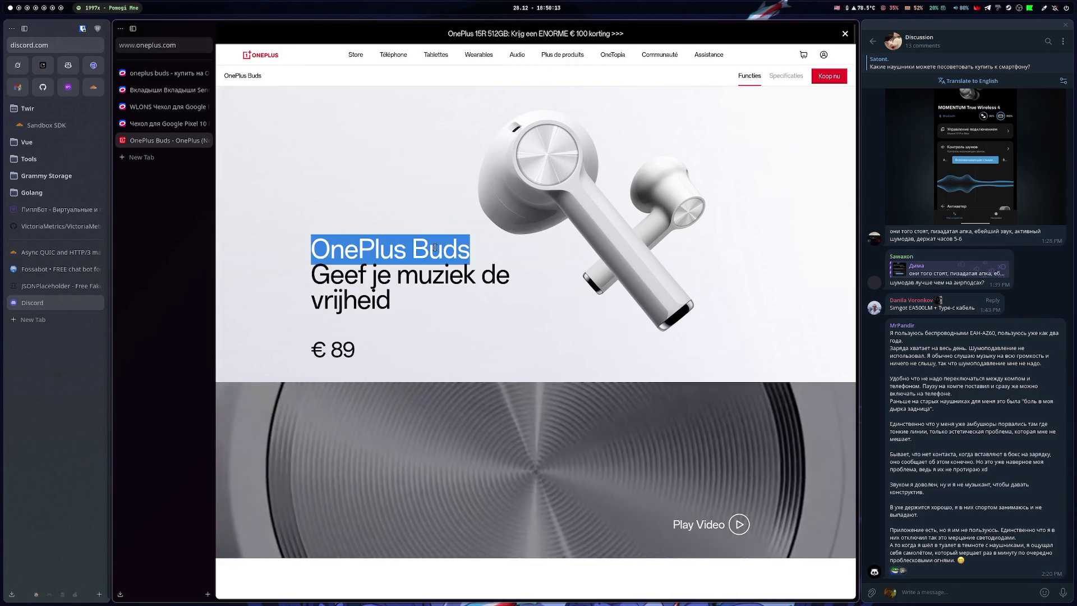
key(ctrl+Tab)
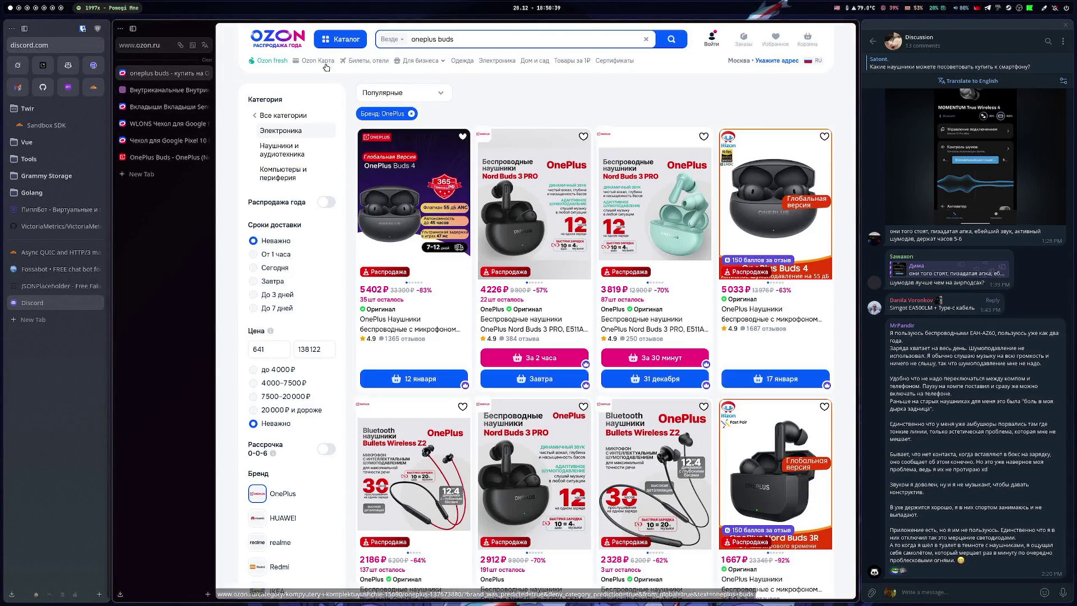
Replace the Ozon query with 'jbl t110' and run the search.
click(475, 45)
key(ctrl+a)
text(jbl t110)
key(Return)
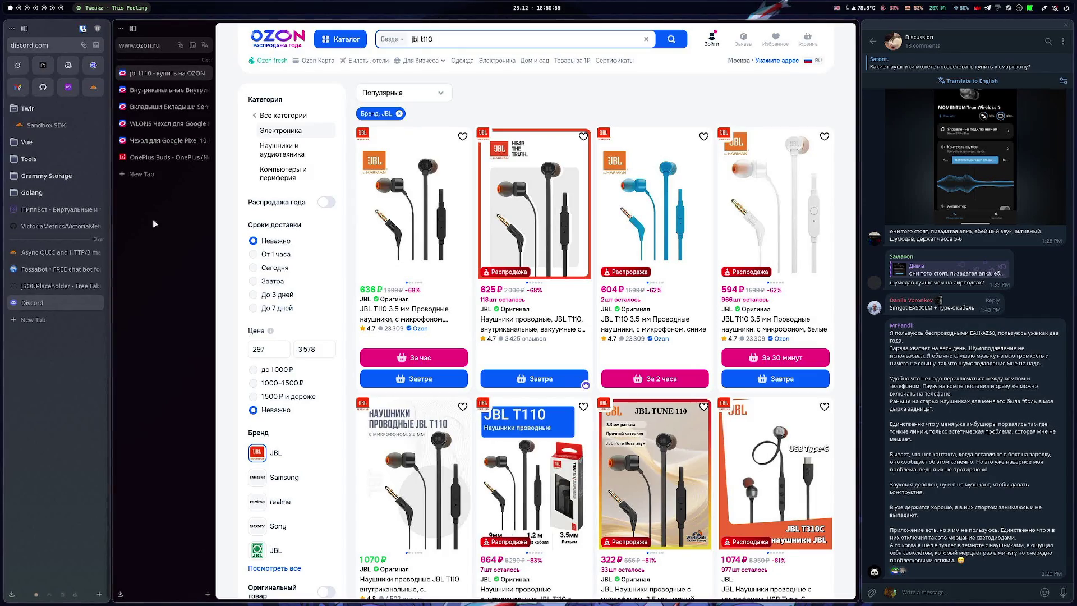
Close the OnePlus Buds website, Google Pixel 10 case and WLONS phone case tabs.
middle_click(174, 157)
click(173, 143)
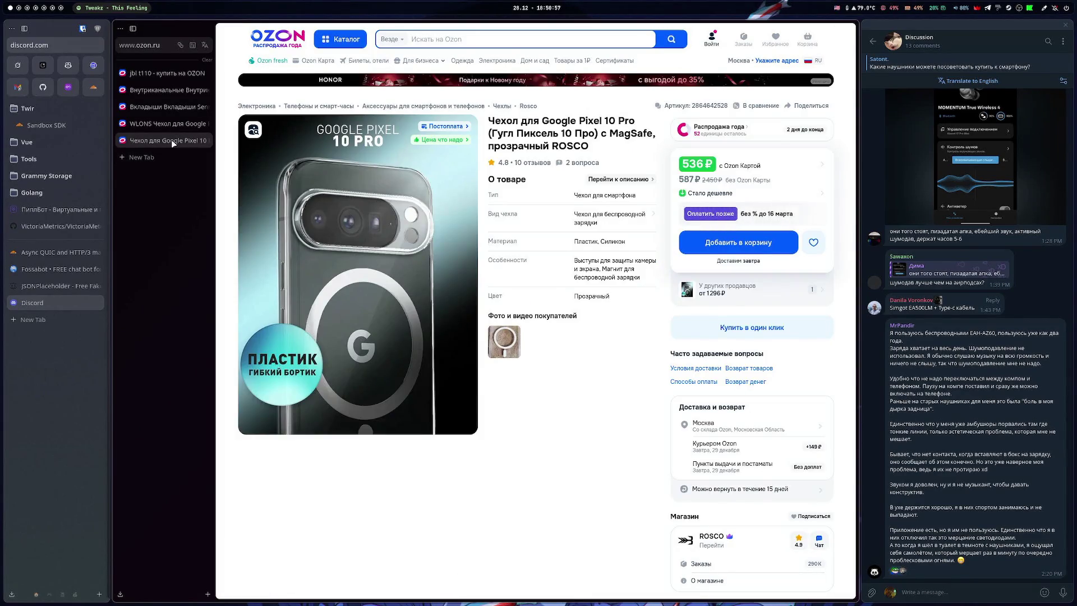
middle_click(173, 144)
click(166, 128)
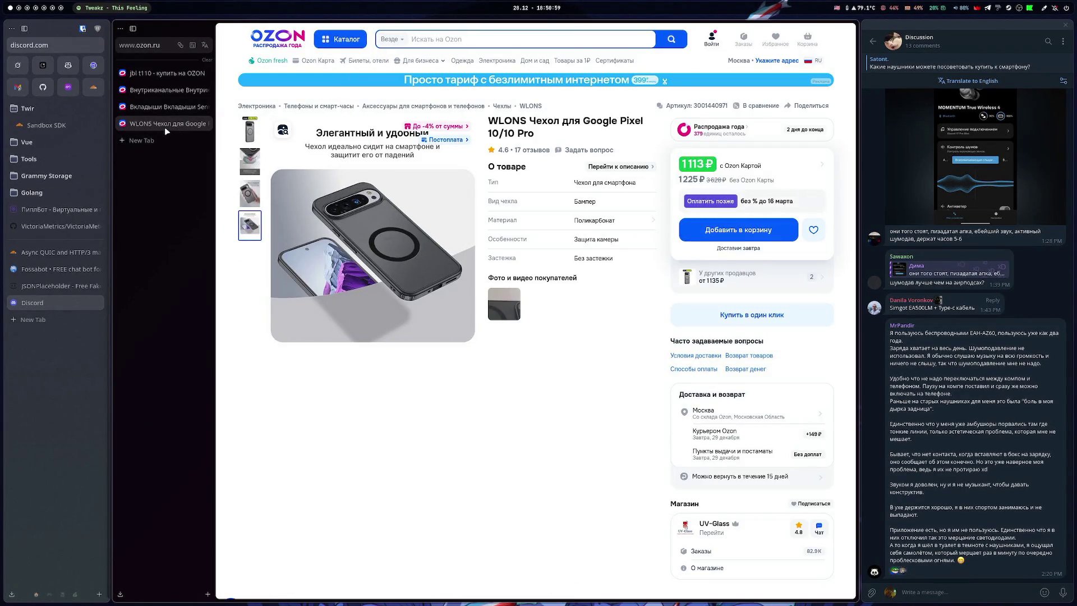
middle_click(165, 128)
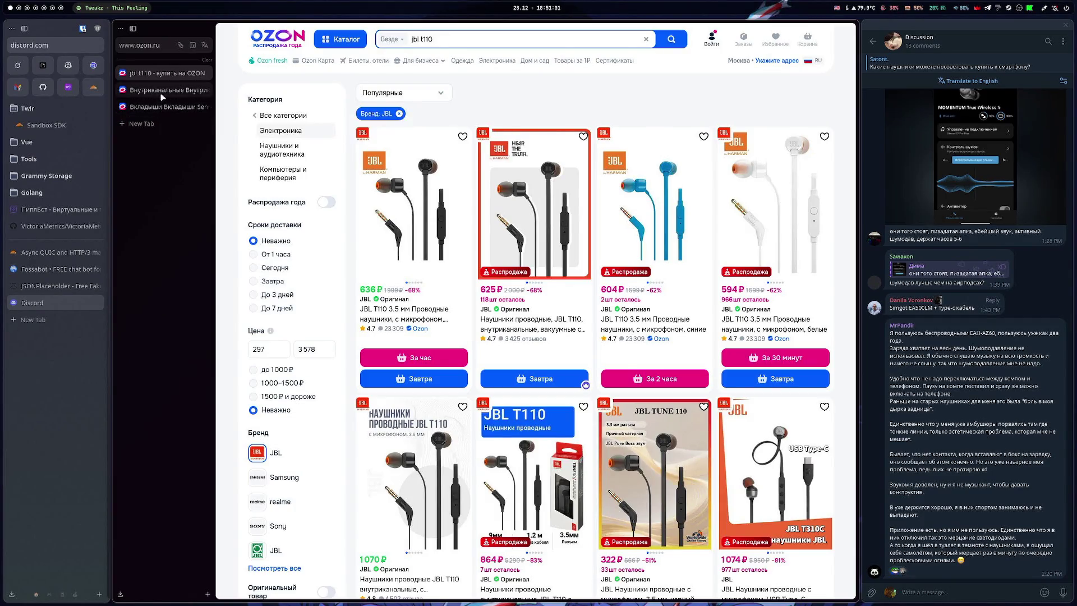
Return to the Ozon results and open the OnePlus Buds 4 product page.
click(159, 108)
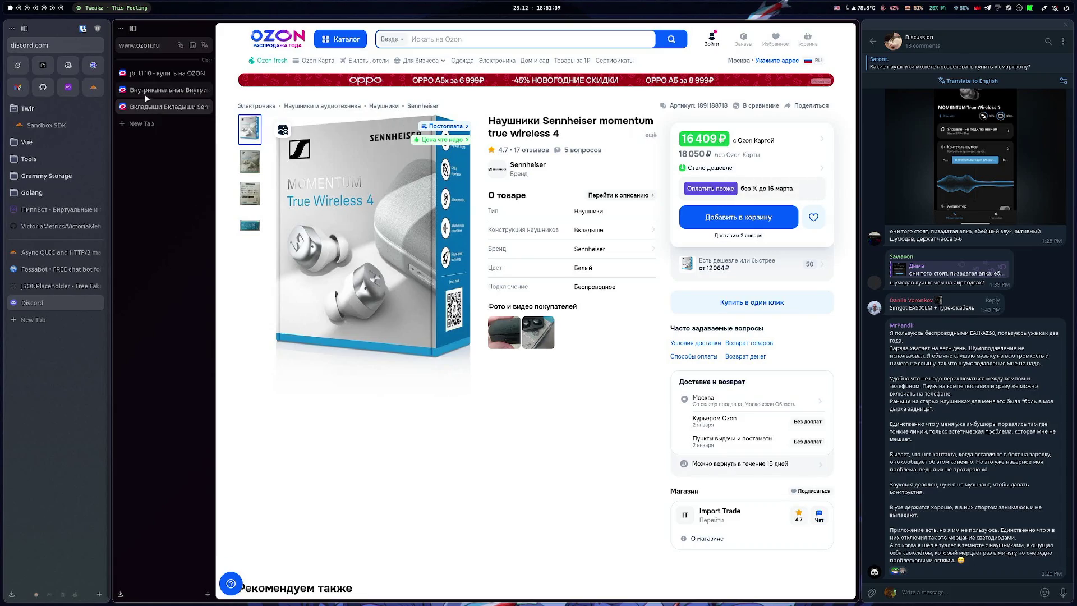
click(161, 75)
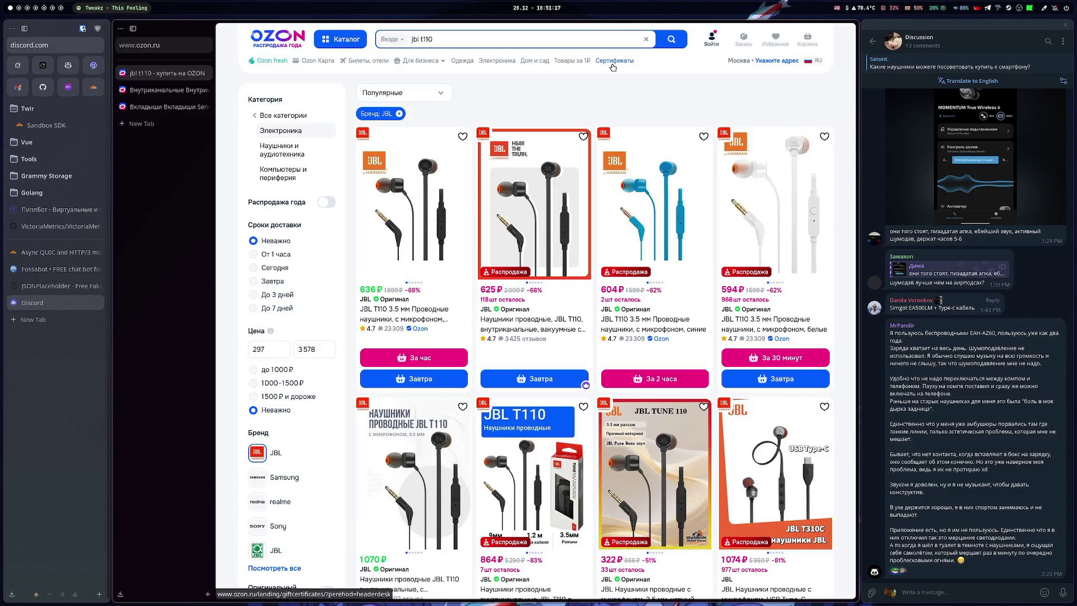
click(138, 92)
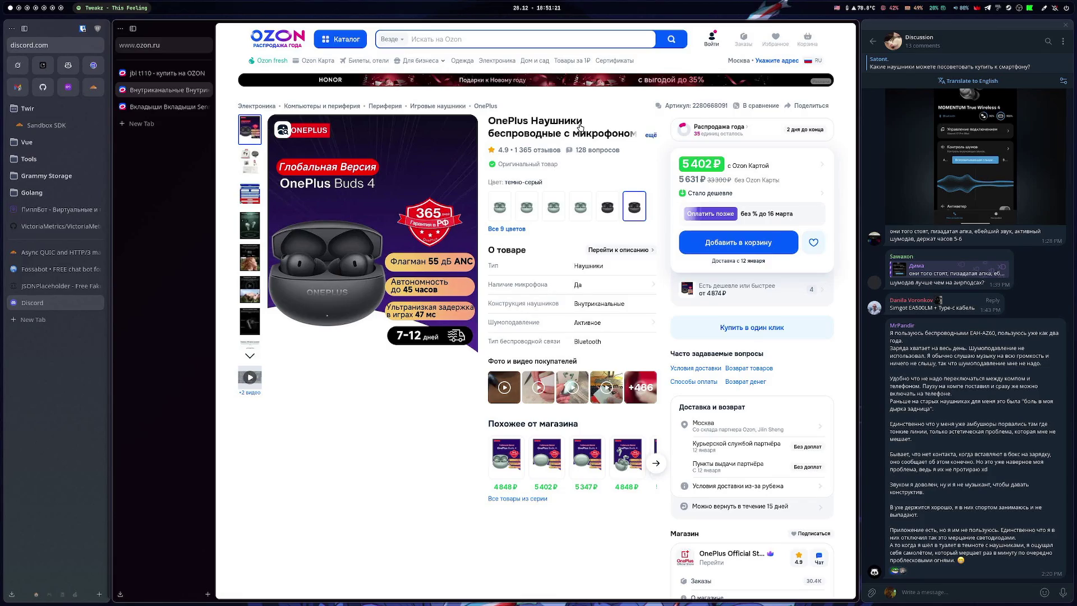
Scroll down the OnePlus Buds 4 product page to review its details.
scroll(585, 116, down, 10)
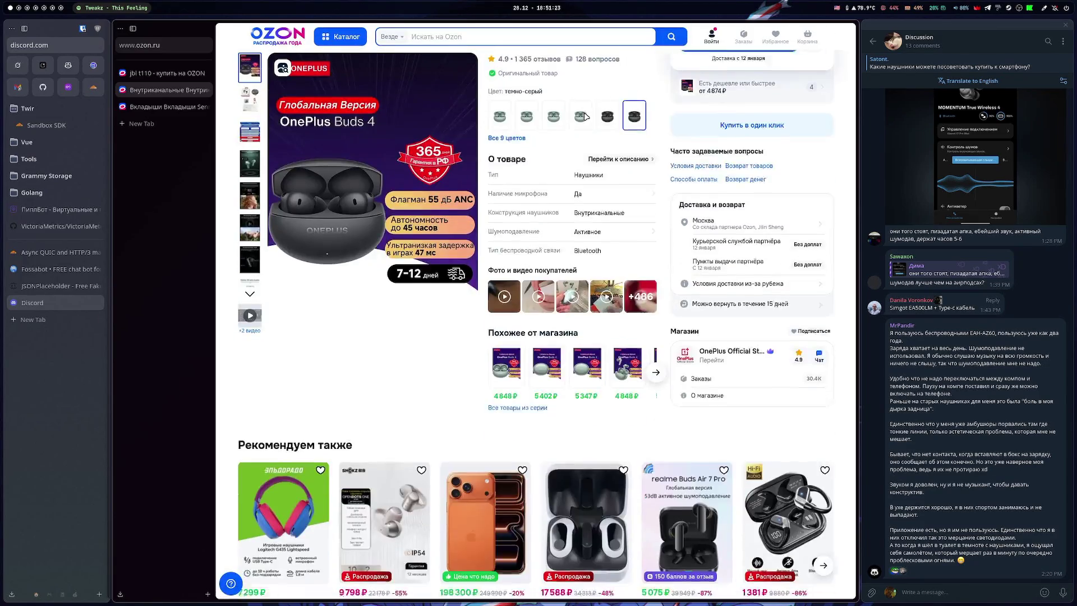
scroll(534, 162, down, 10)
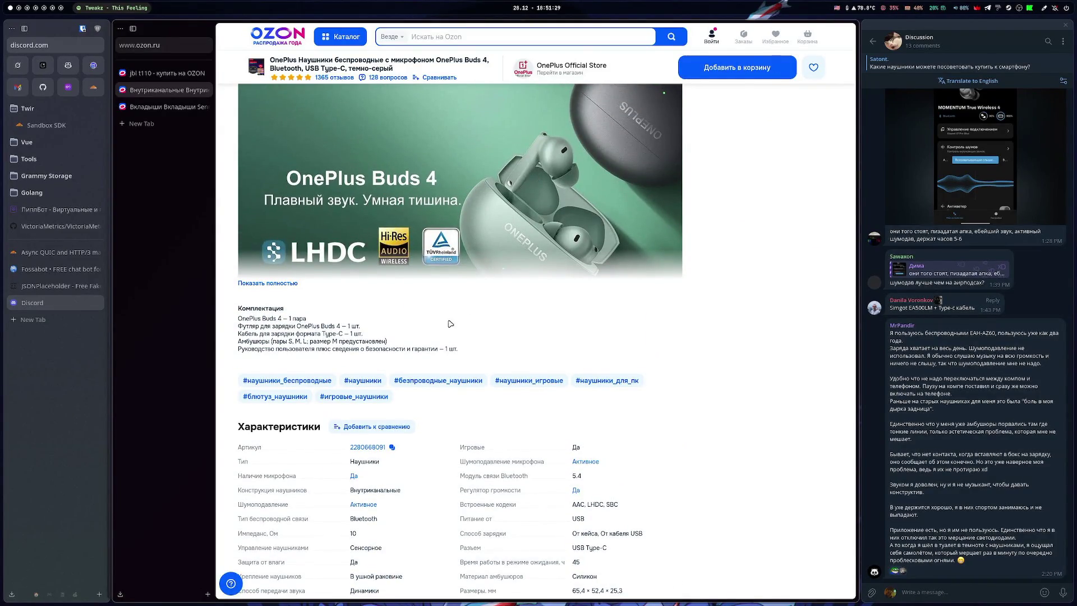
scroll(450, 324, down, 9)
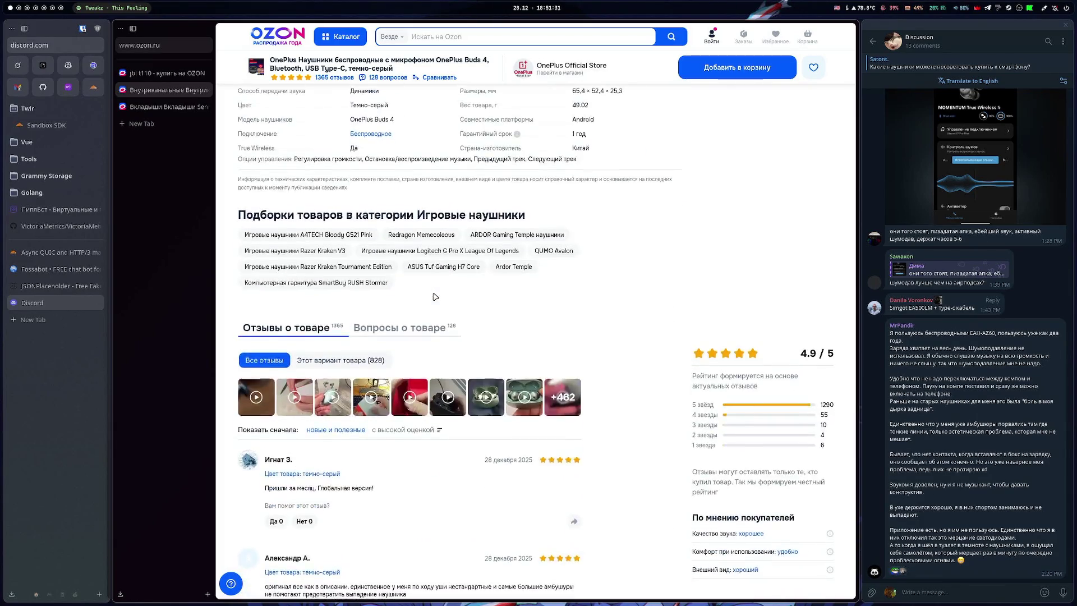
scroll(435, 296, down, 6)
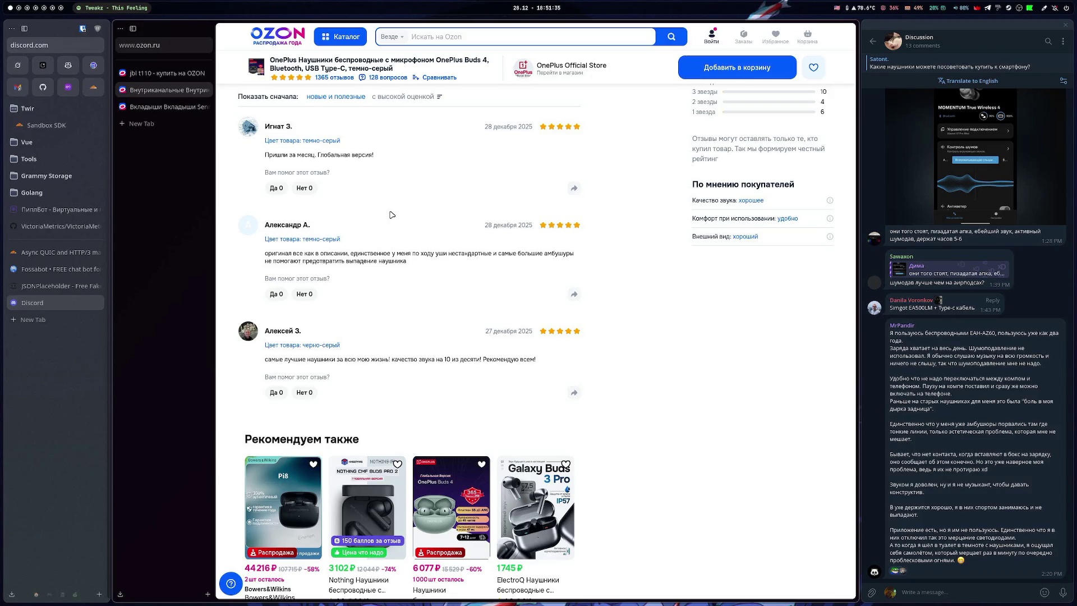
scroll(391, 215, down, 1)
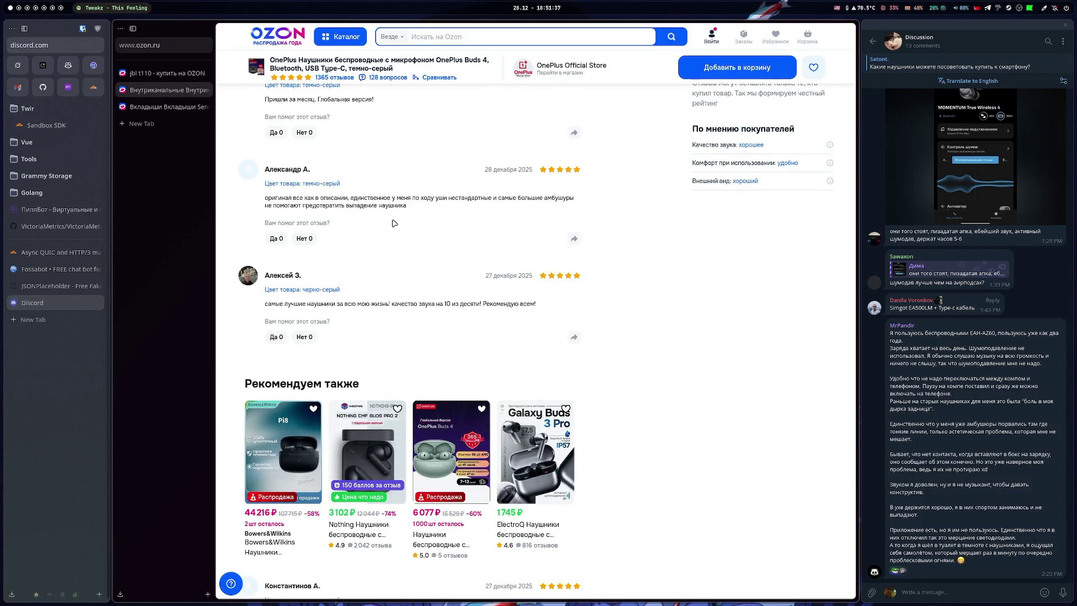
scroll(613, 308, down, 7)
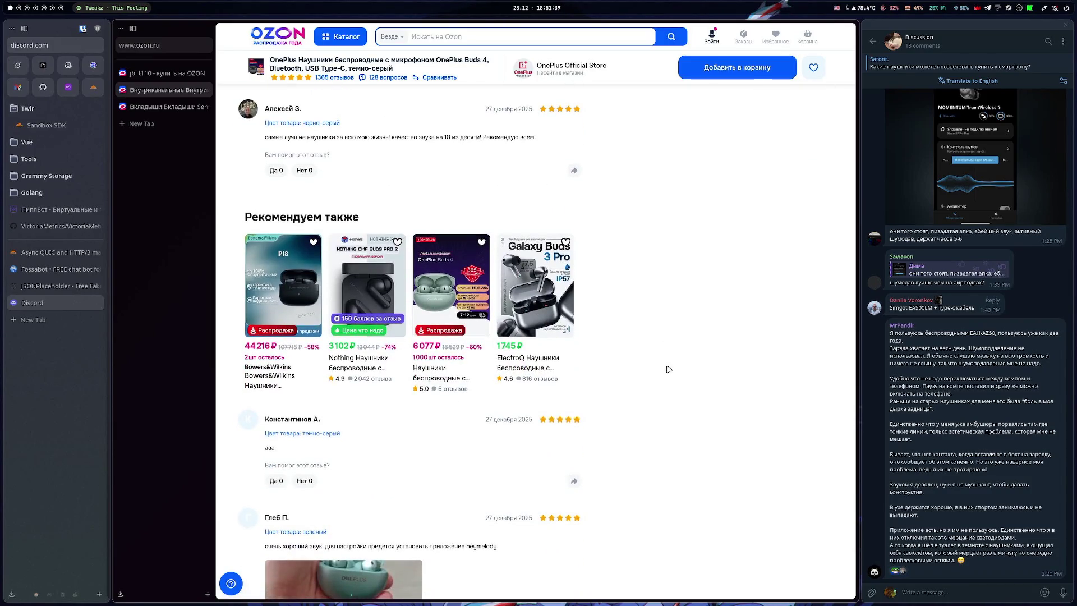
scroll(662, 477, down, 3)
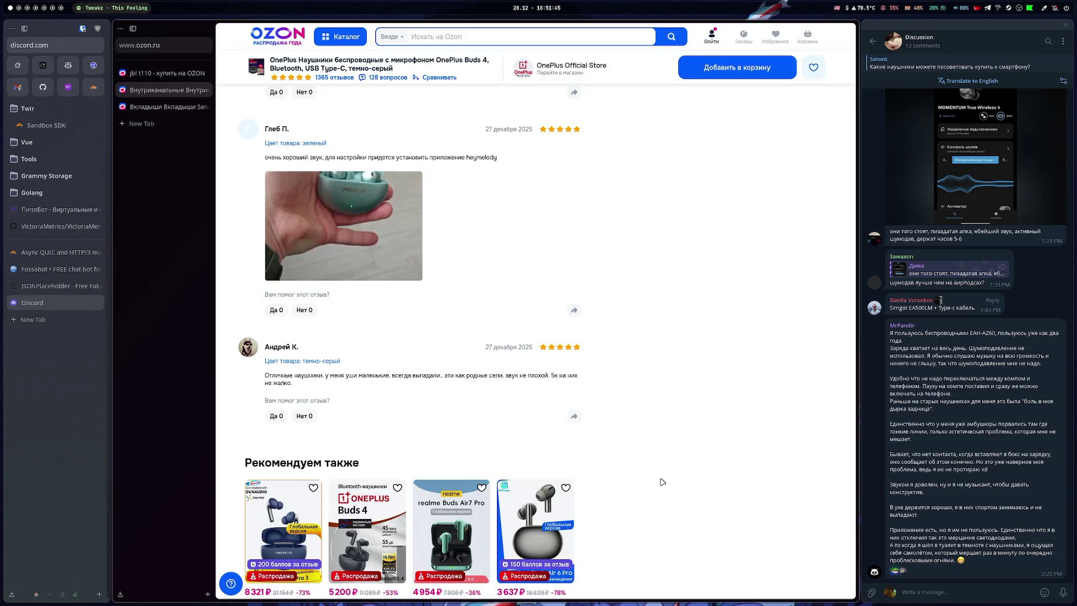
scroll(662, 482, up, 1)
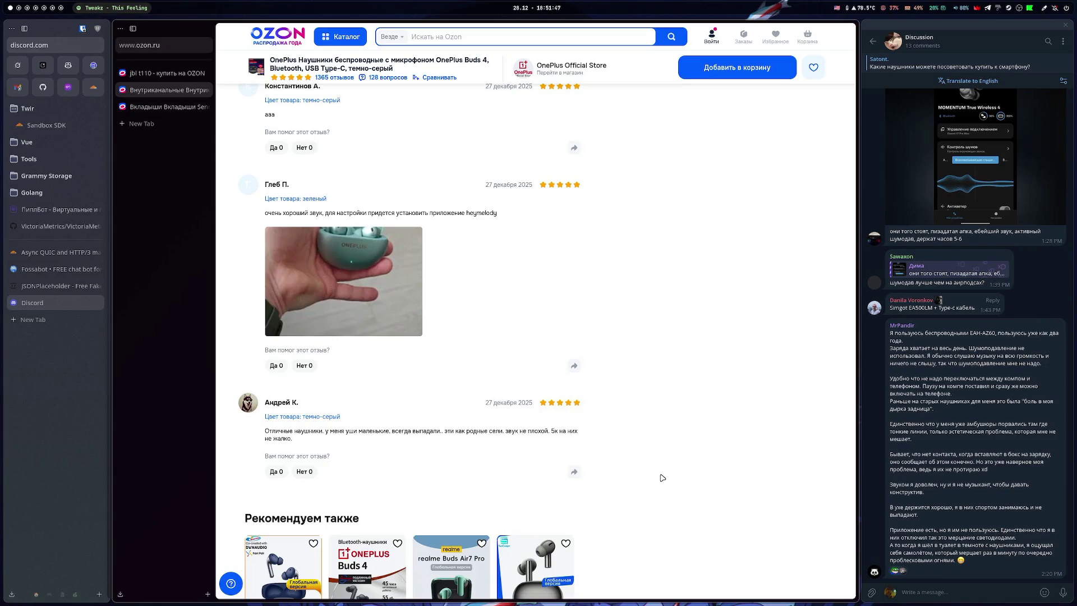
scroll(662, 477, down, 2)
Switch to the grey metallic (серый металлик) variant, priced 5 347 ₽ with Ozon Card.
middle_click(661, 465)
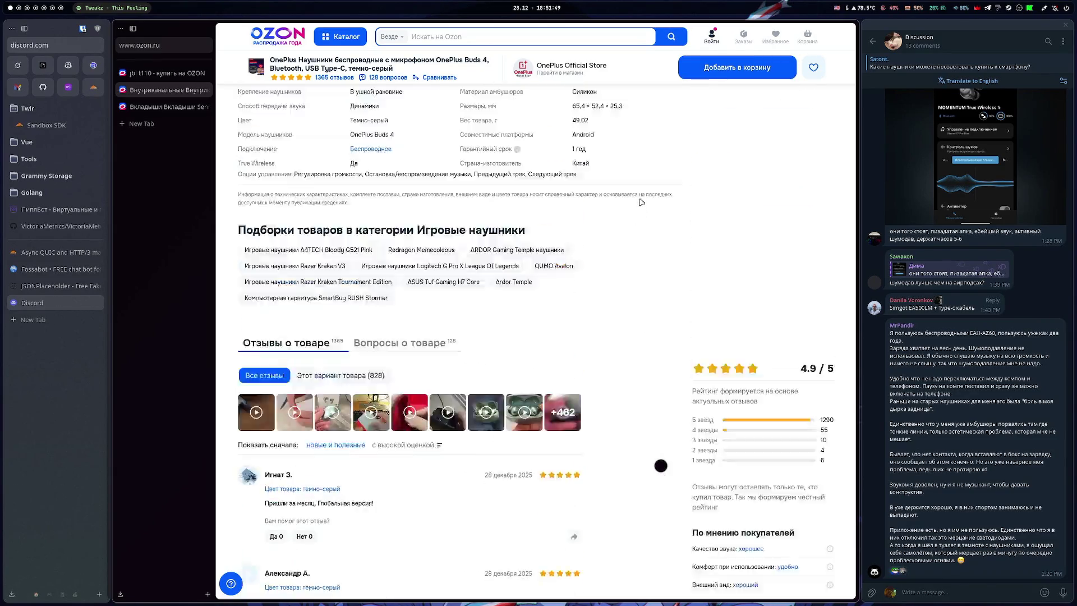
click(608, 209)
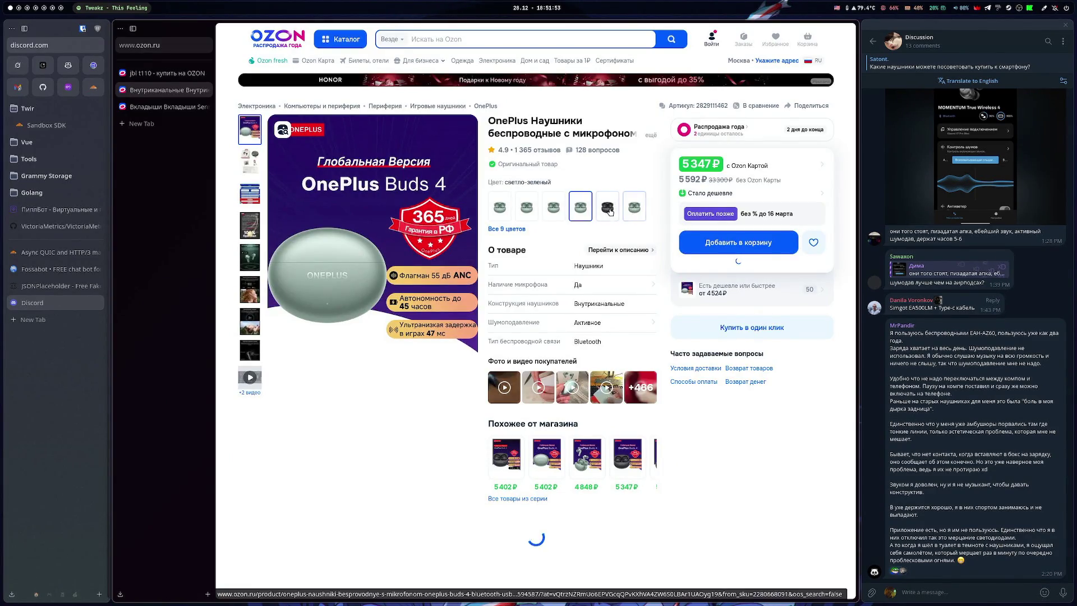
click(610, 211)
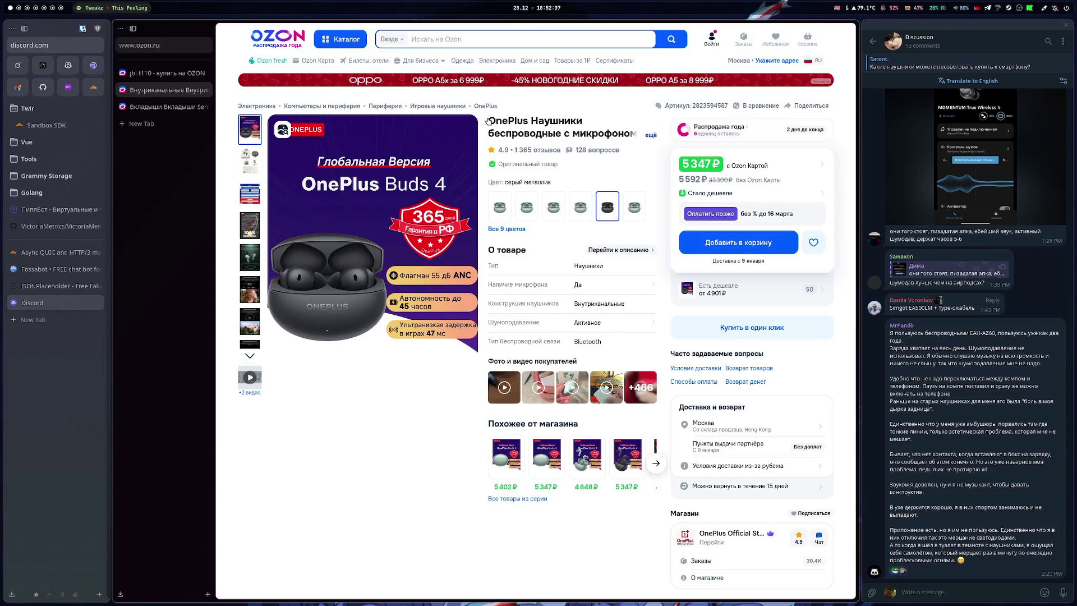
key(ctrl+t)
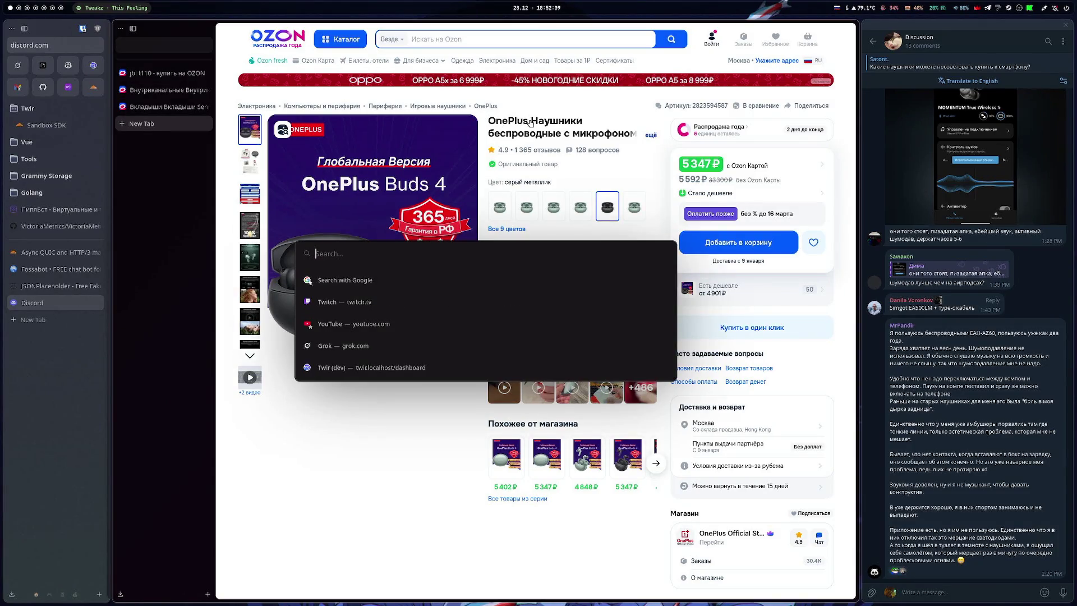
Search for 'лучшие наушники для смартфона bluetooth', correcting the misspelled Bluetooth word.
text(лучшие н)
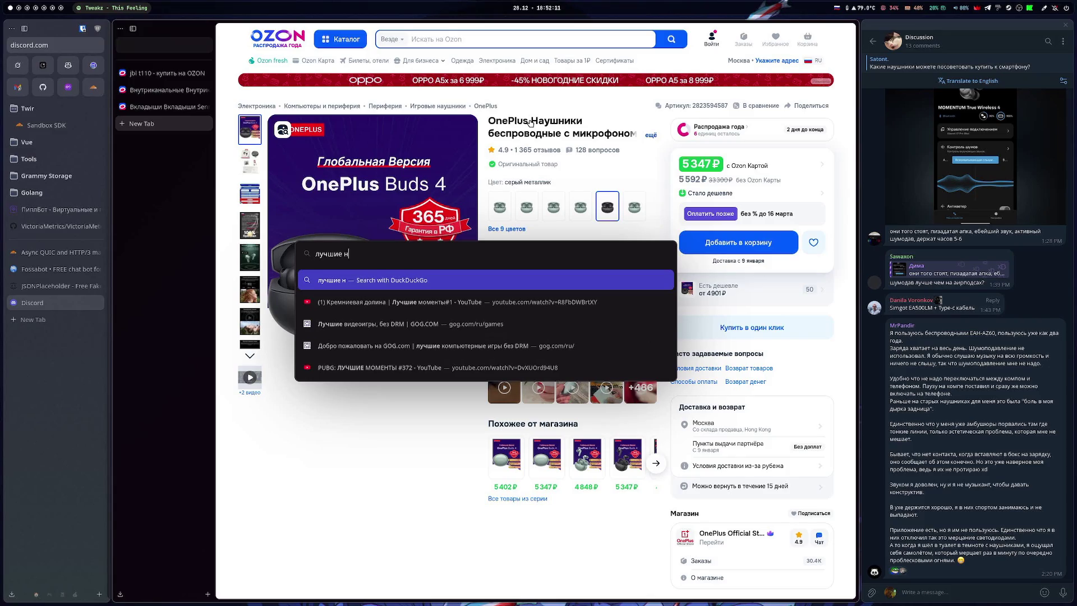
text(аушники для смар)
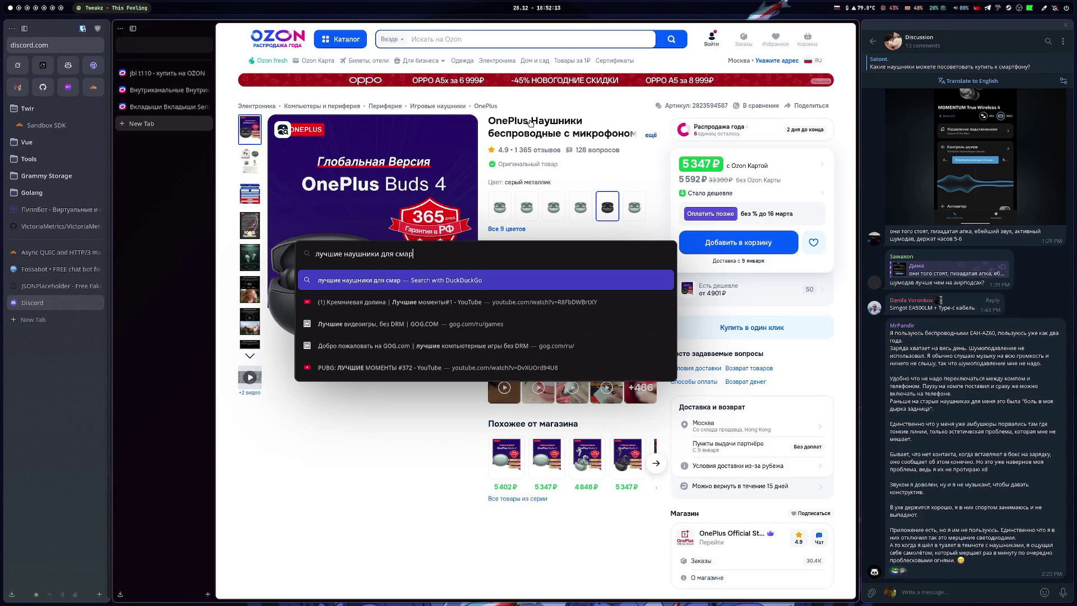
text(тфона blue)
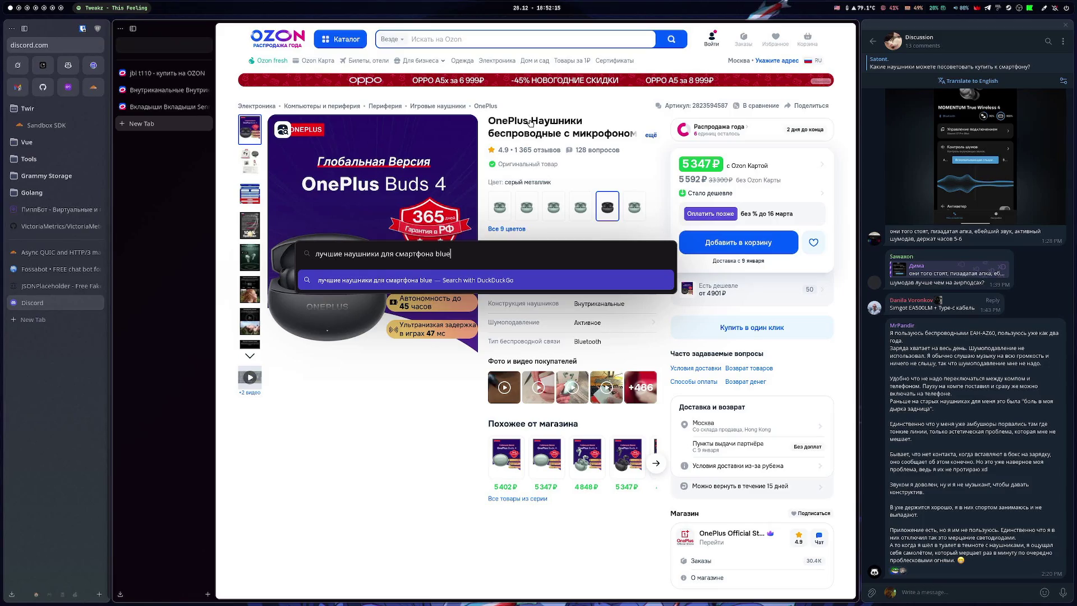
text(toth)
key(ctrl+shift+Left)
text(bglueetooth)
key(ctrl+BackSpace)
text(blue)
key(Return)
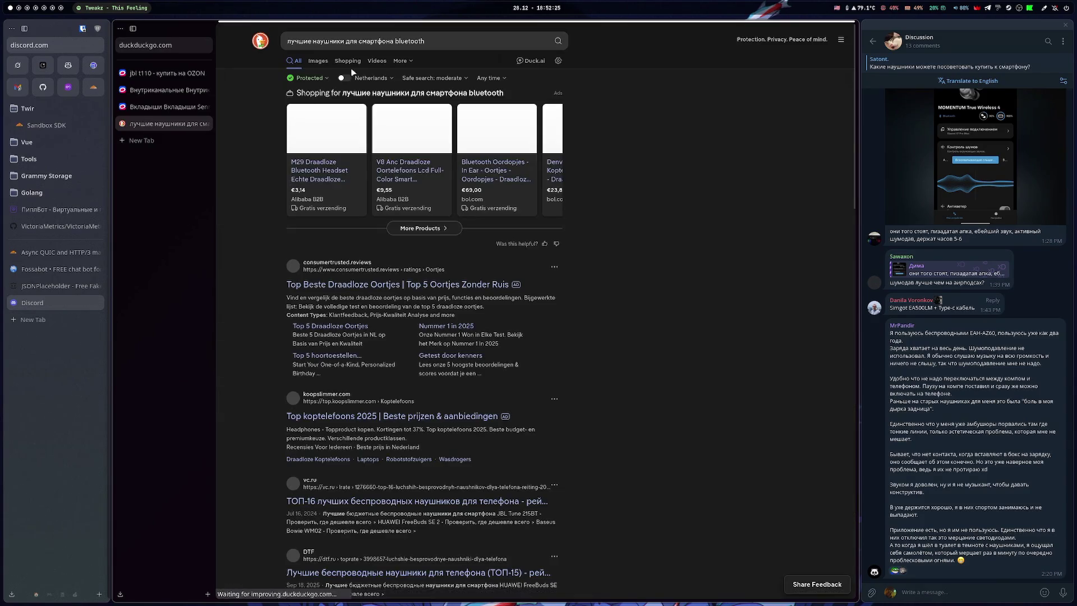
Redirect the query to Google with !g and open the Hi-Tech Mail article in the background.
click(437, 41)
text(!g)
key(Return)
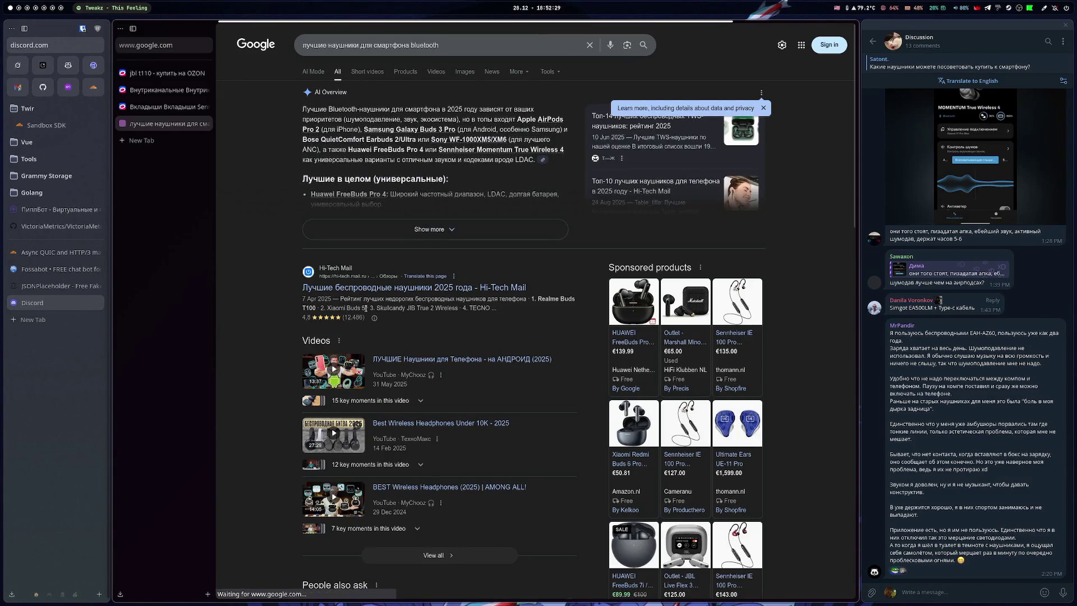
middle_click(320, 280)
scroll(272, 247, down, 8)
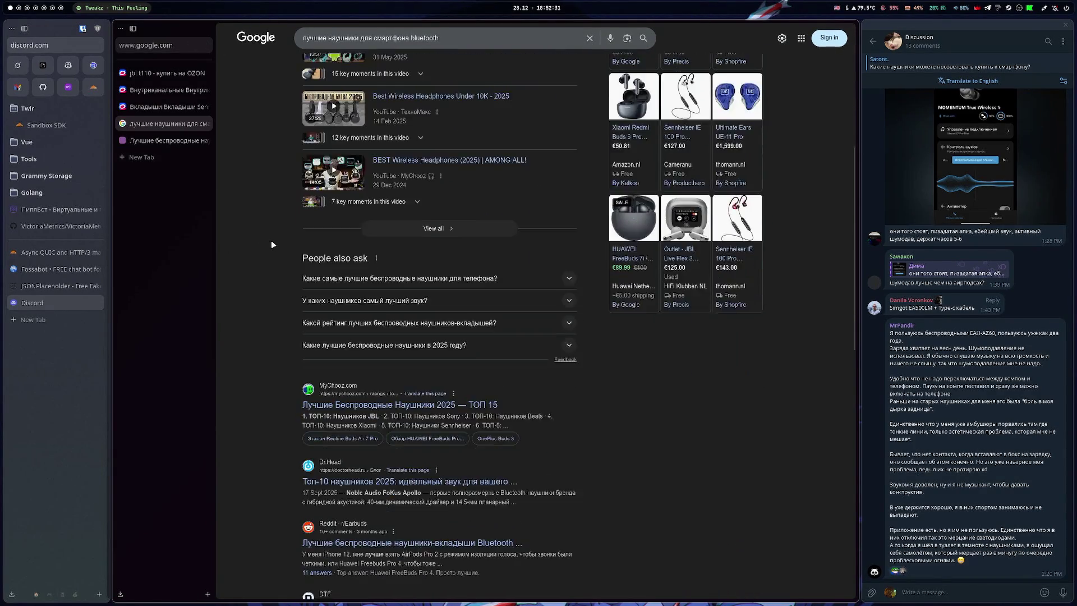
Read the Hi-Tech Mail wireless headphones ranking down to the Nothing Ear (3) entry.
click(154, 140)
scroll(298, 266, down, 10)
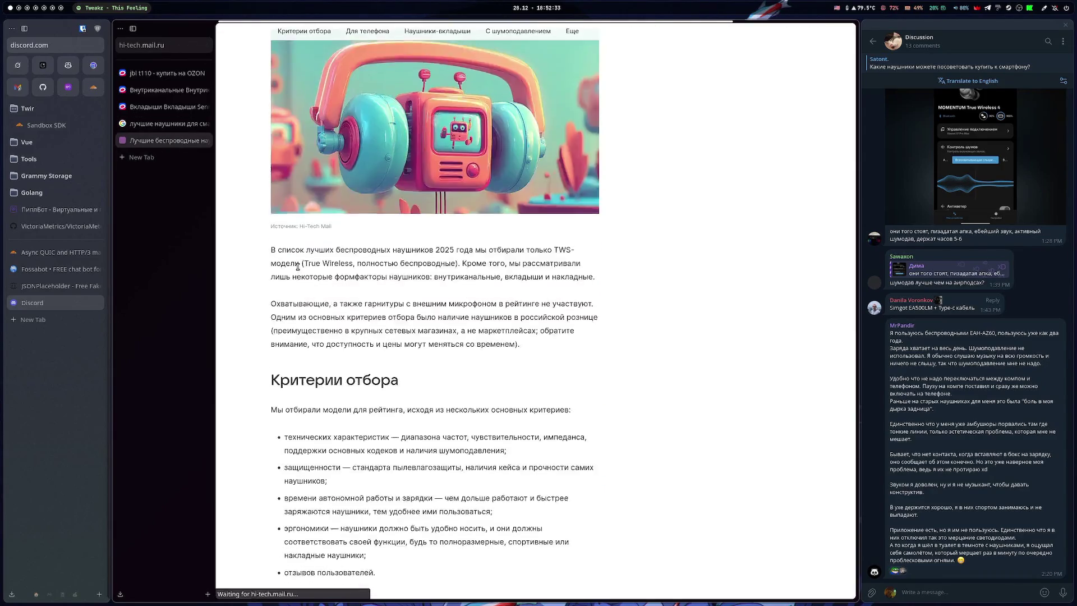
scroll(298, 267, down, 10)
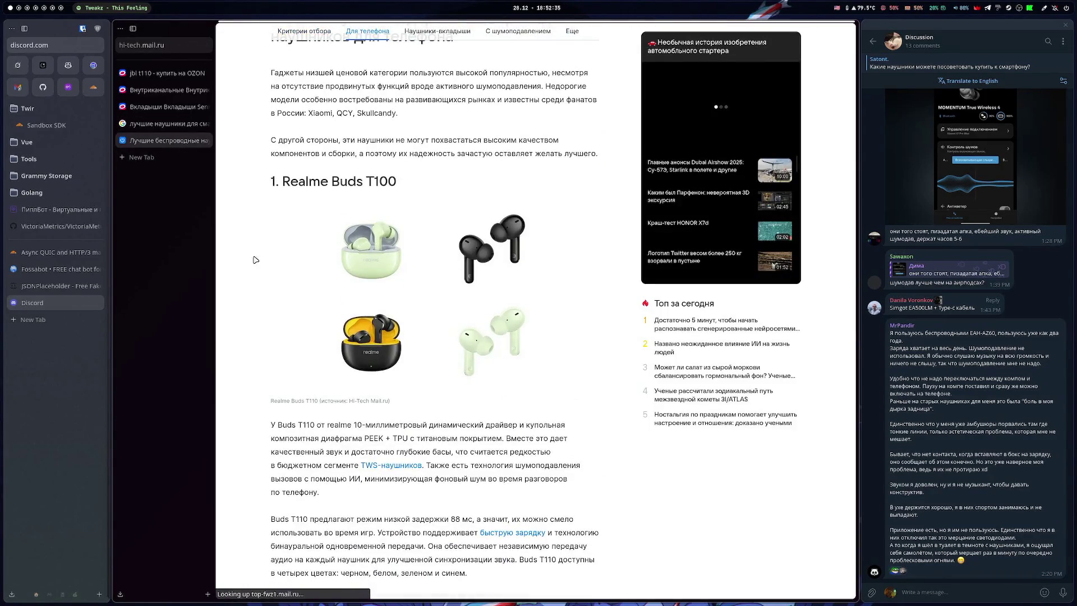
scroll(229, 264, down, 15)
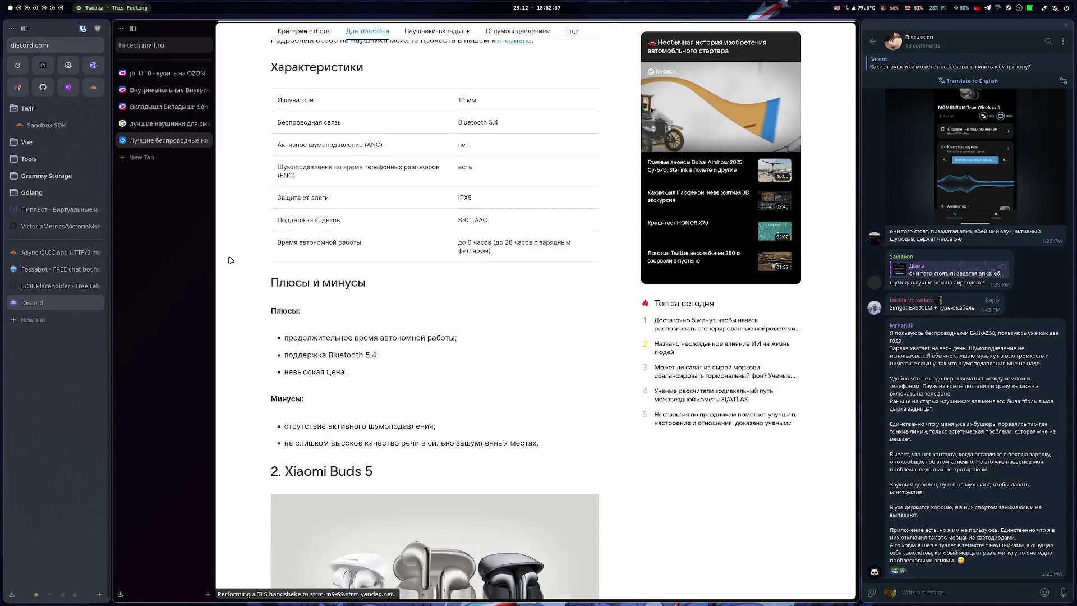
scroll(229, 260, down, 5)
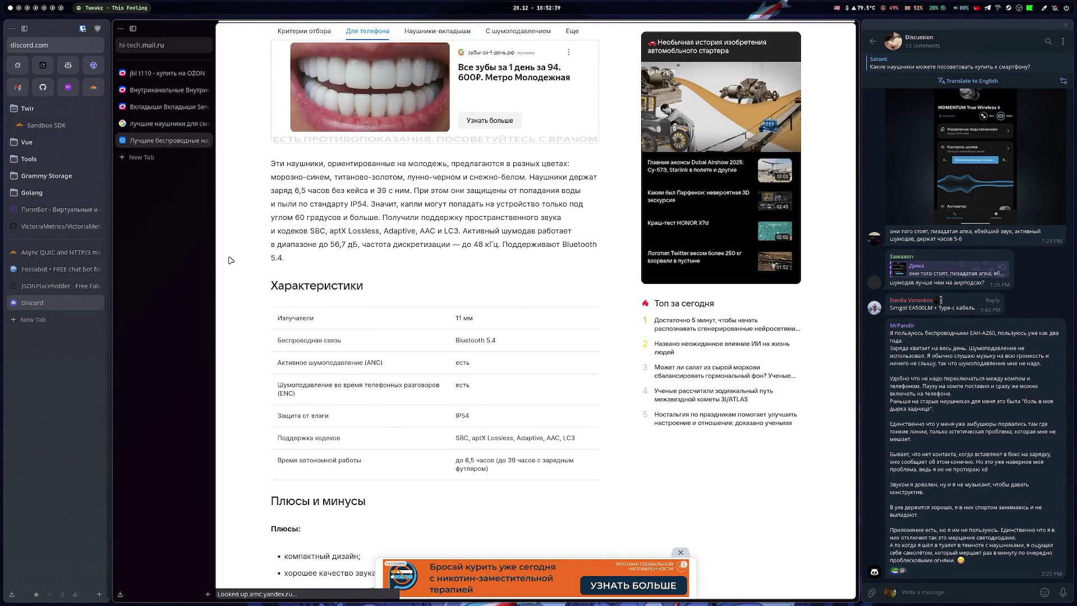
scroll(228, 260, down, 10)
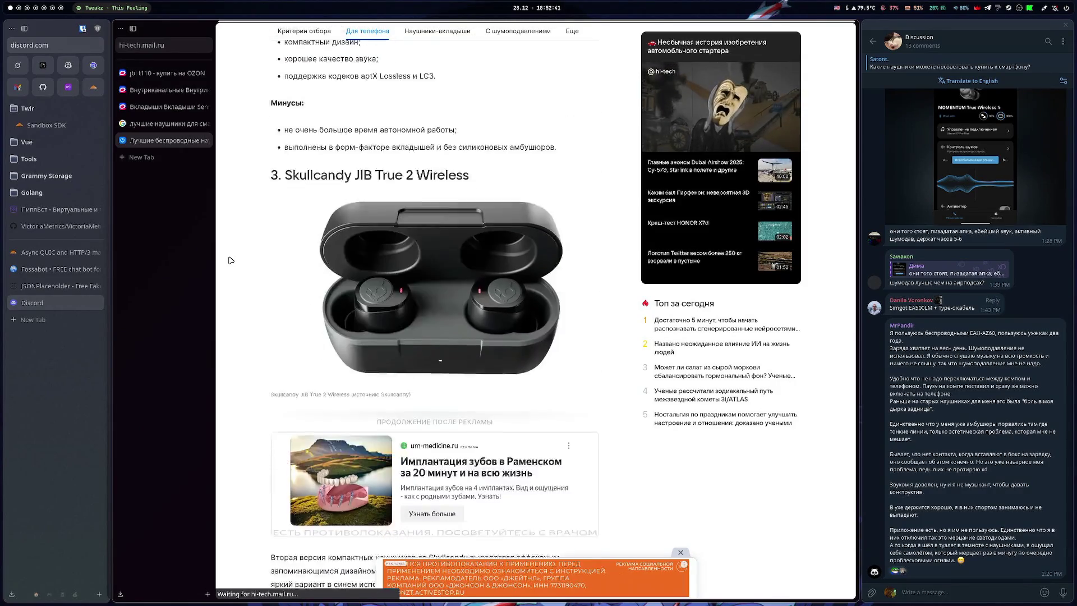
scroll(229, 261, down, 15)
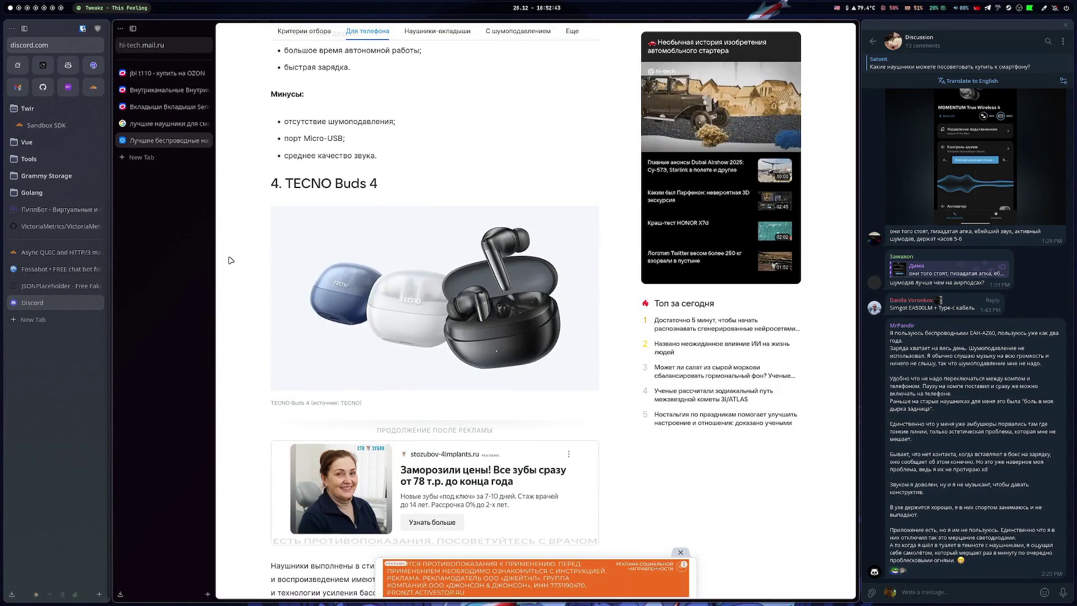
scroll(228, 260, down, 8)
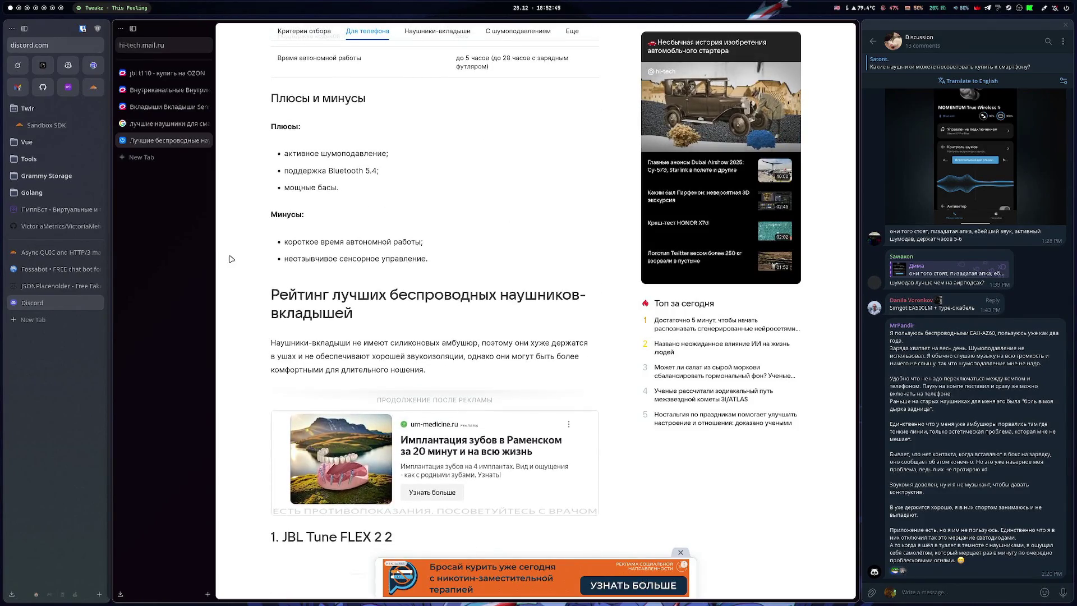
scroll(229, 258, down, 5)
scroll(231, 257, down, 15)
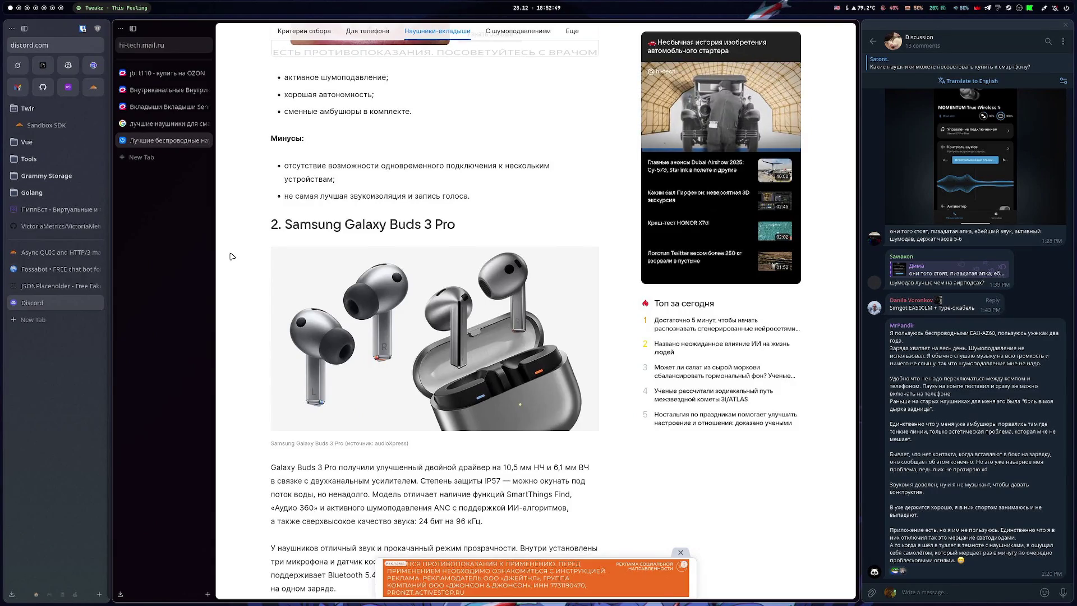
scroll(458, 231, down, 5)
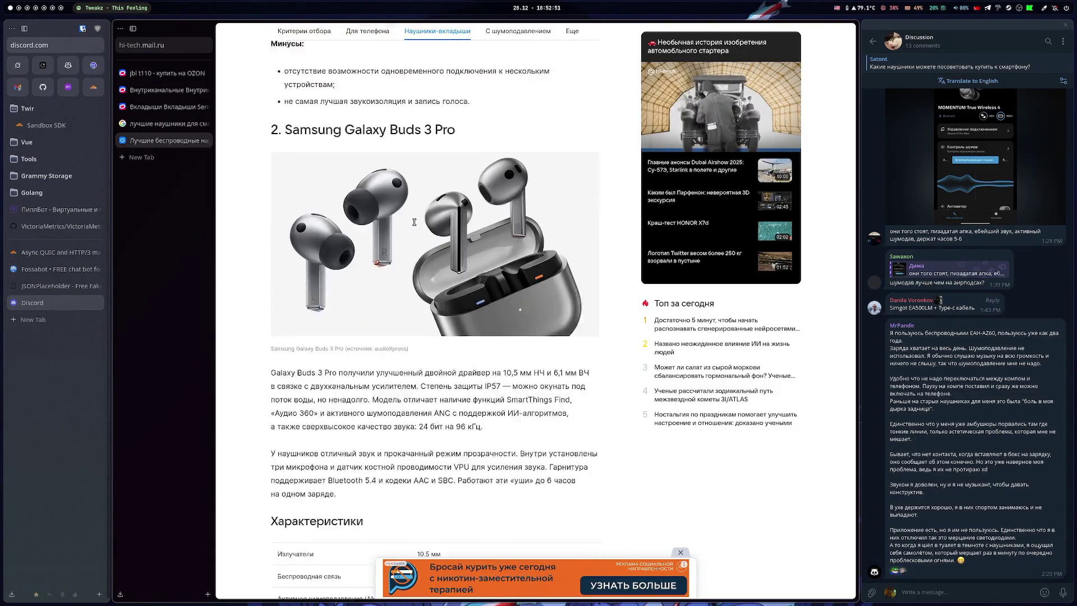
scroll(400, 247, down, 3)
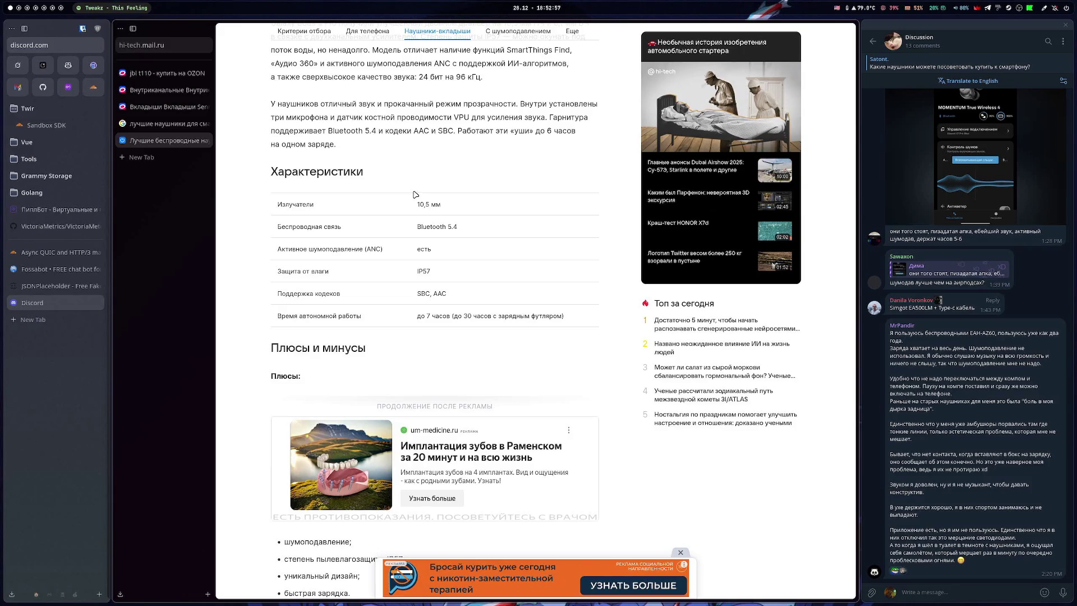
scroll(449, 224, down, 7)
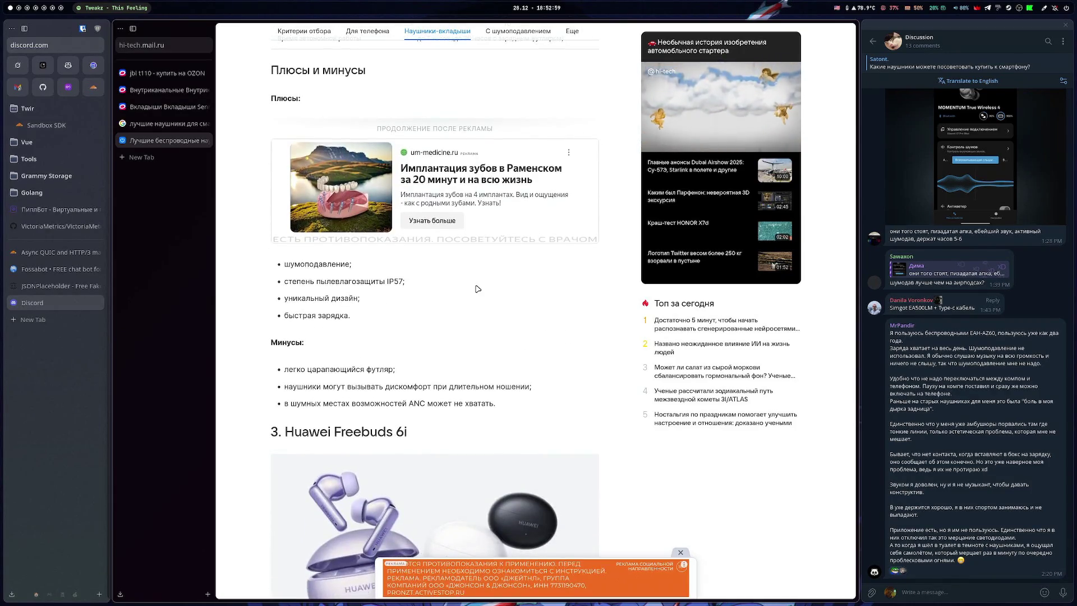
scroll(478, 257, down, 20)
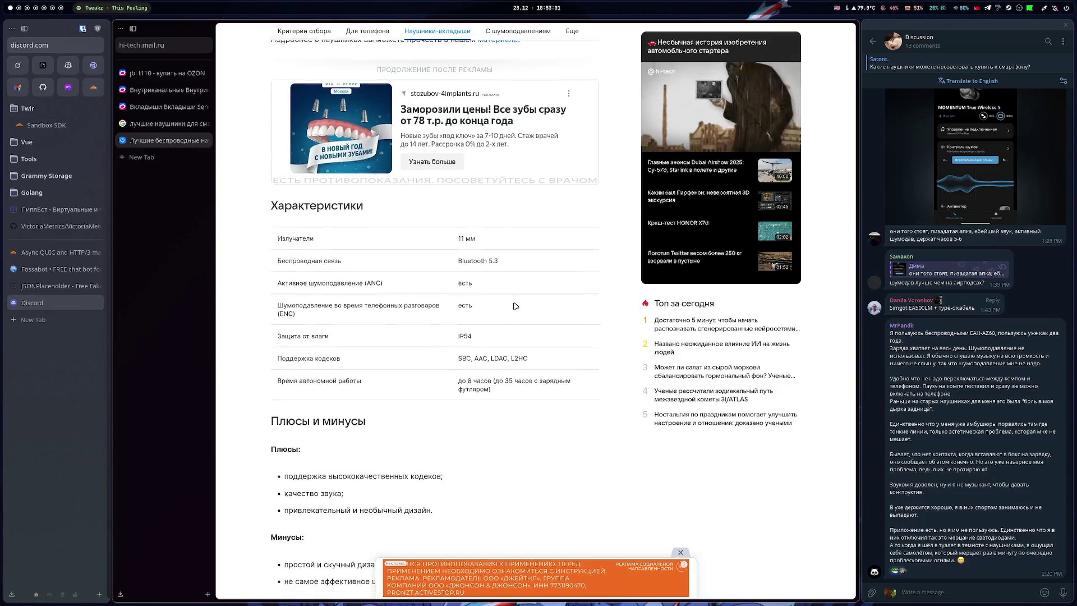
scroll(515, 306, down, 4)
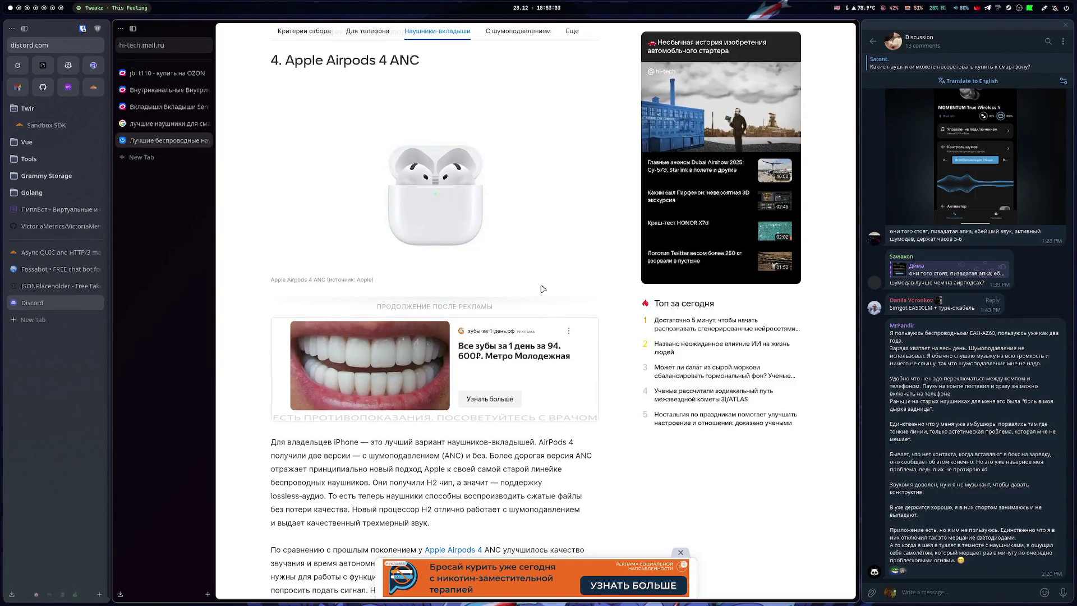
scroll(542, 288, down, 8)
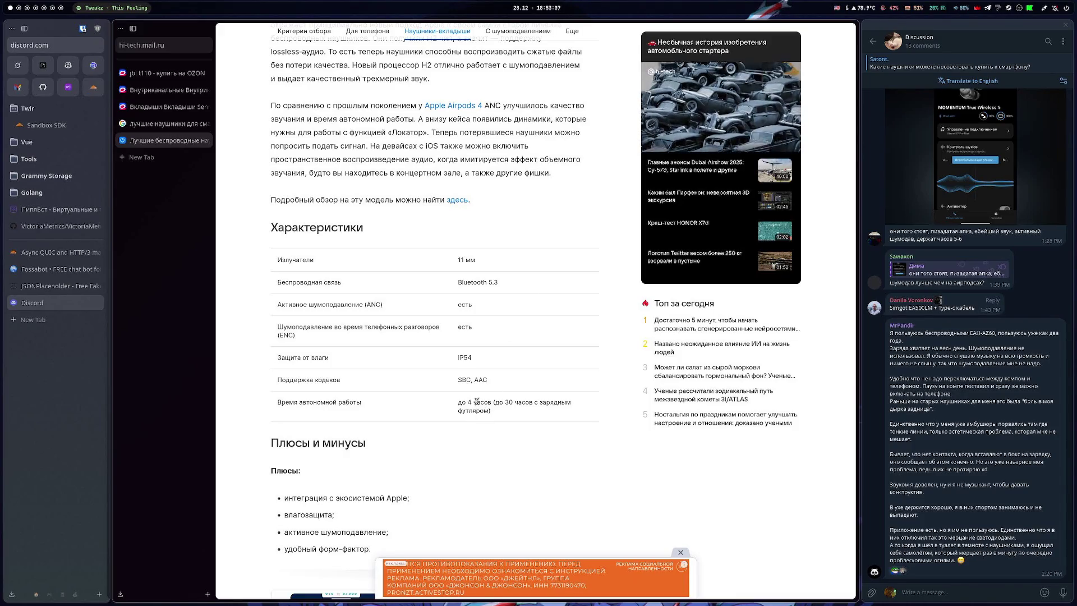
scroll(475, 400, down, 12)
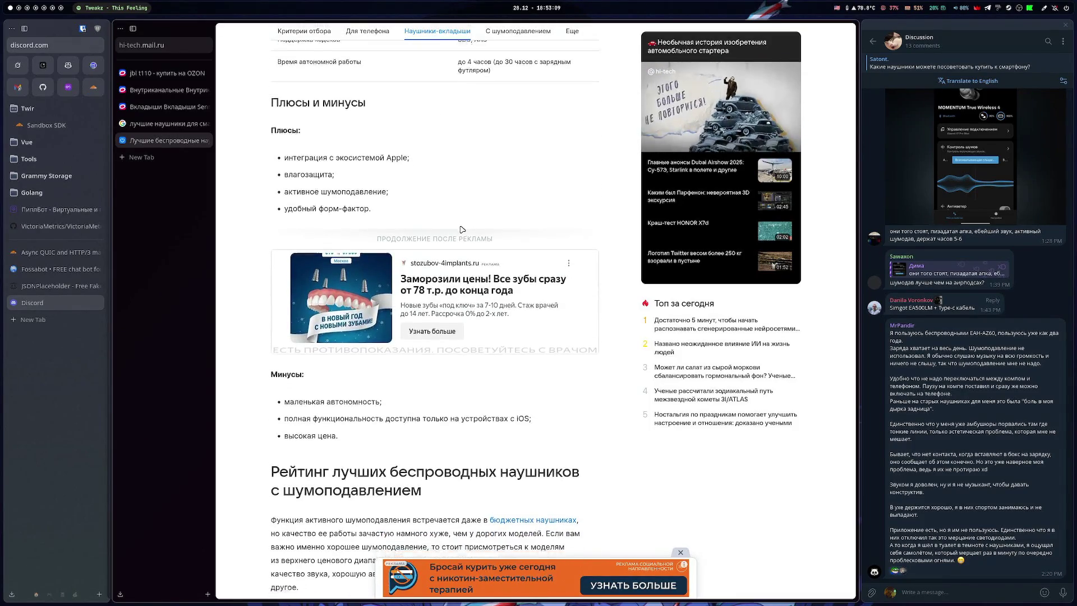
scroll(461, 230, down, 3)
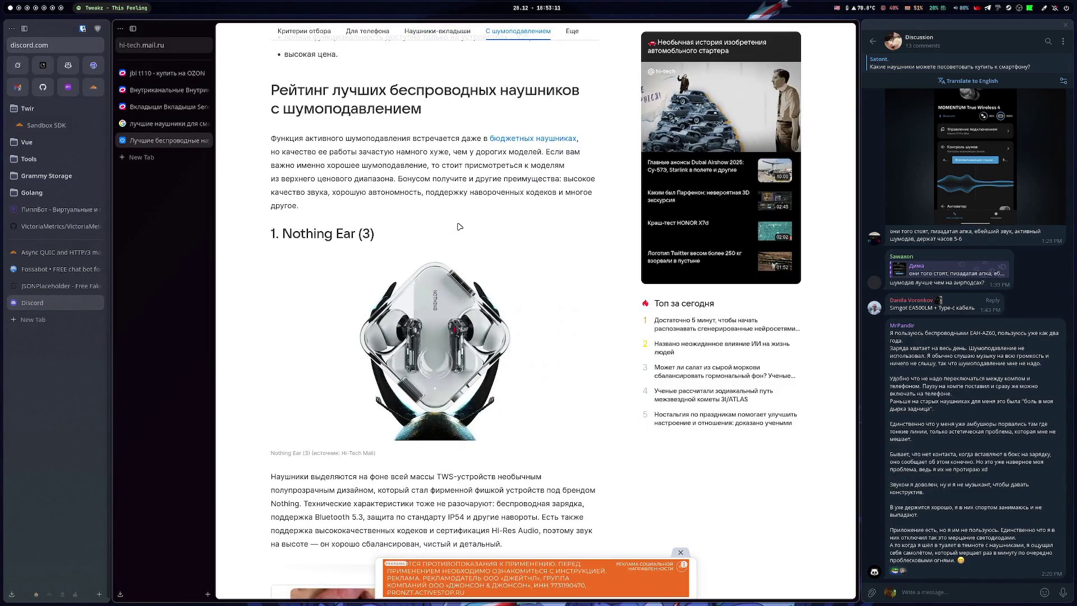
scroll(463, 227, down, 5)
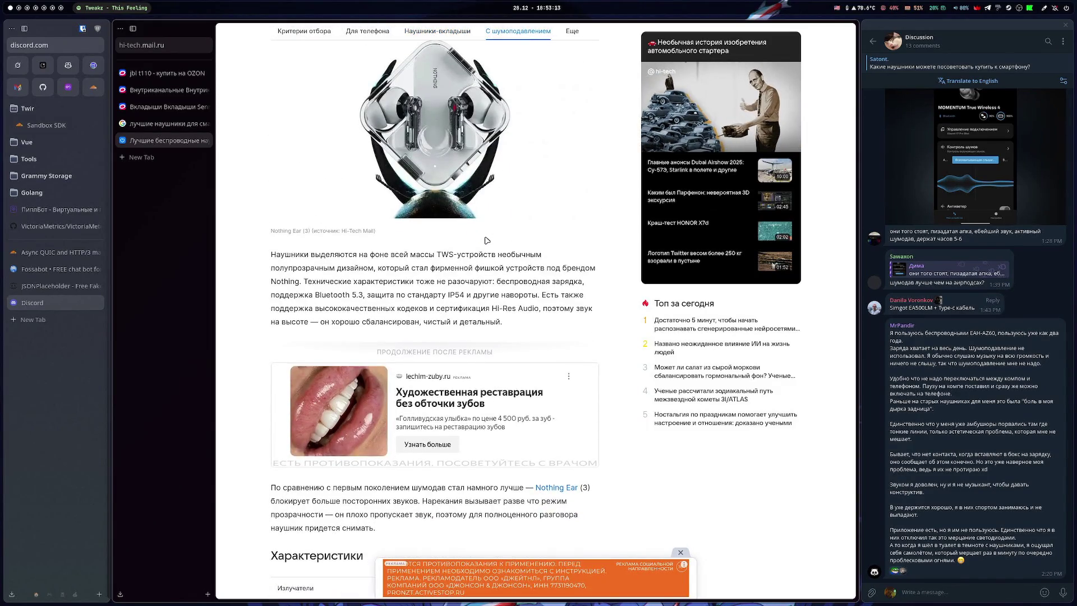
scroll(373, 227, up, 5)
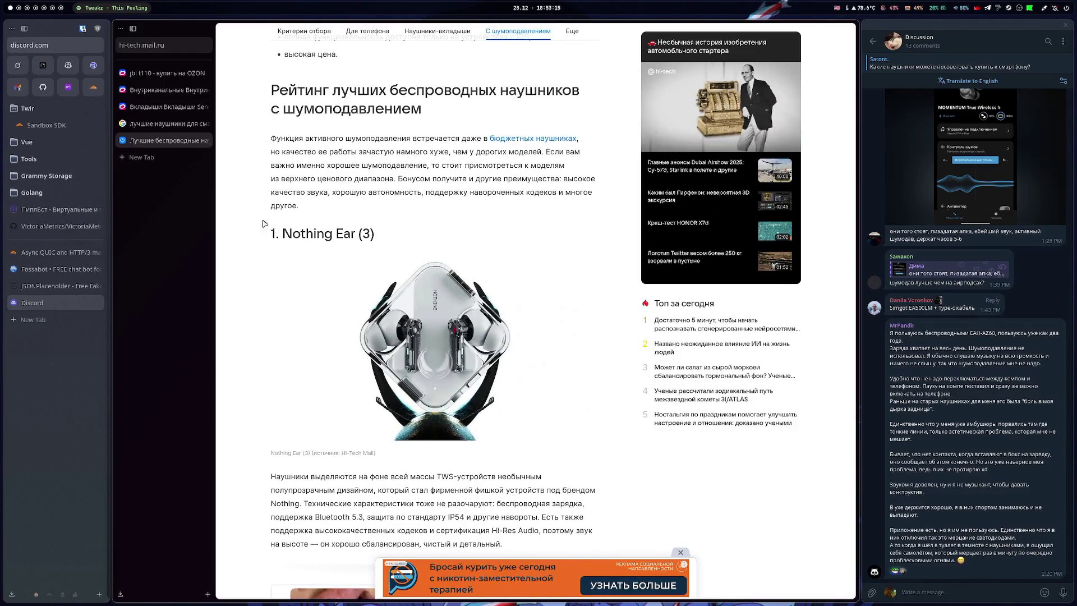
Select the Nothing Ear model name in its heading and return to Ozon's search field.
drag(284, 231, 352, 234)
click(374, 224)
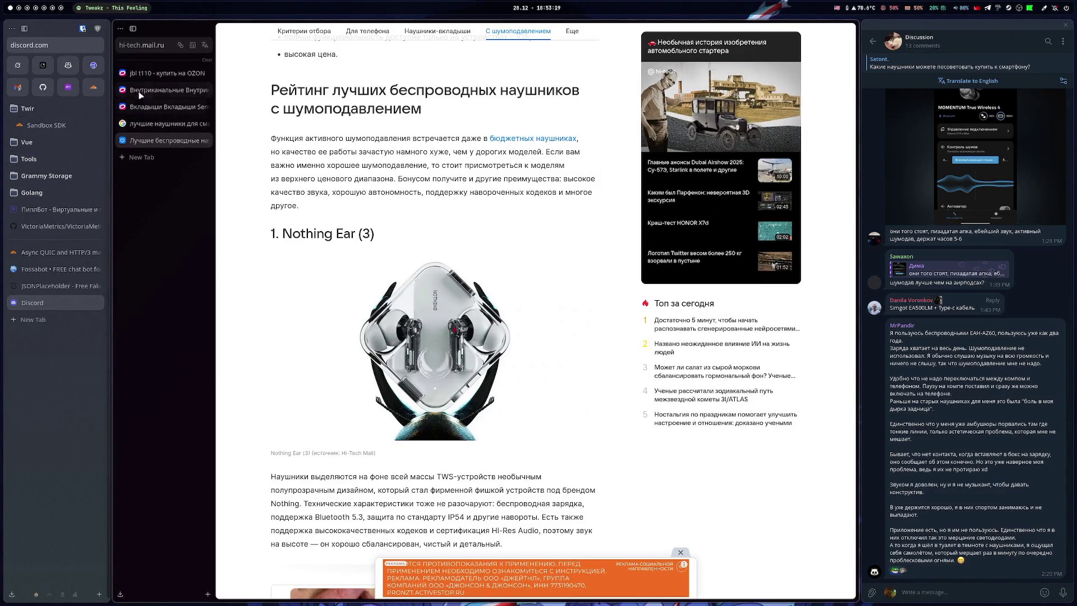
click(162, 73)
click(459, 39)
Search Ozon for the pasted 'Nothing Ear' and limit results to delivery within 7 days.
key(ctrl+a)
text(Nothing Ear)
key(Return)
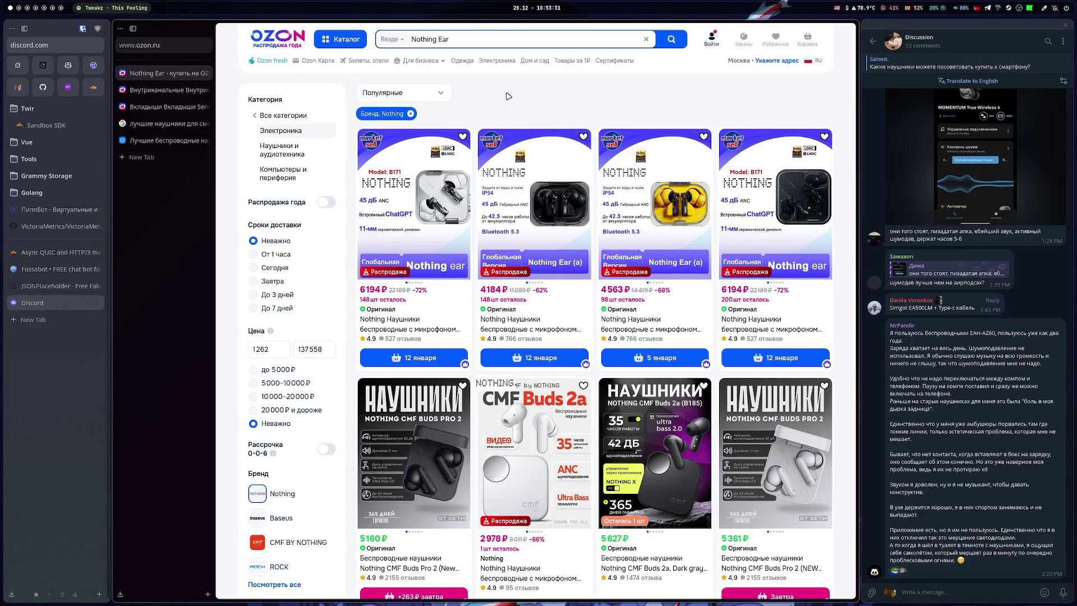
click(265, 307)
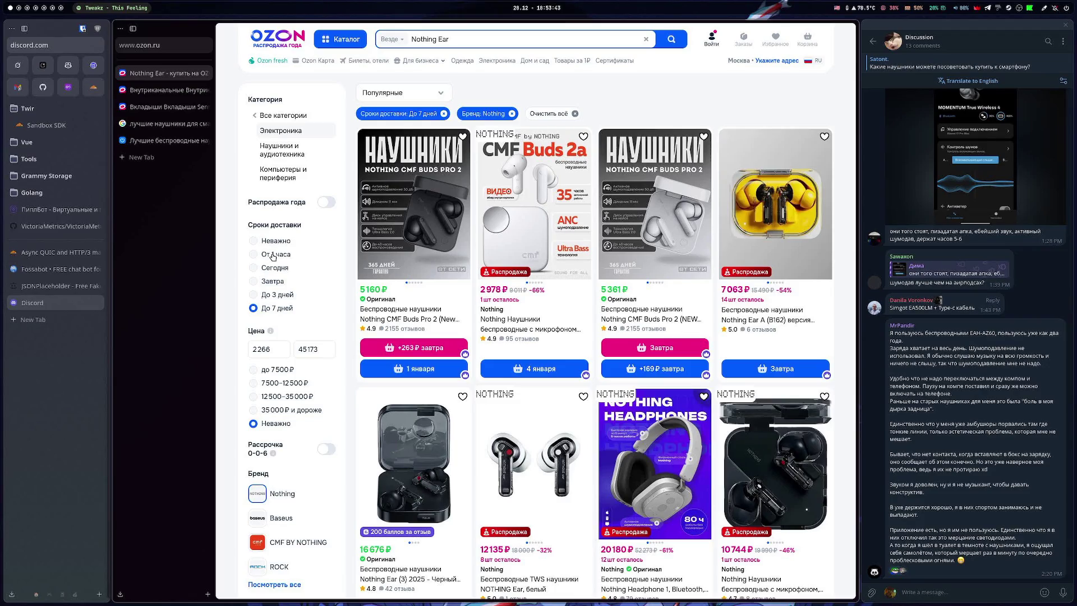
click(163, 141)
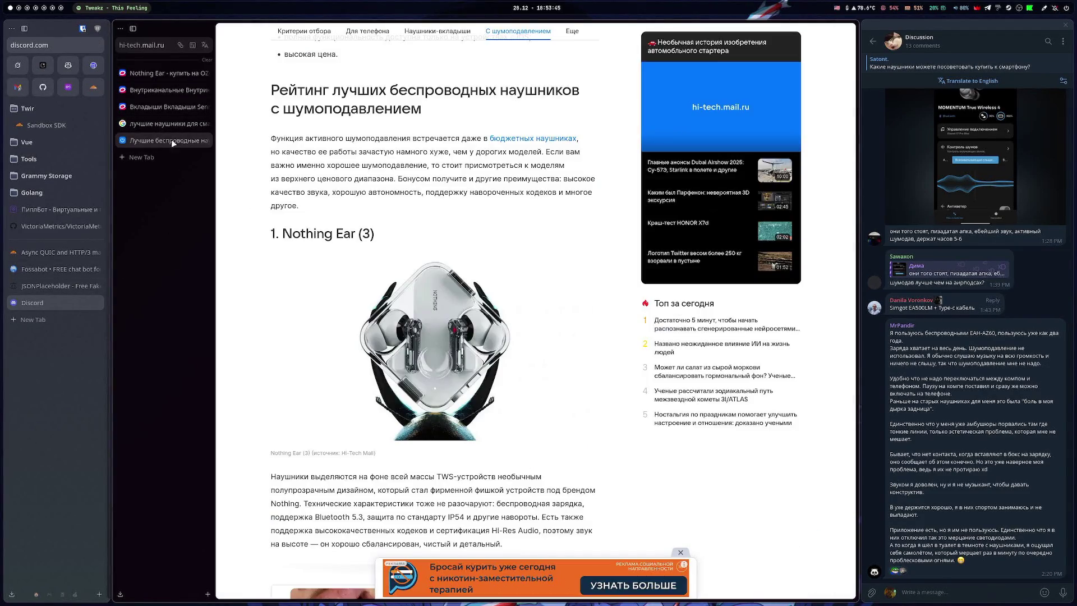
Scroll the ranking to the Sony WF-1000XM5 entry and select its model name.
scroll(420, 153, down, 3)
scroll(420, 153, down, 10)
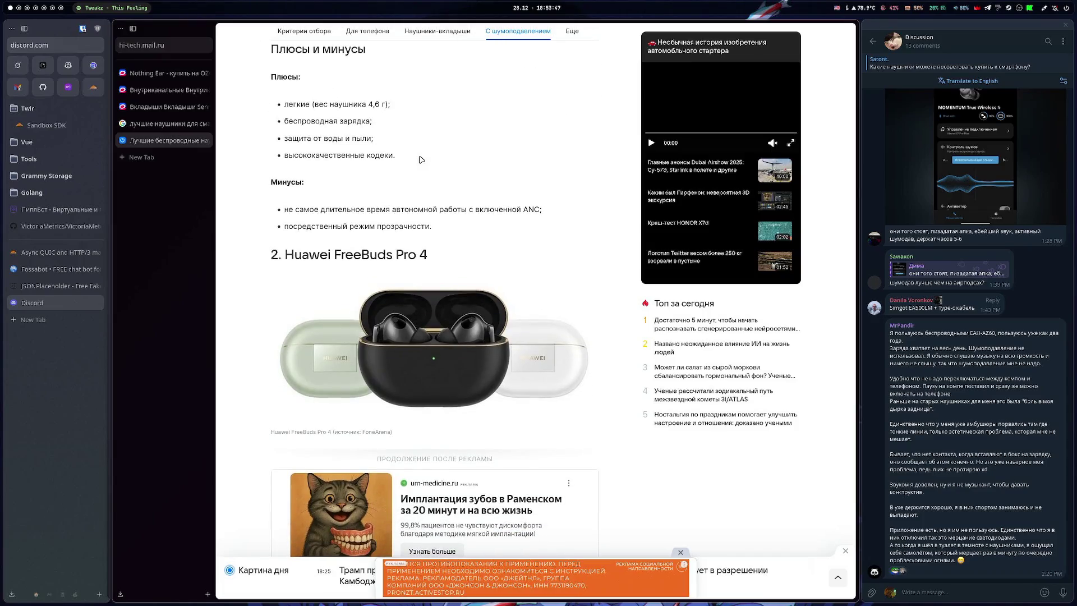
scroll(421, 159, down, 15)
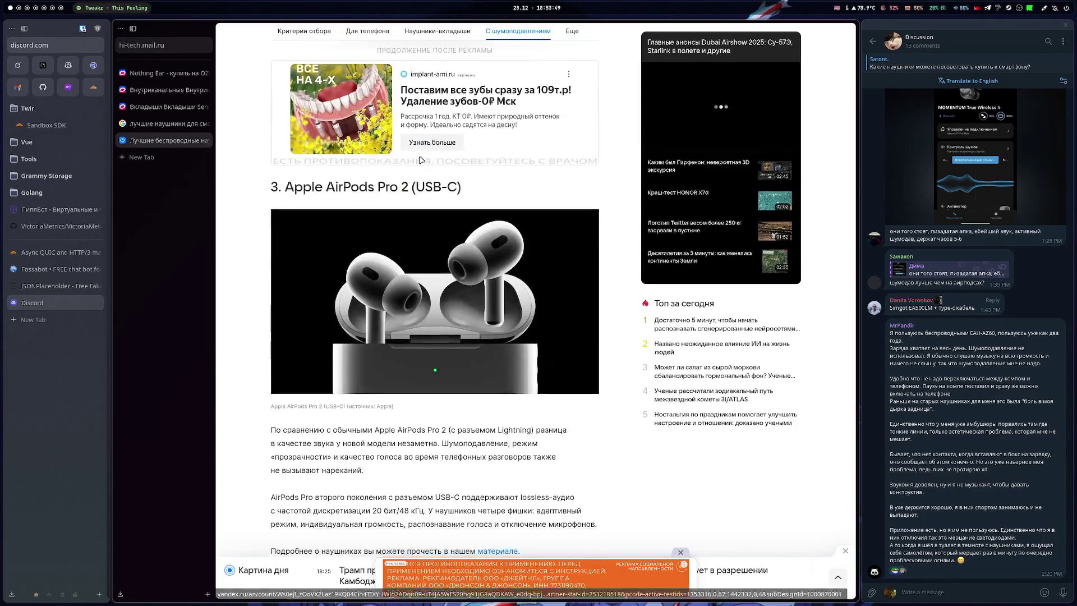
scroll(427, 170, down, 15)
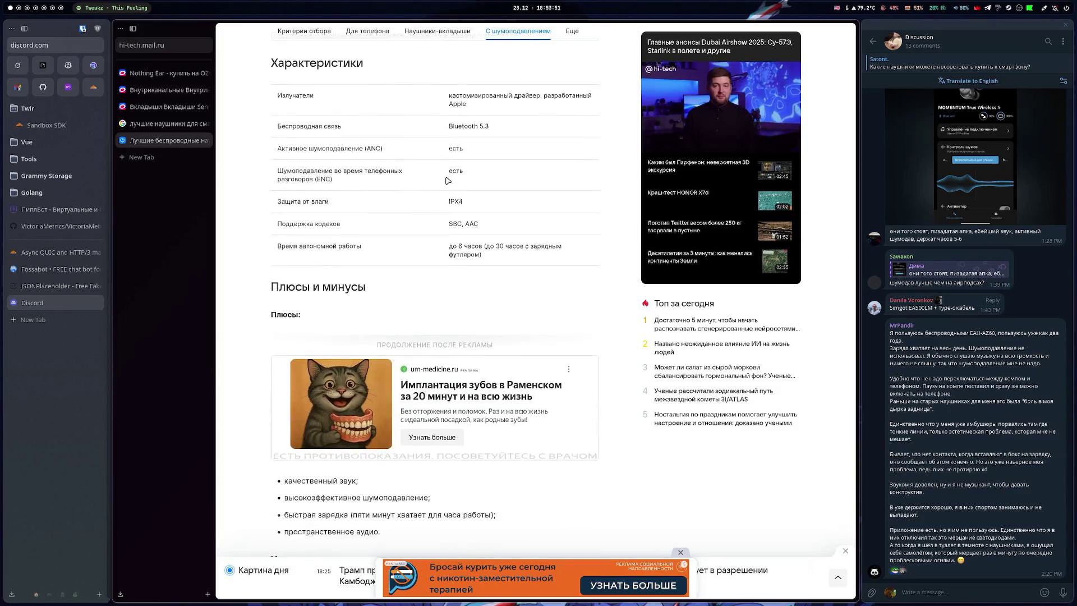
scroll(446, 180, down, 10)
scroll(448, 168, up, 6)
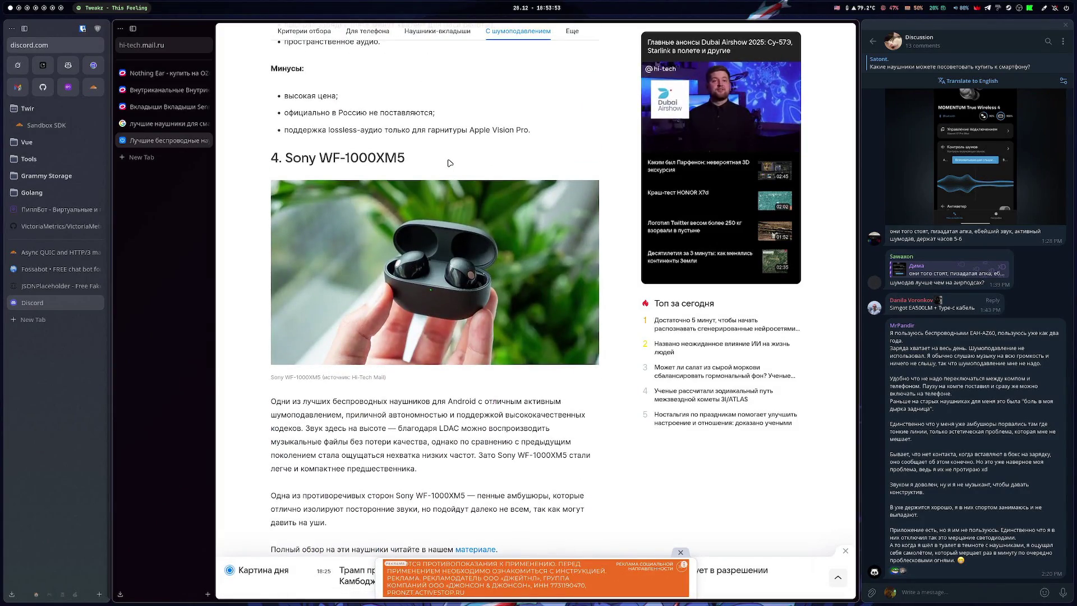
drag(271, 158, 406, 161)
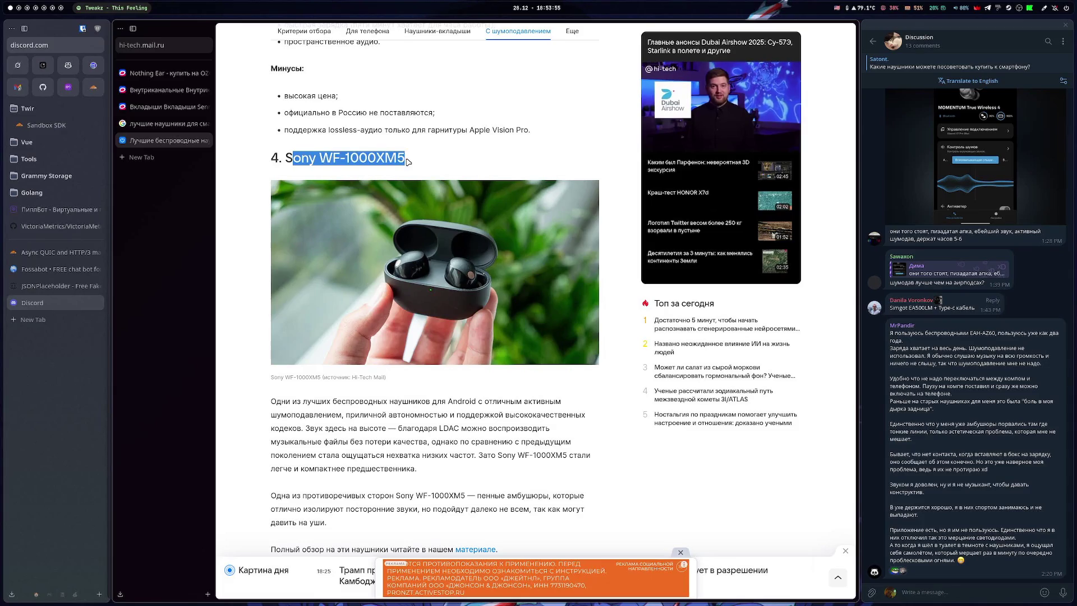
click(294, 157)
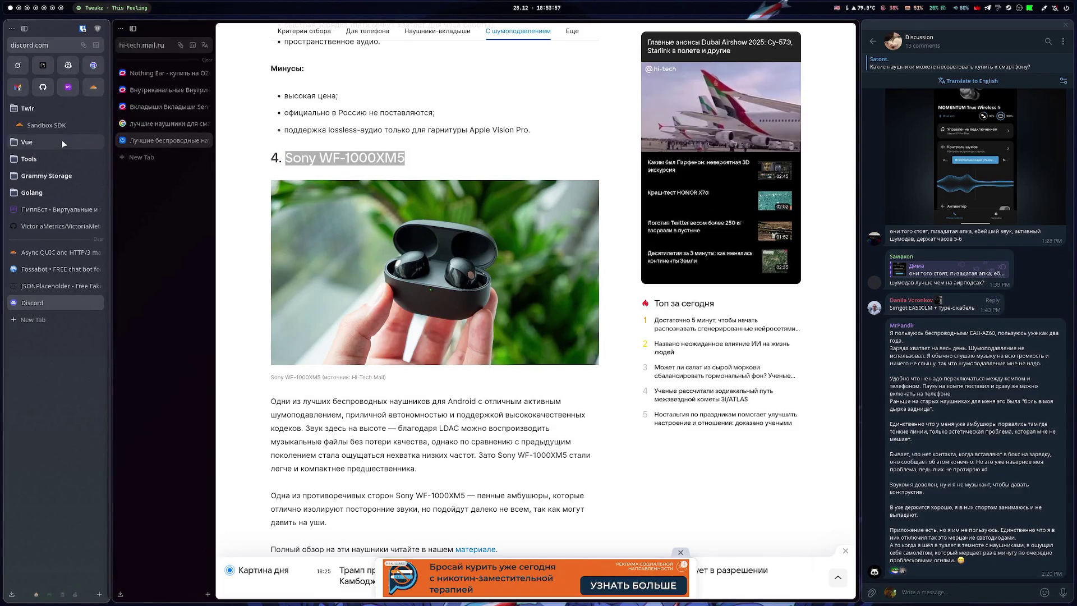
Search Ozon for the pasted 'Sony WF-1000XM5', then return to the ranking article.
click(155, 72)
key(ctrl+a)
text(Sony WF-1000XM5)
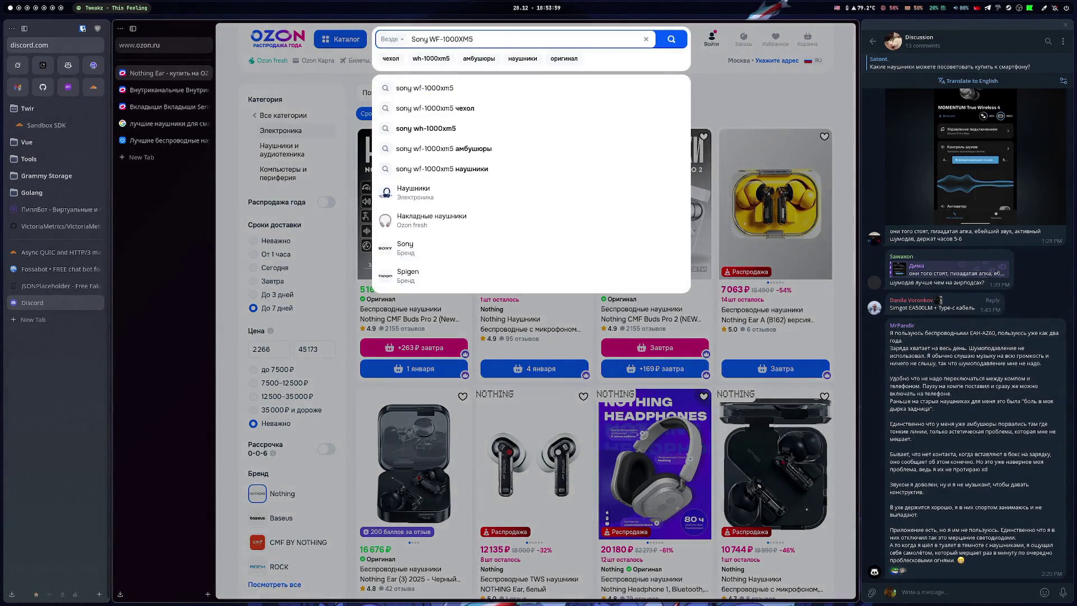
key(Return)
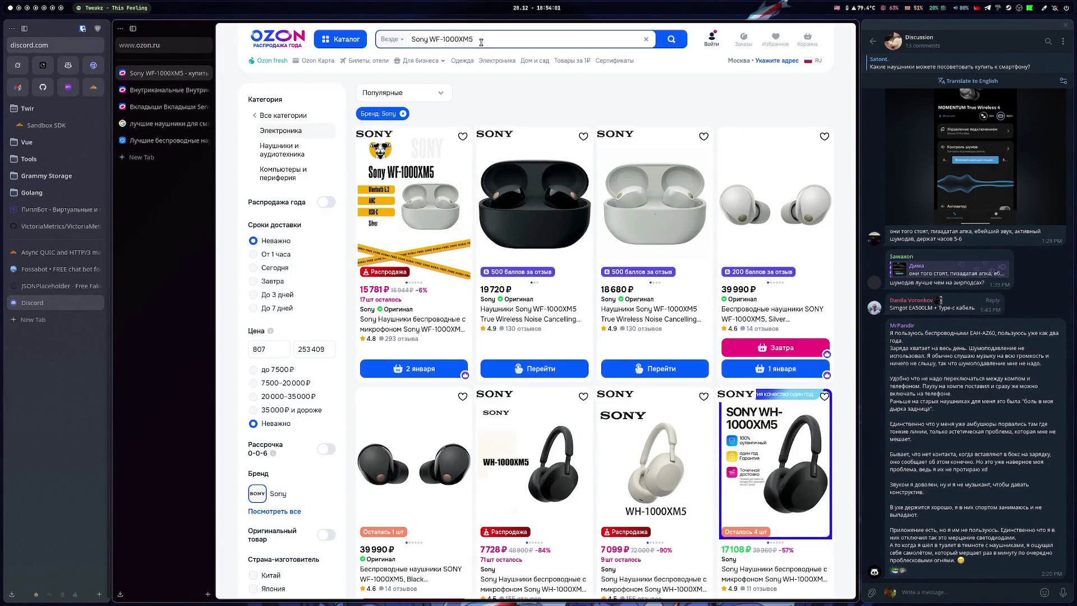
key(ctrl+shift+Tab)
scroll(453, 168, down, 12)
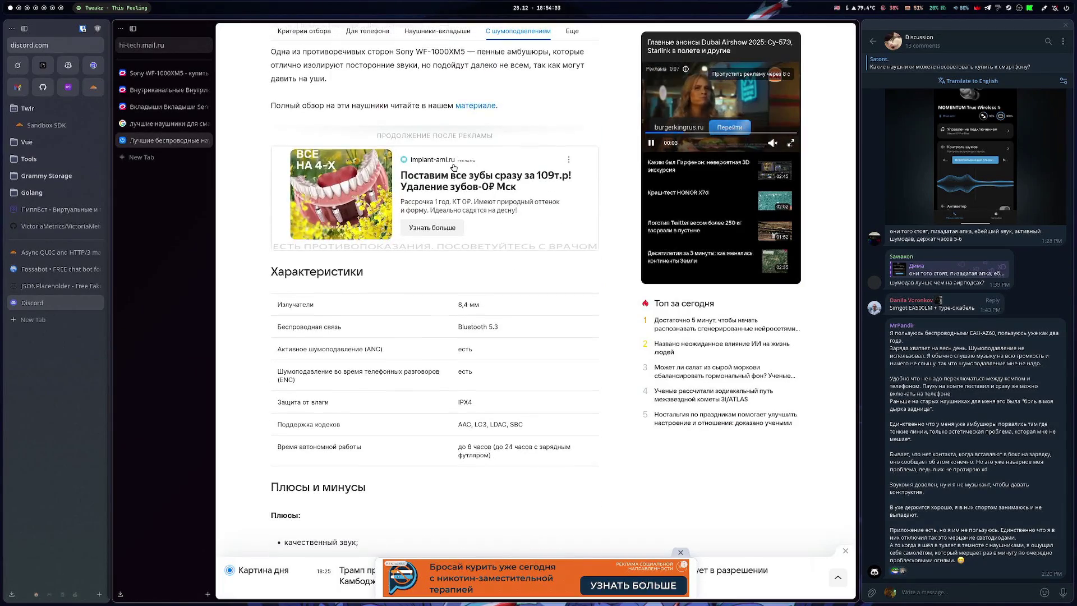
scroll(452, 168, down, 5)
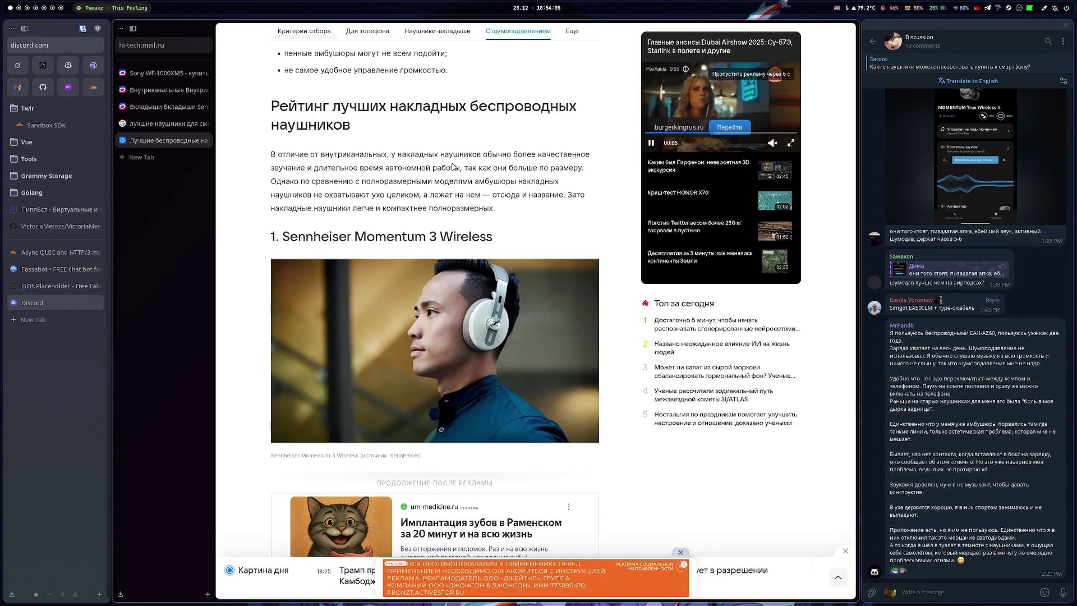
scroll(453, 166, down, 20)
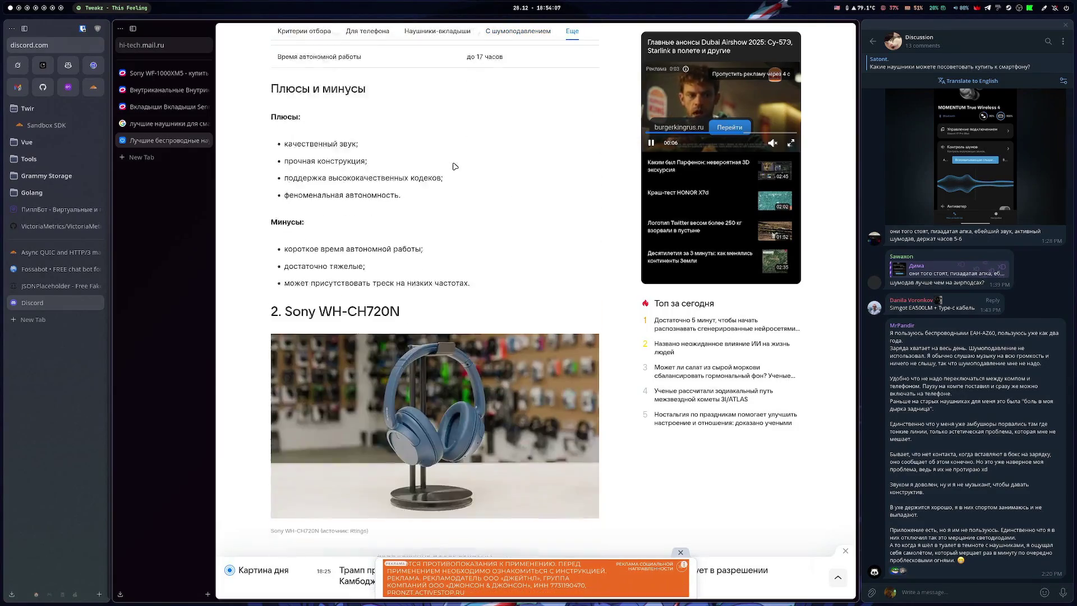
scroll(455, 166, down, 15)
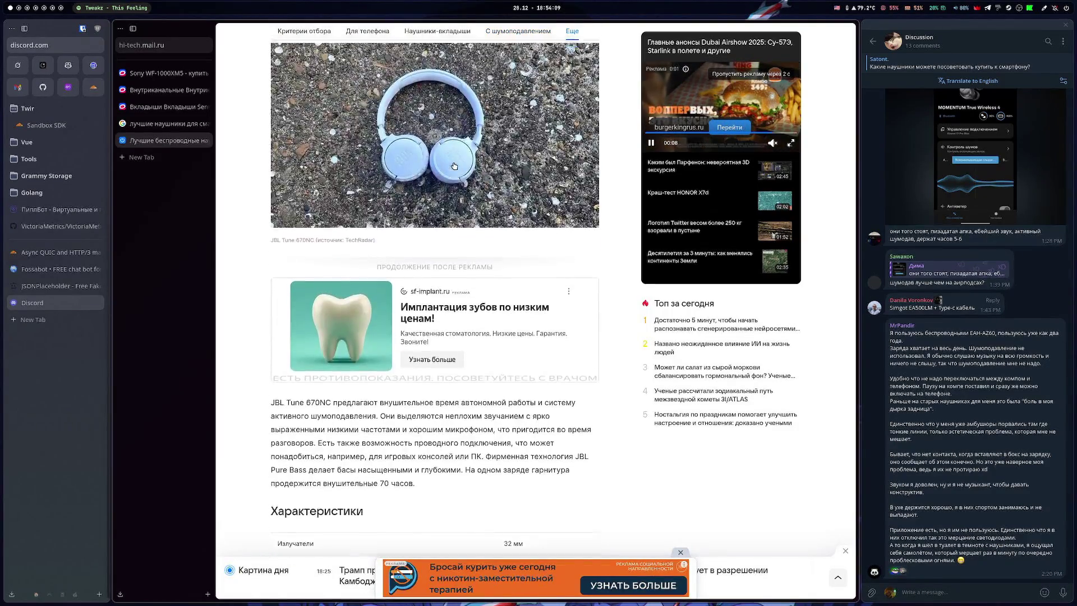
scroll(456, 166, up, 4)
scroll(455, 166, down, 8)
scroll(455, 165, down, 6)
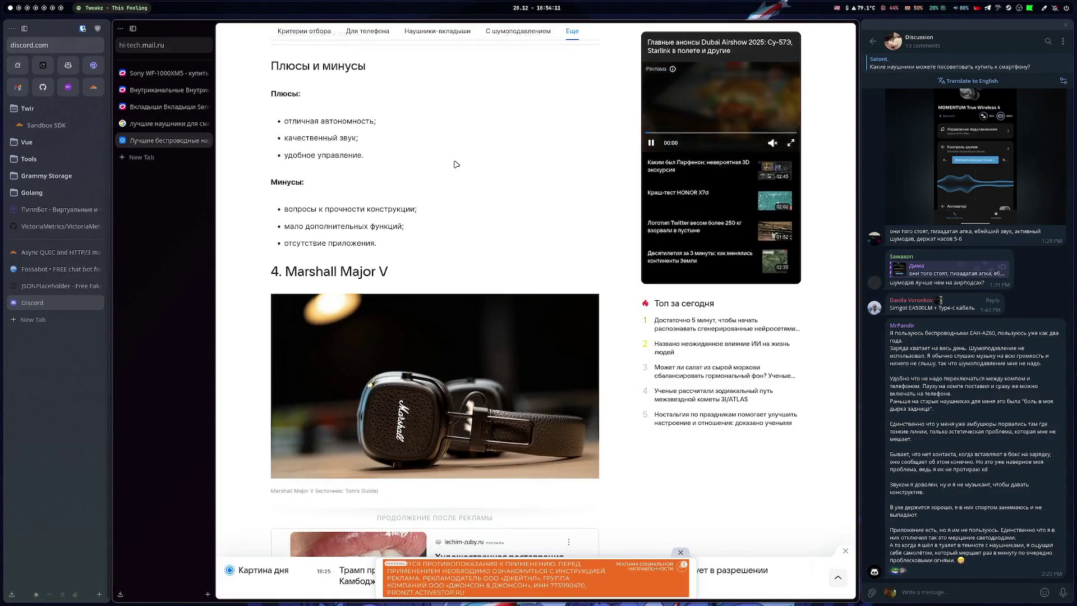
scroll(455, 164, down, 5)
scroll(456, 165, down, 10)
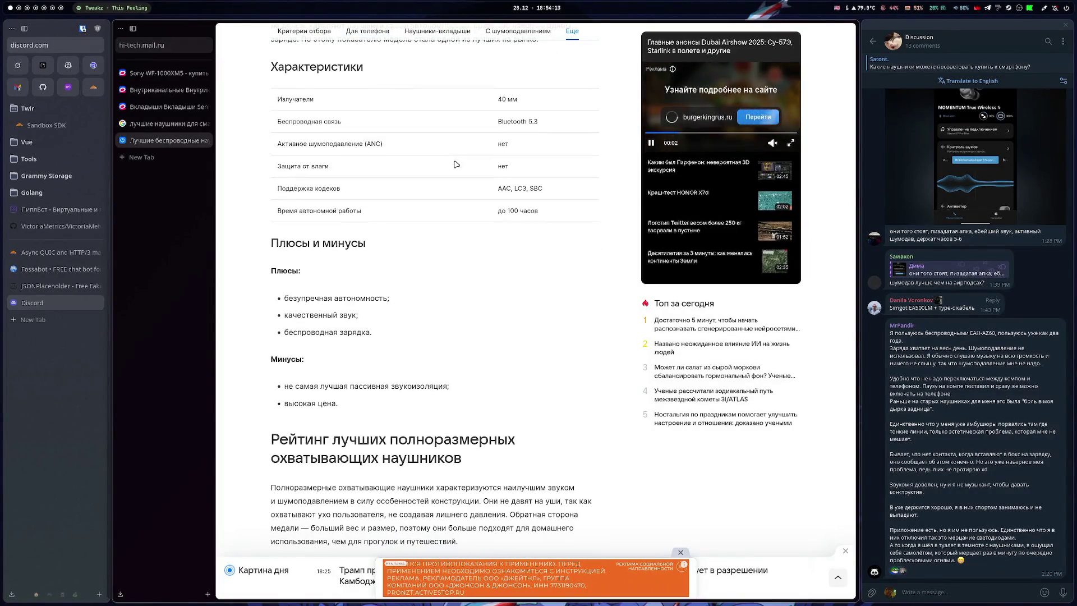
scroll(455, 165, down, 5)
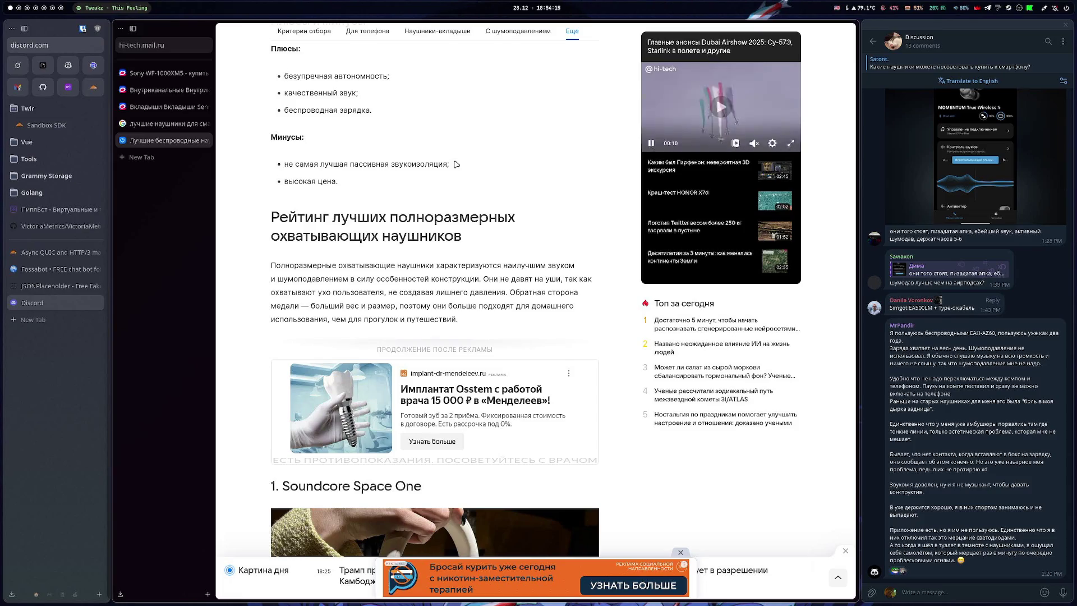
scroll(456, 162, down, 5)
scroll(631, 319, down, 10)
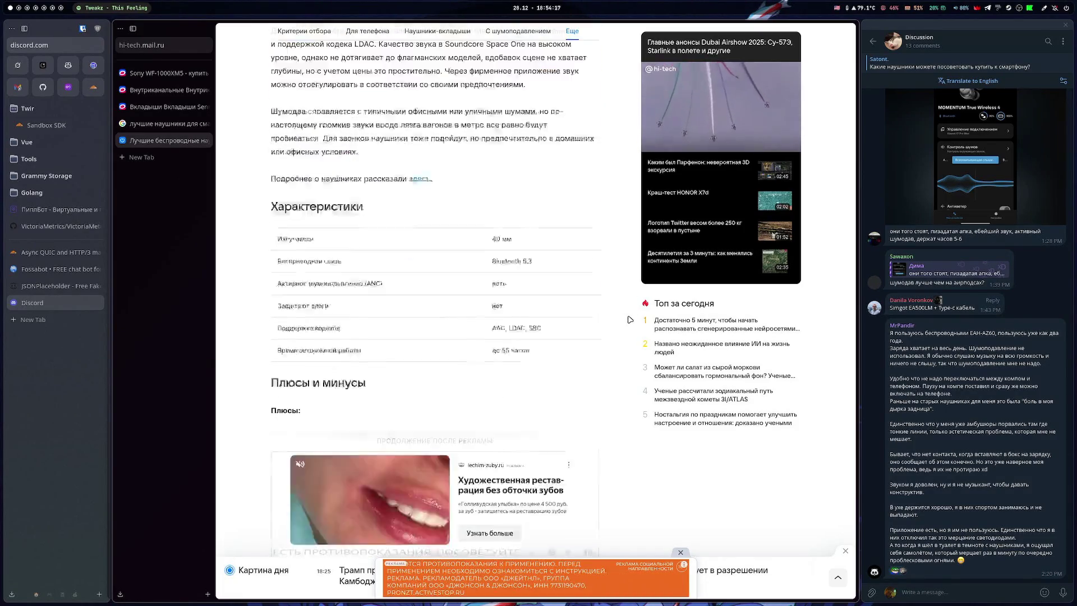
scroll(629, 320, down, 4)
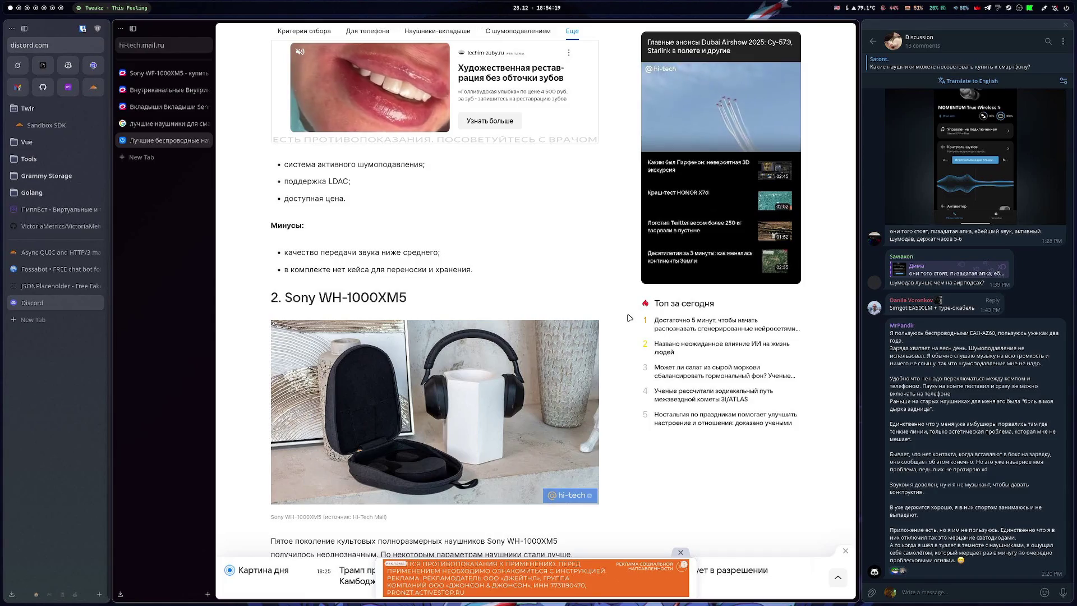
scroll(629, 318, down, 2)
scroll(629, 318, down, 12)
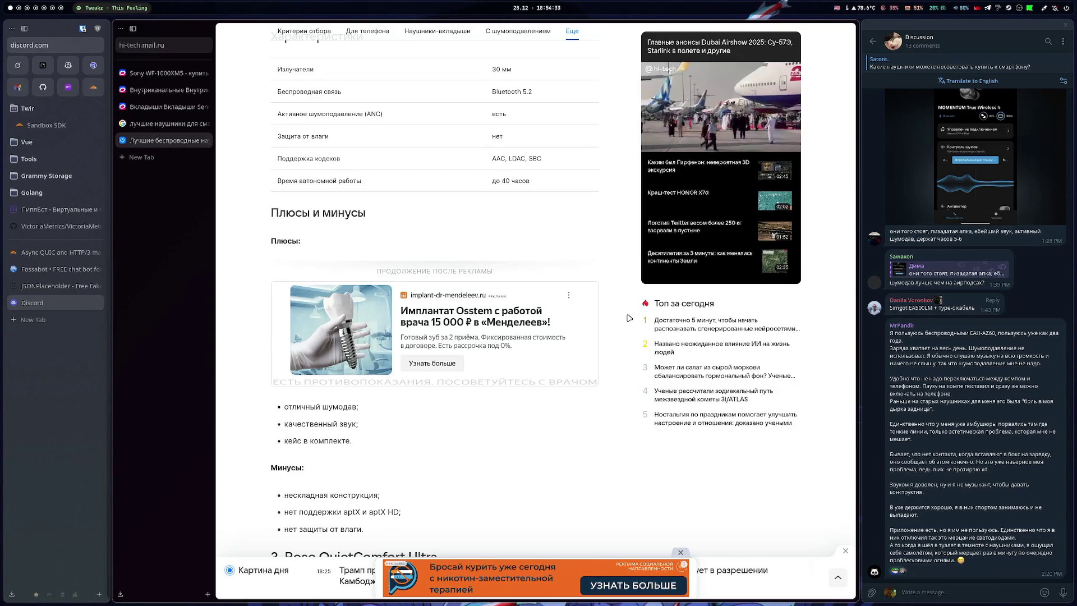
Scroll the Hi-Tech Mail ranking past the Razer and Jabra Elite 10 Gen 2 entries to its Q&A section.
scroll(627, 318, down, 15)
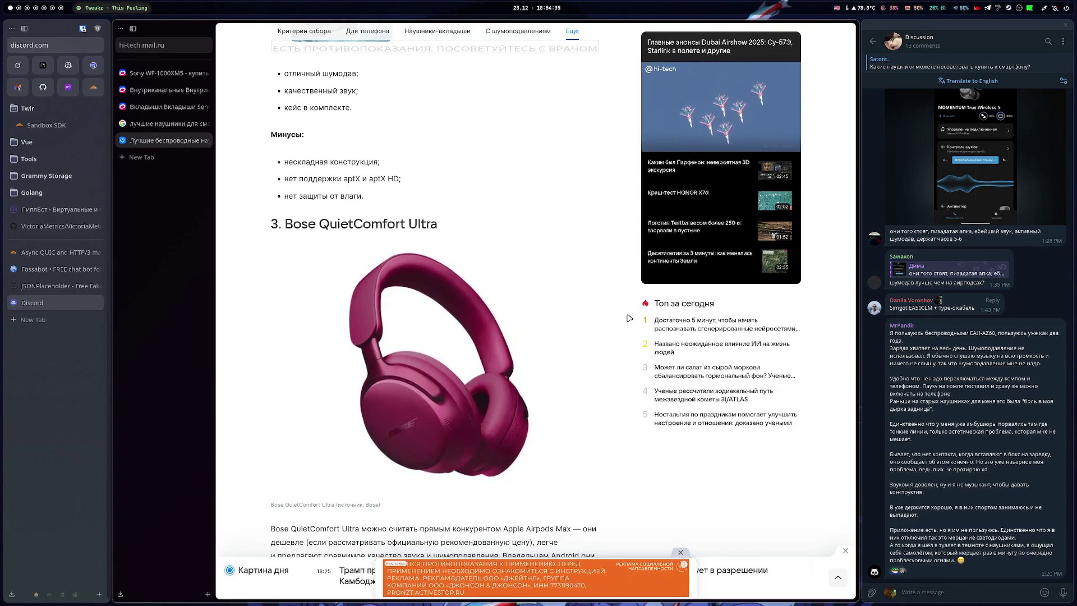
scroll(627, 318, down, 15)
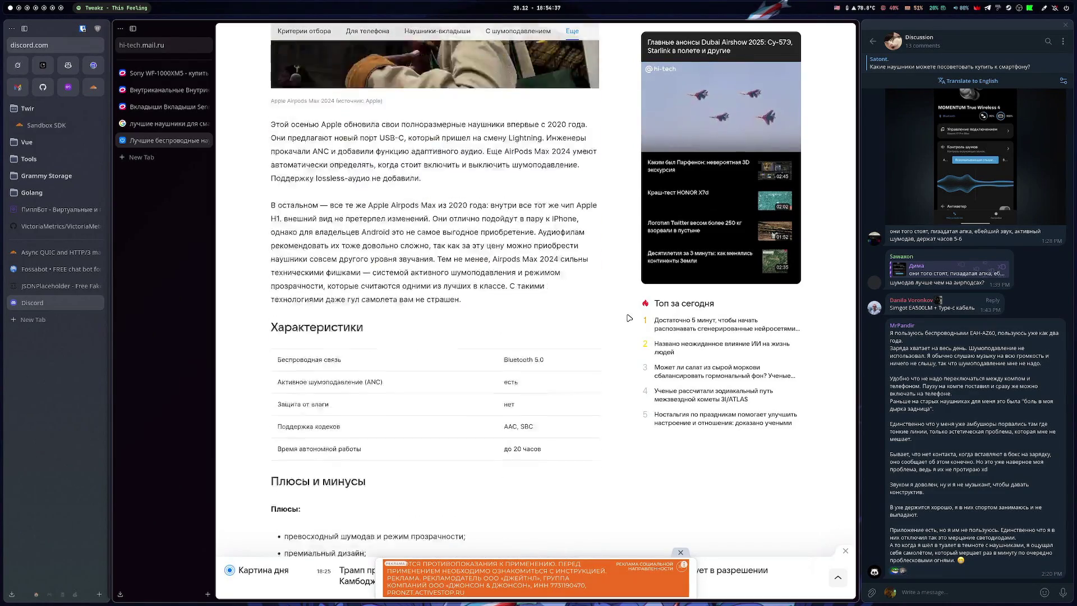
scroll(627, 318, down, 15)
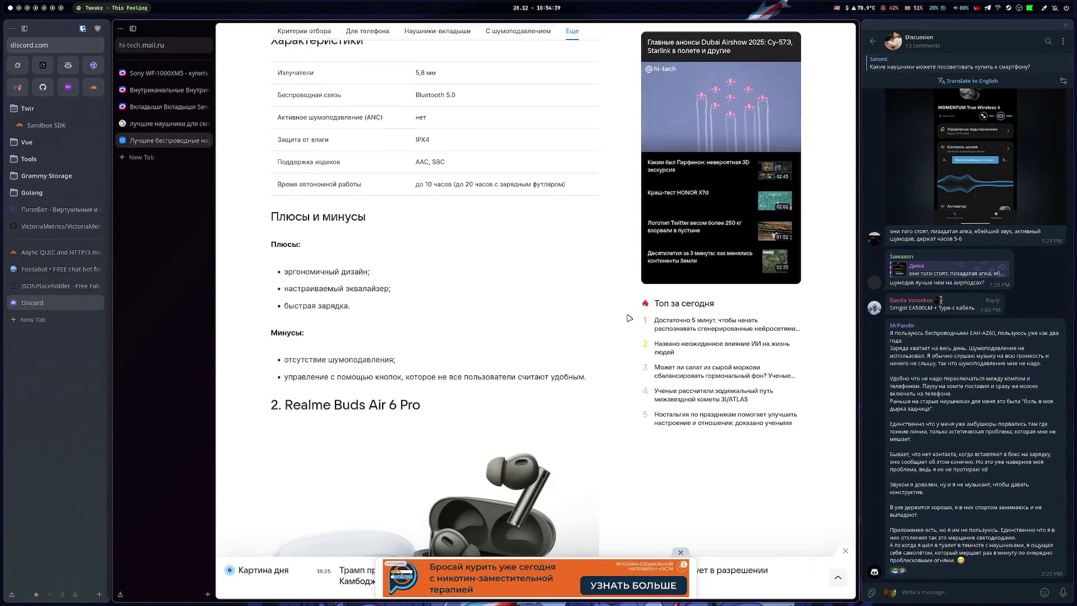
scroll(629, 318, up, 10)
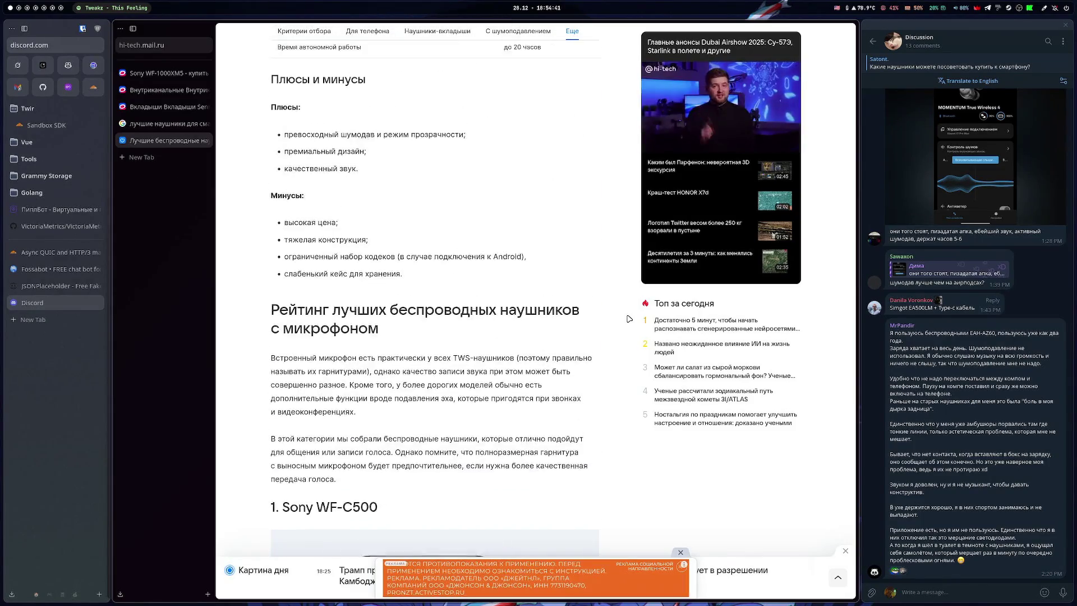
scroll(627, 318, down, 10)
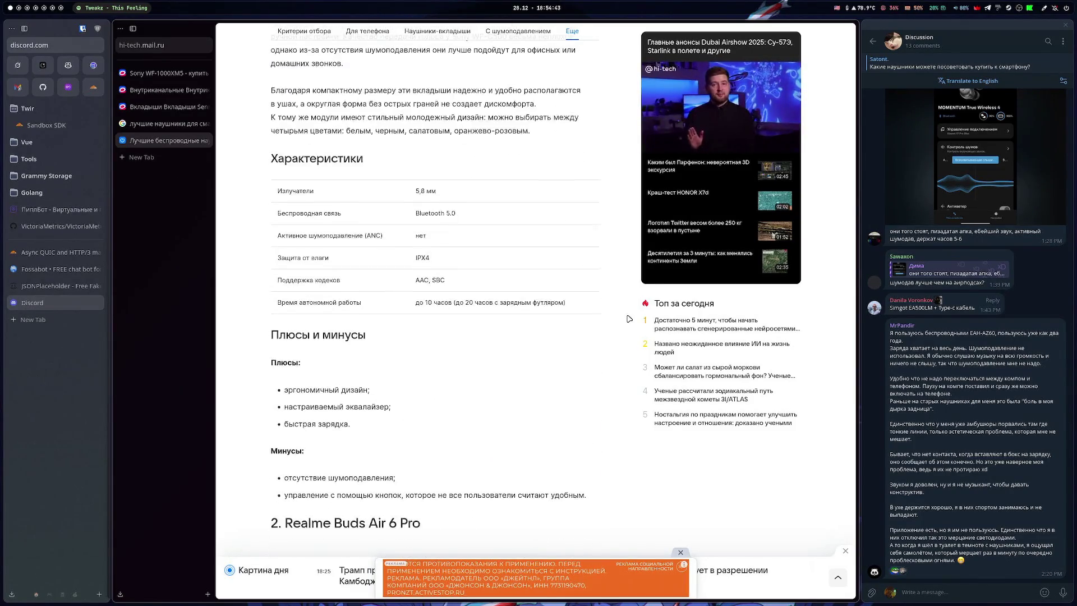
scroll(627, 318, up, 4)
scroll(627, 318, down, 5)
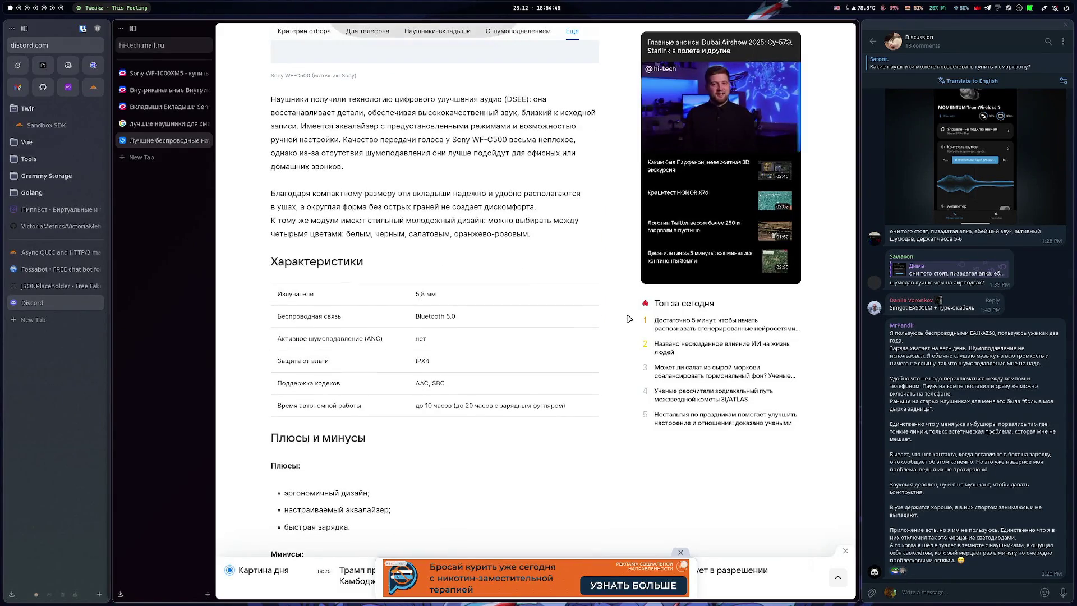
scroll(629, 318, down, 3)
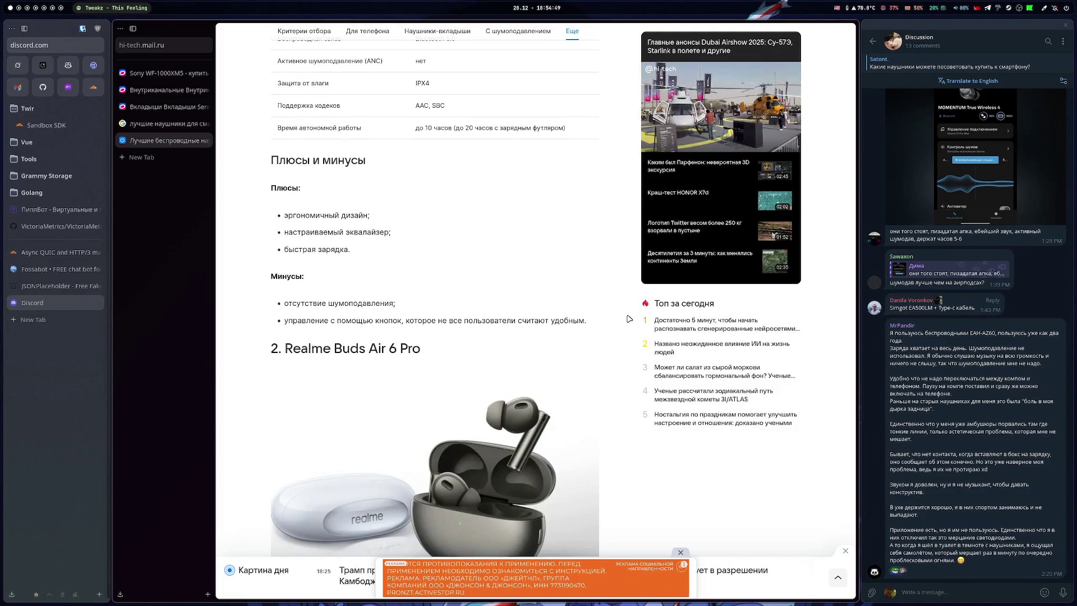
scroll(627, 318, down, 8)
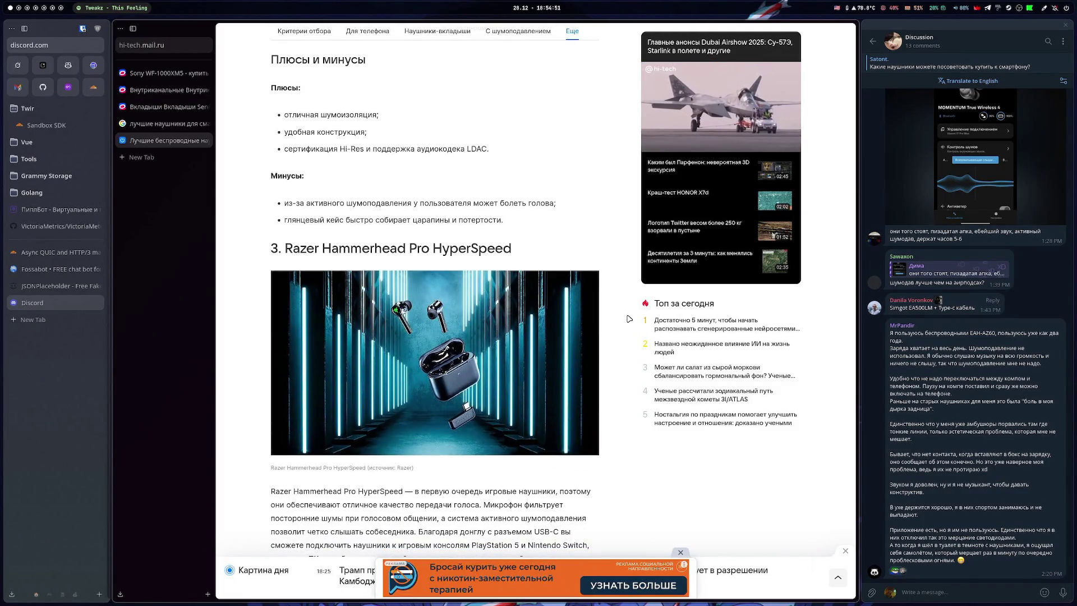
scroll(629, 318, down, 15)
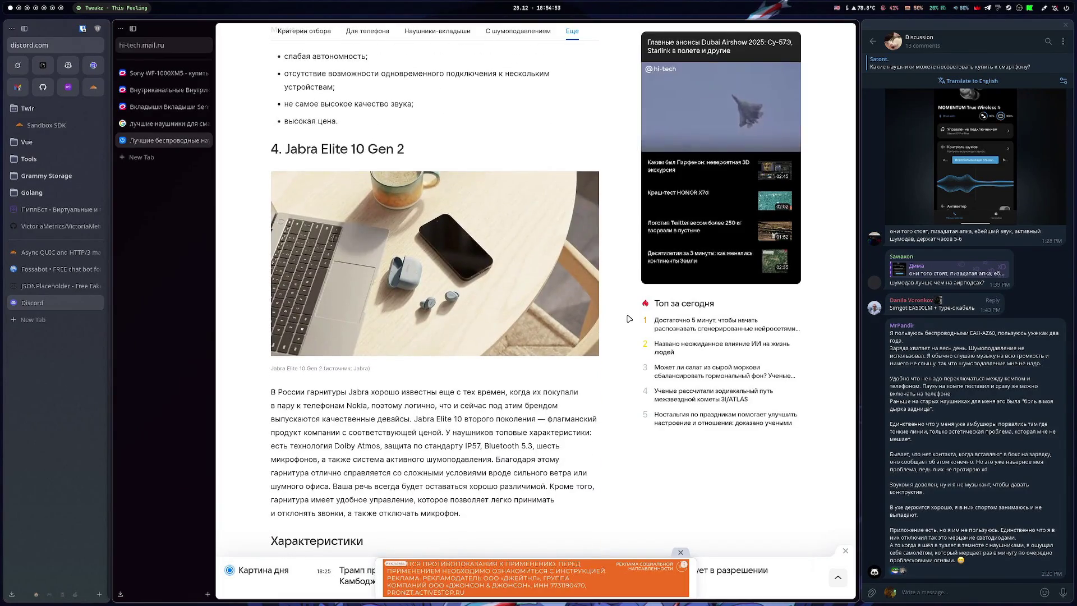
scroll(628, 318, down, 2)
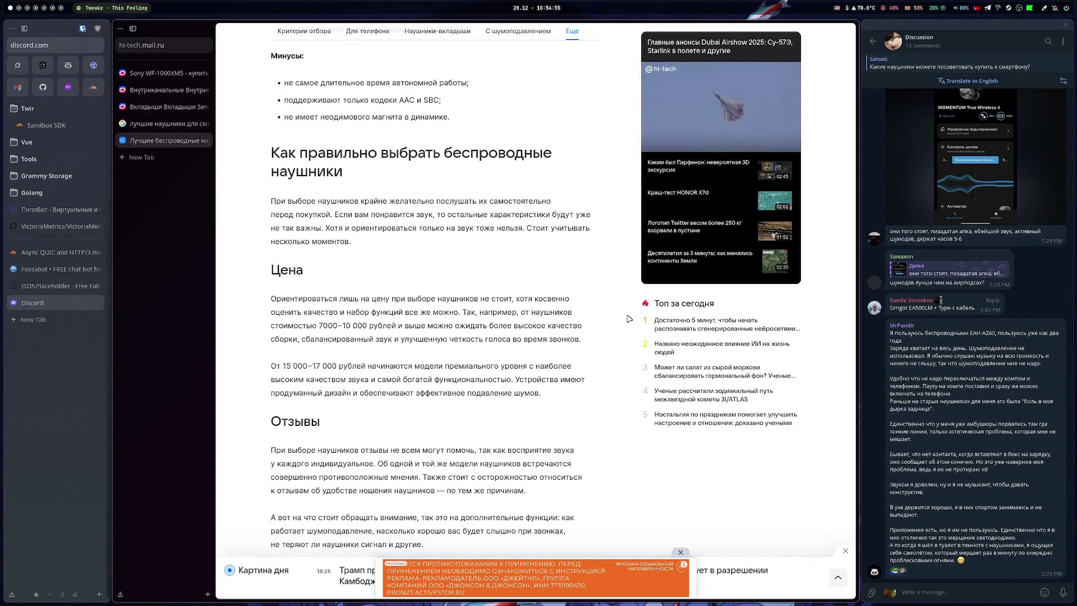
scroll(627, 318, down, 11)
scroll(627, 318, down, 8)
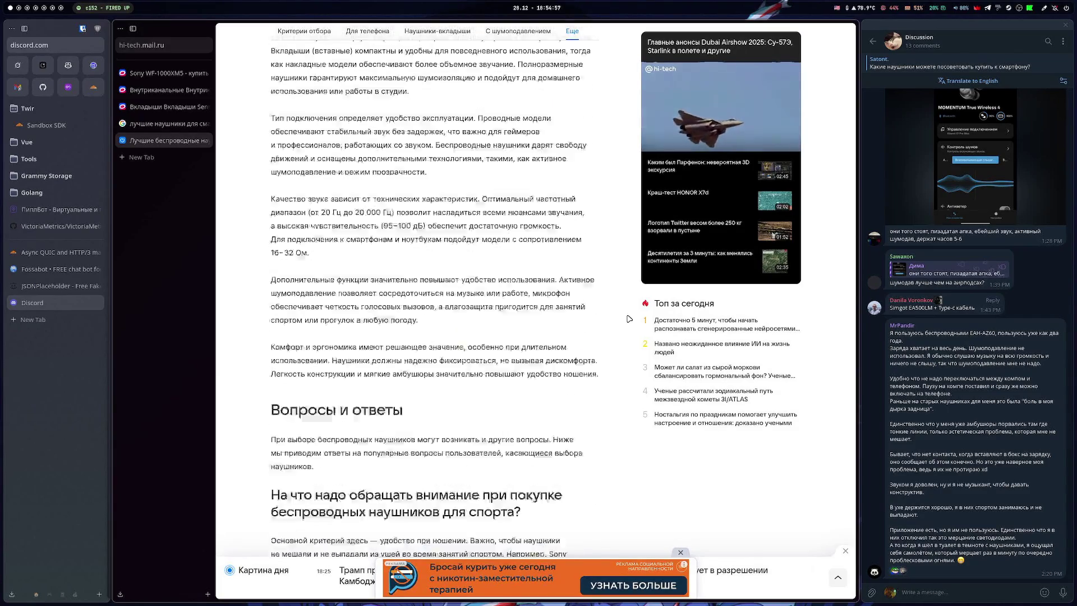
scroll(629, 318, down, 4)
scroll(629, 318, up, 7)
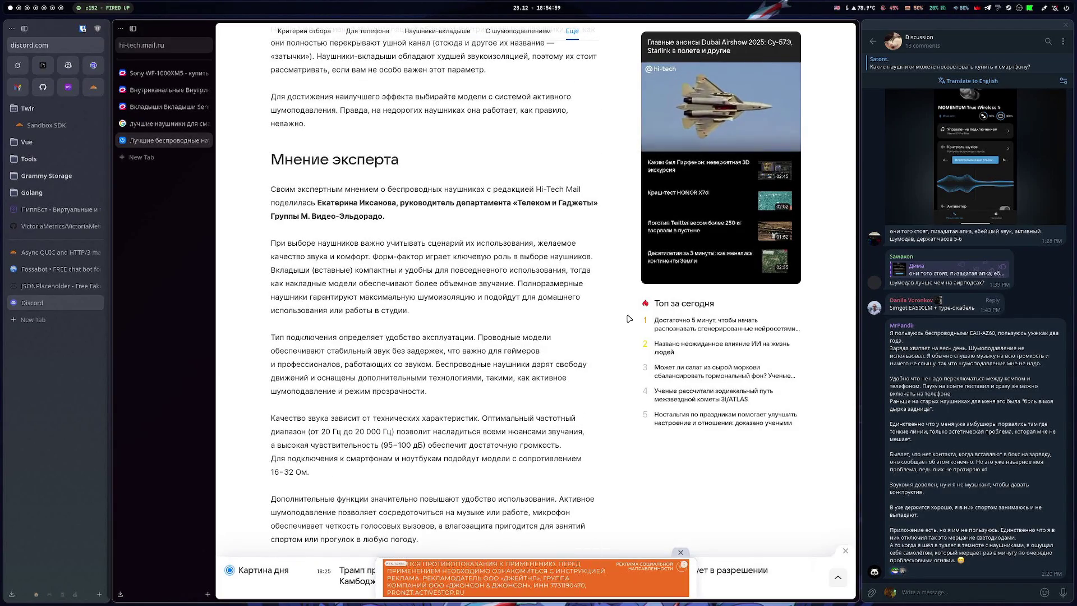
scroll(629, 318, down, 11)
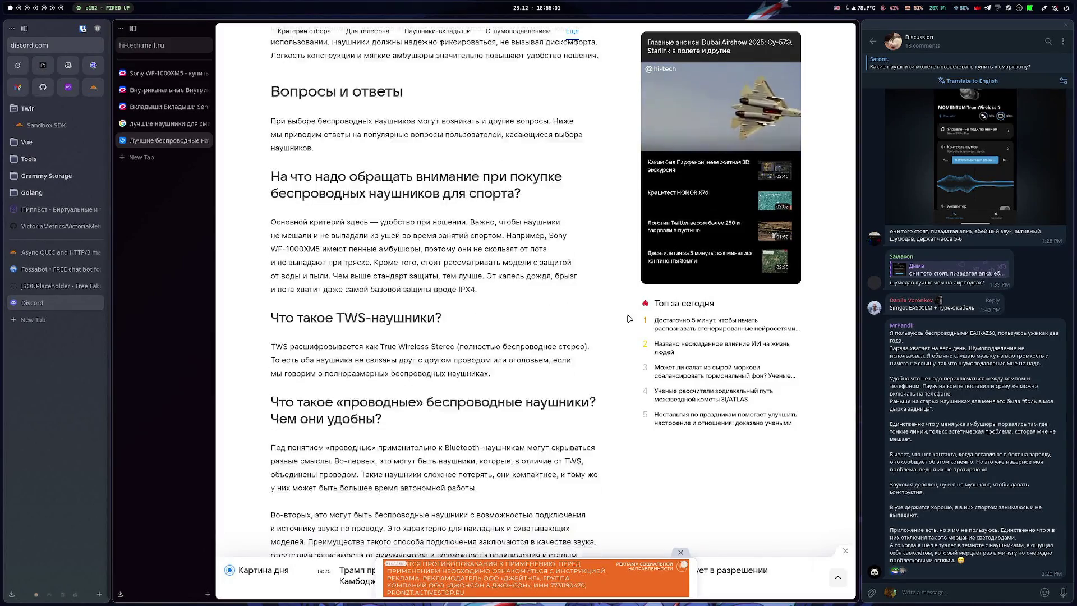
scroll(629, 318, down, 10)
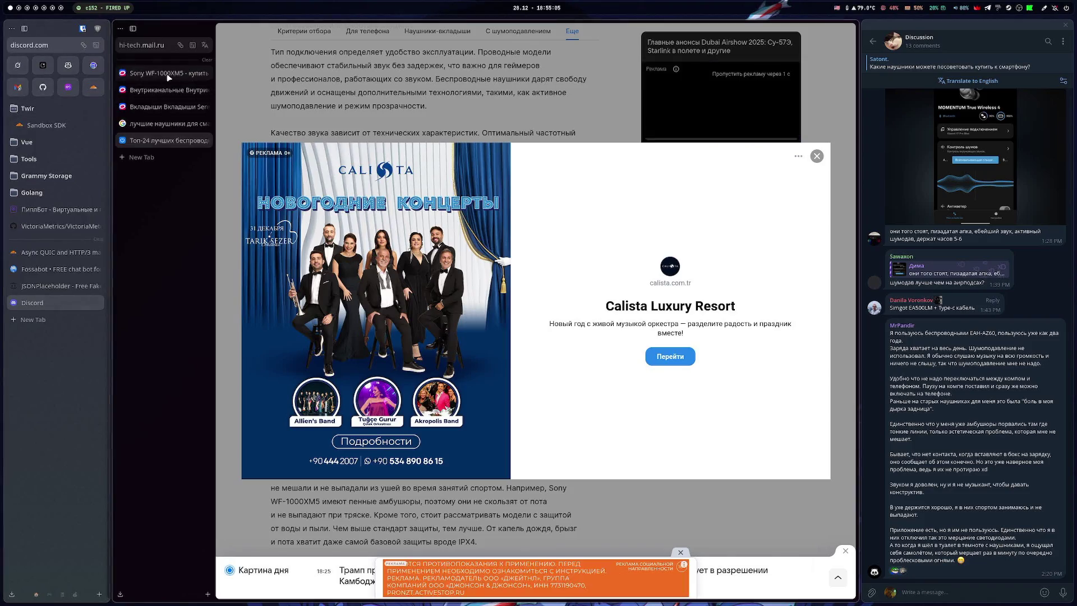
Copy the 'Nothing Ear' query from Ozon and search it on DuckDuckGo in a new tab.
click(167, 73)
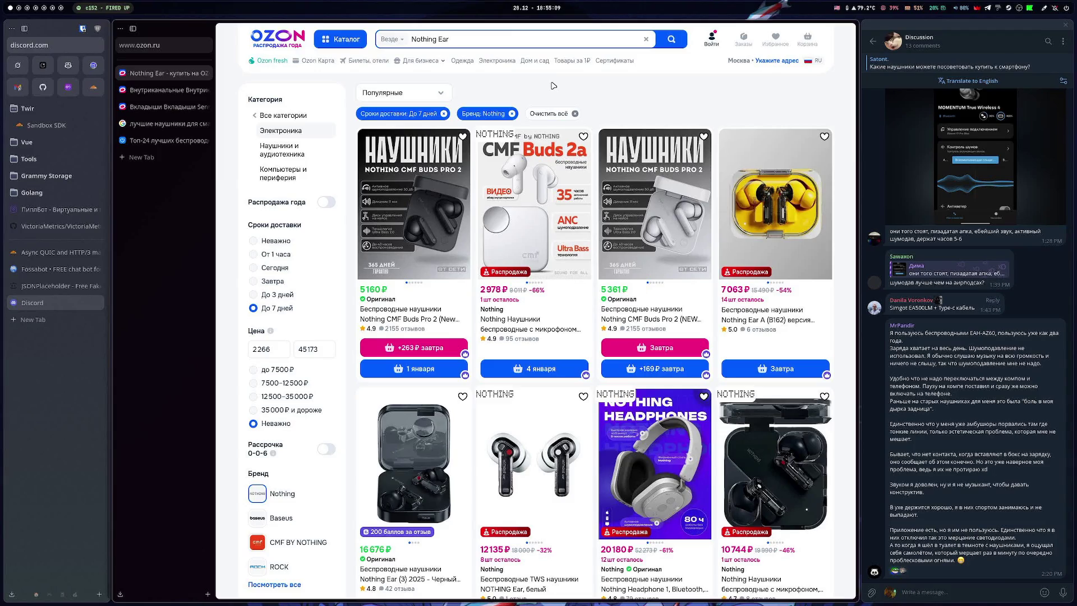
click(469, 39)
key(ctrl+a)
key(ctrl+c)
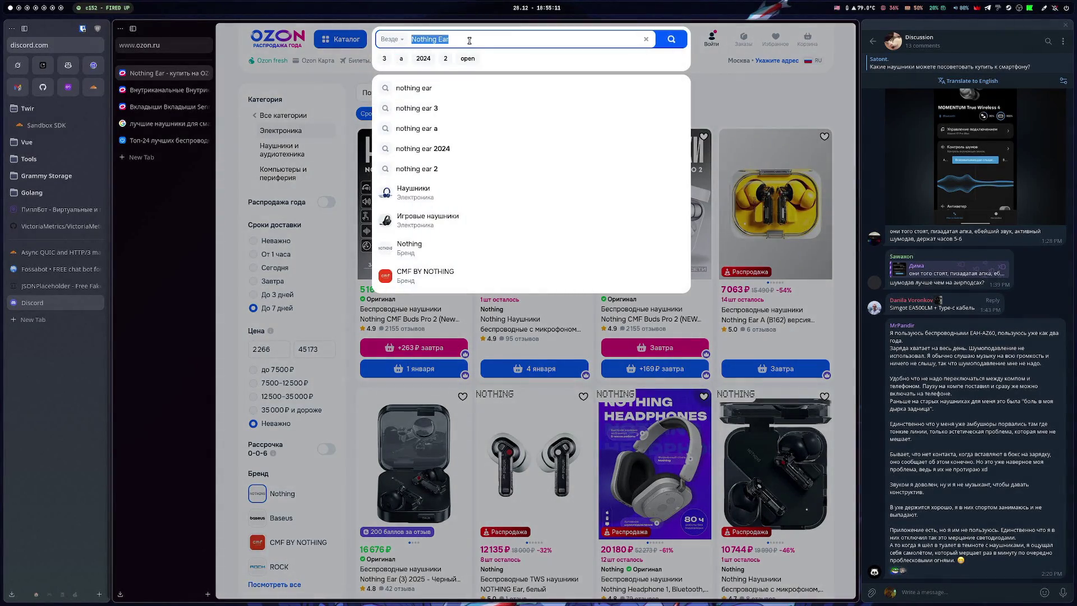
key(ctrl+t)
key(ctrl+v)
key(Return)
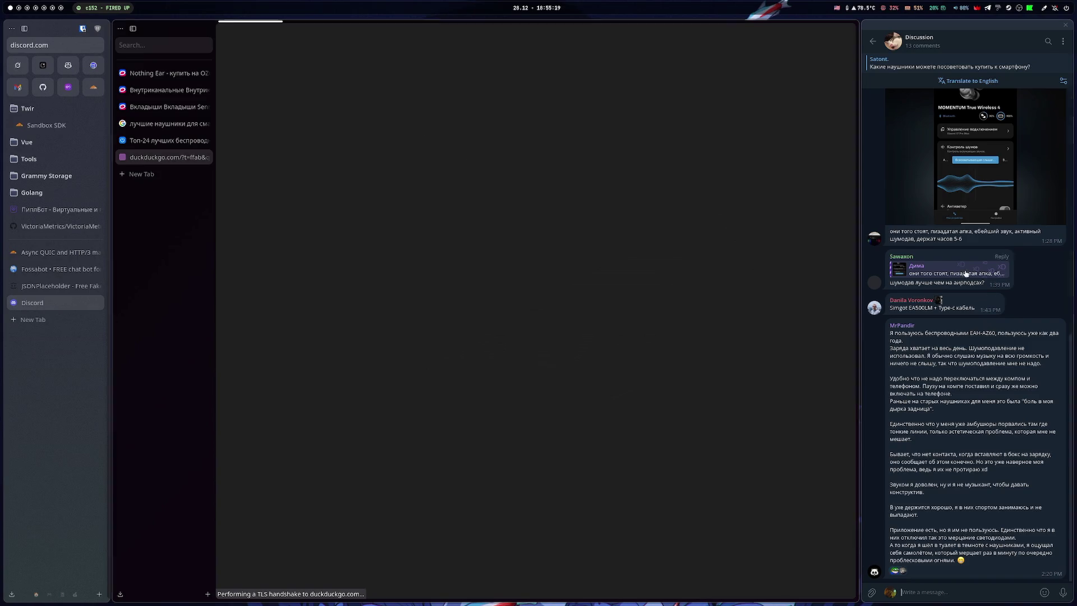
Open the official Nothing US Ear page from the DuckDuckGo results.
scroll(954, 259, up, 10)
drag(921, 153, 988, 152)
click(988, 153)
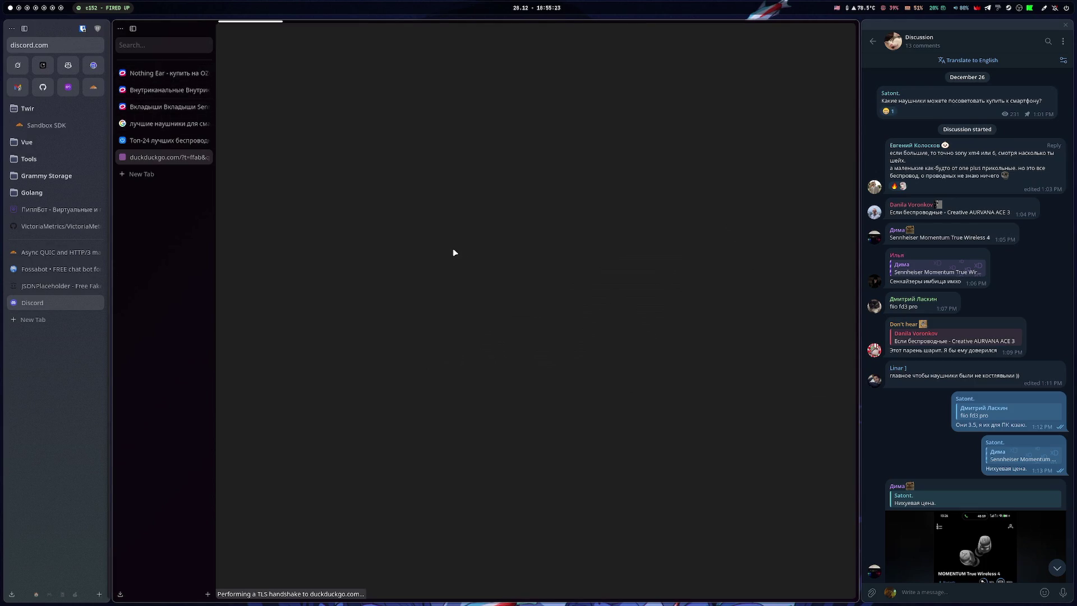
key(ctrl+t)
key(Escape)
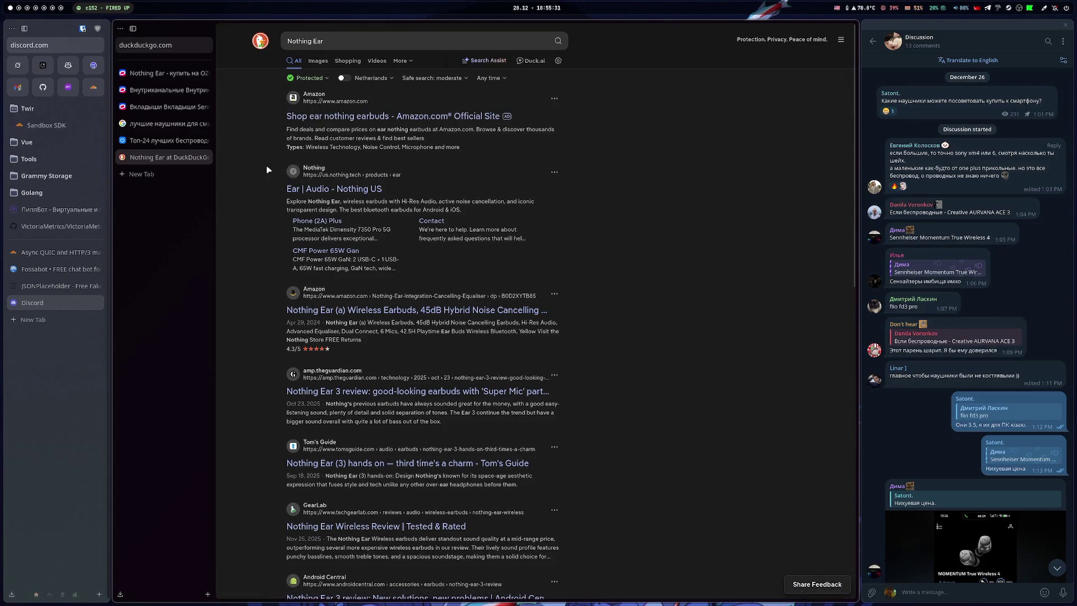
click(316, 204)
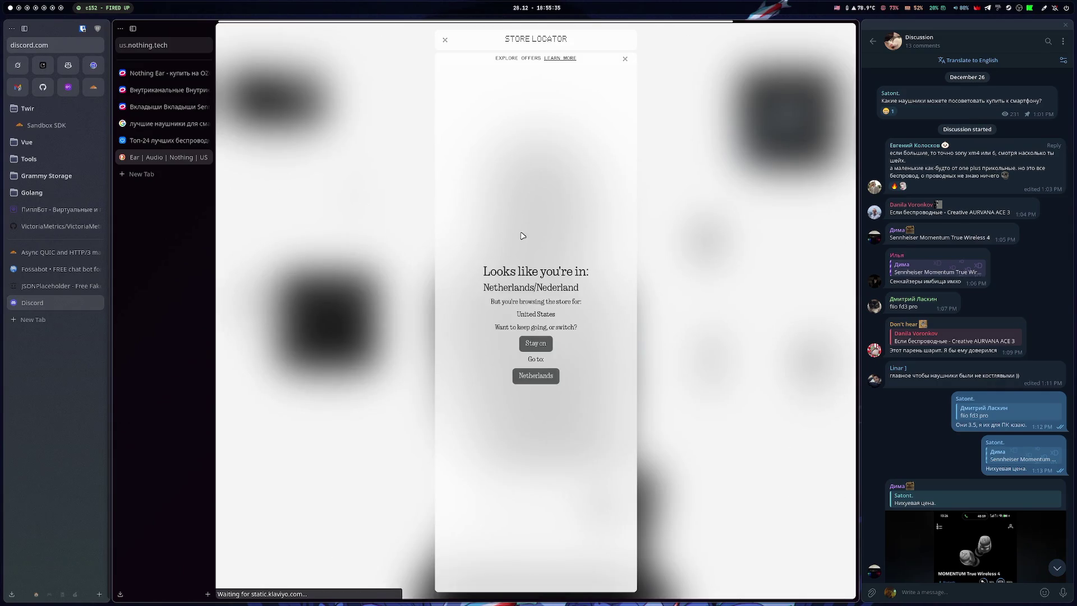
Stay on Nothing's US store and scroll through the Ear product page.
click(540, 343)
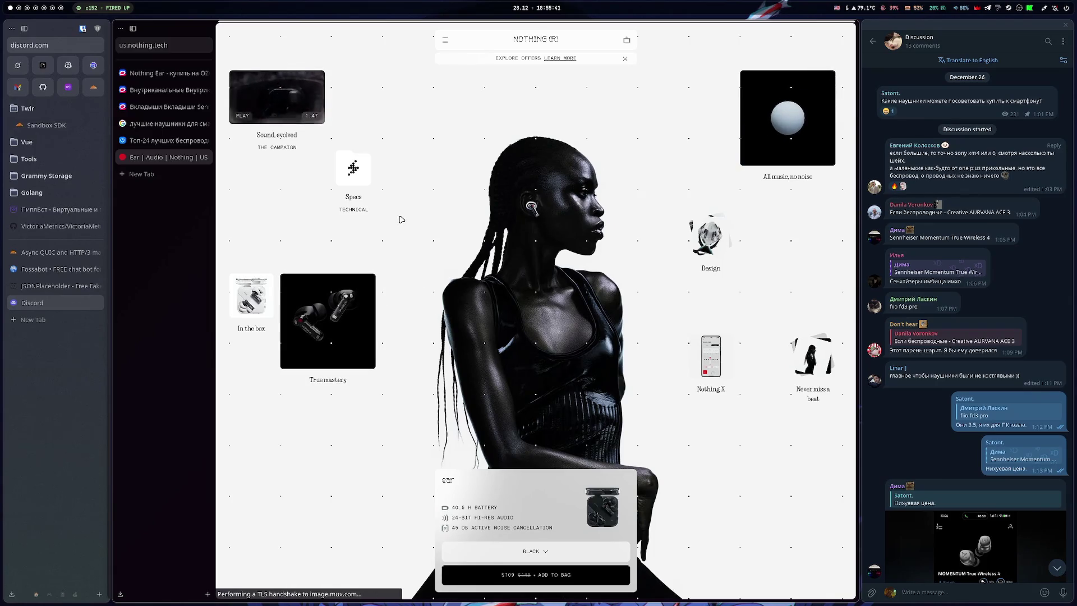
scroll(401, 218, down, 2)
scroll(400, 217, down, 5)
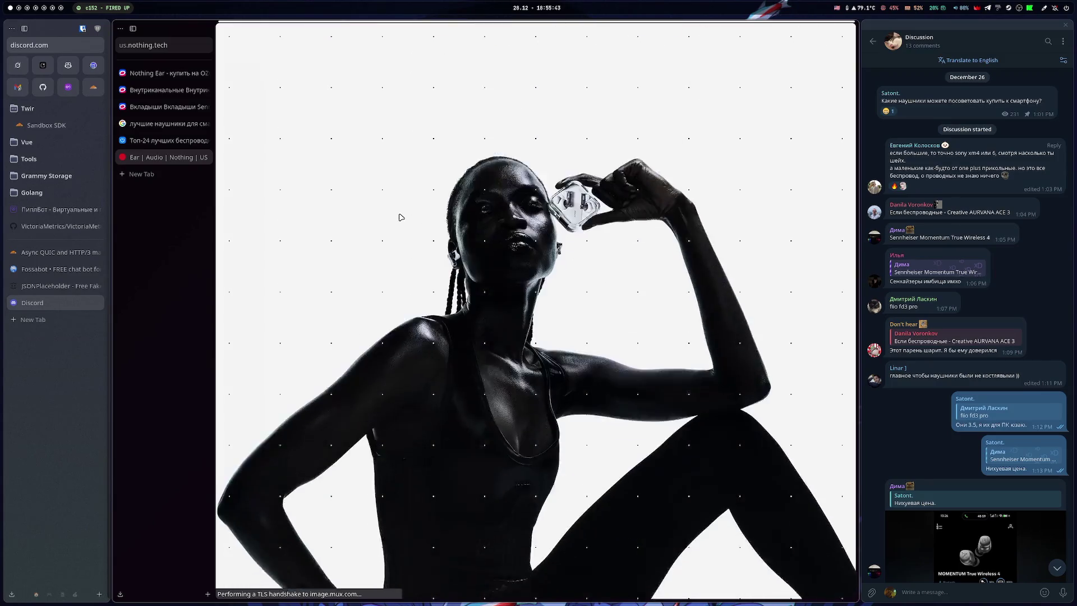
scroll(400, 217, down, 10)
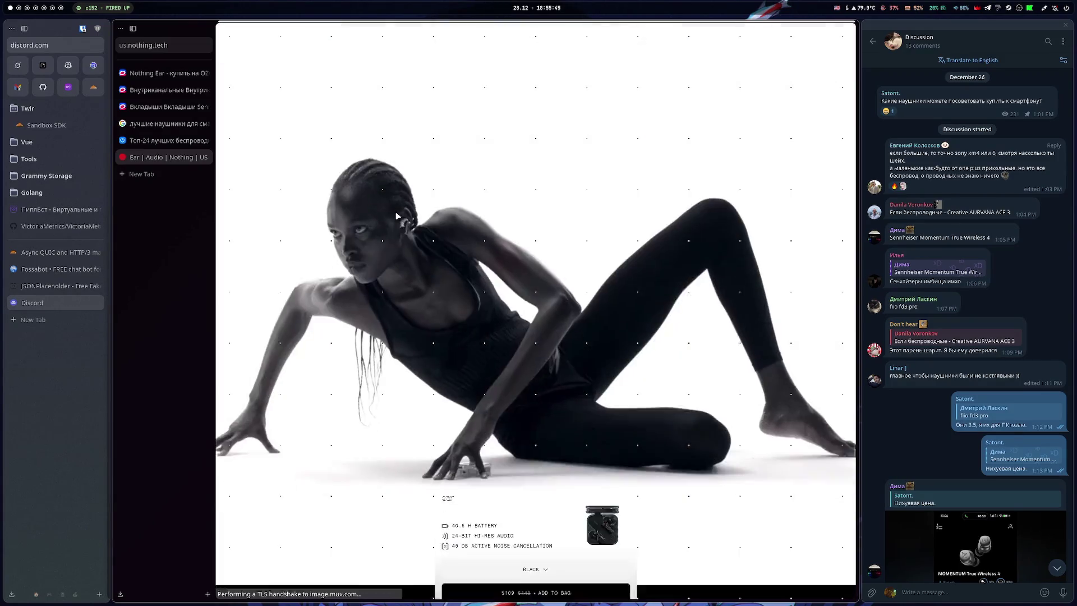
scroll(396, 216, up, 3)
scroll(396, 216, down, 6)
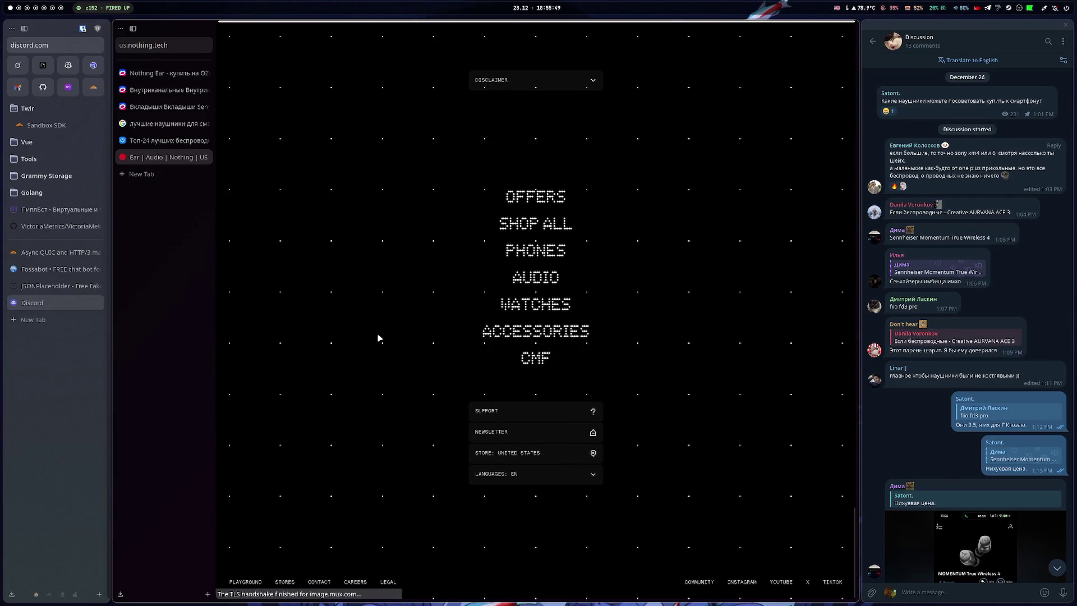
scroll(364, 364, up, 15)
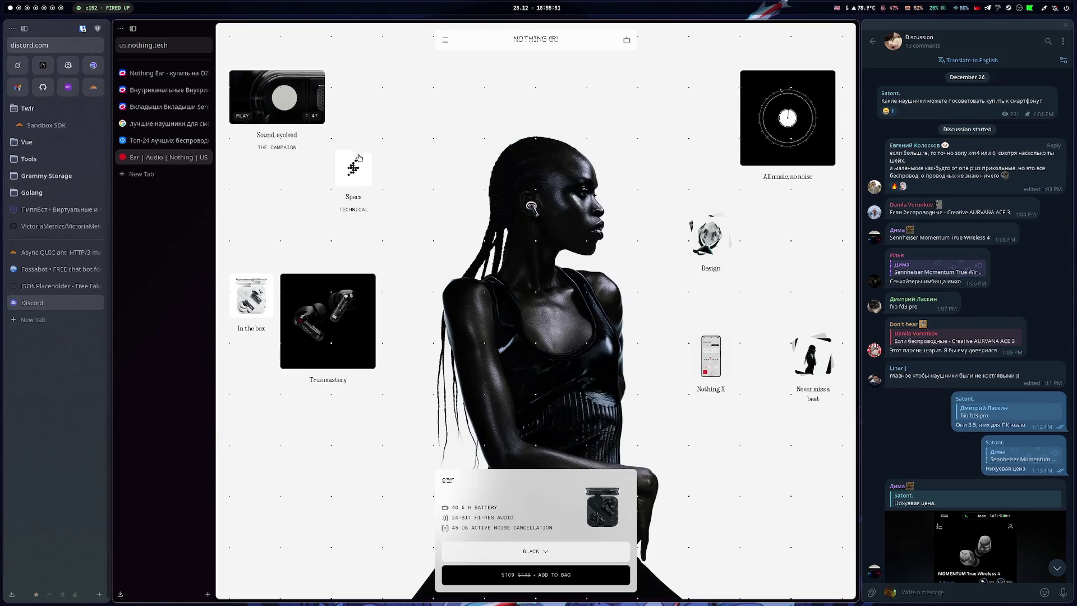
Visit the Nothing home page, then return to the Ear page and review it again.
click(542, 43)
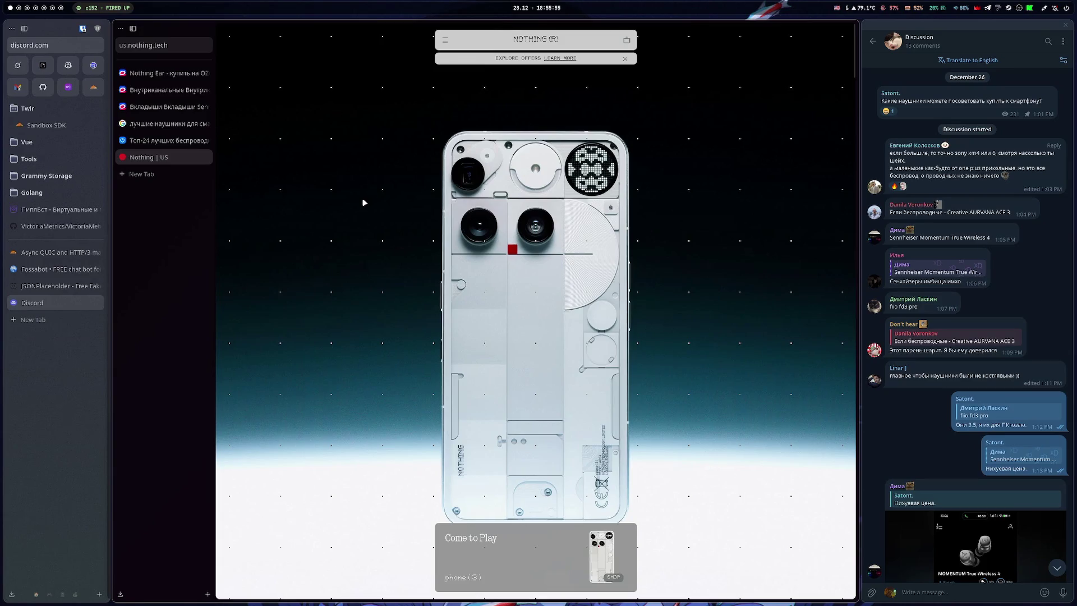
key(alt+Left)
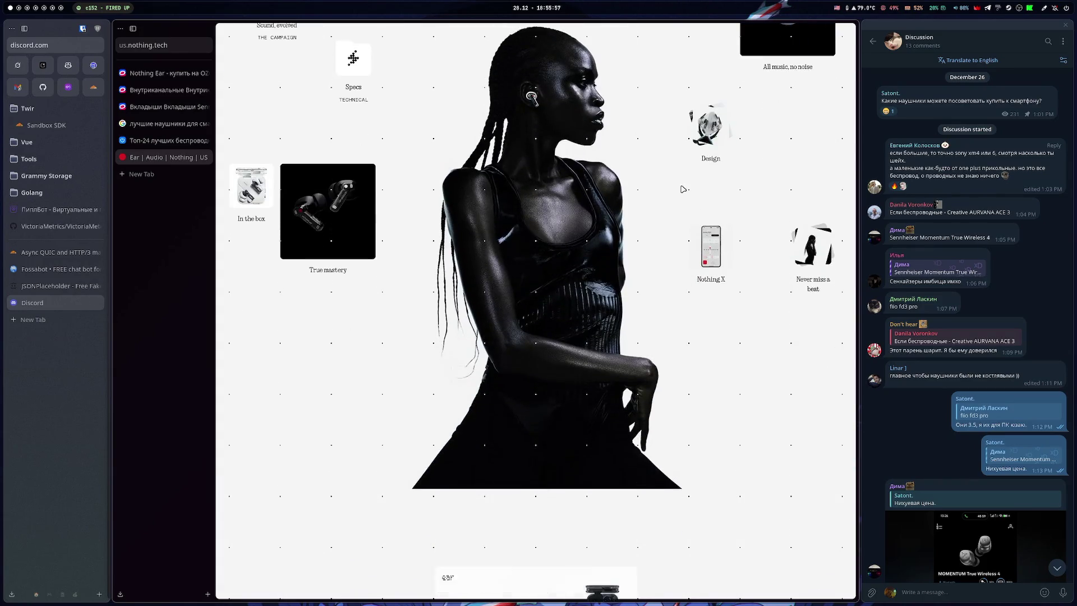
scroll(536, 235, up, 2)
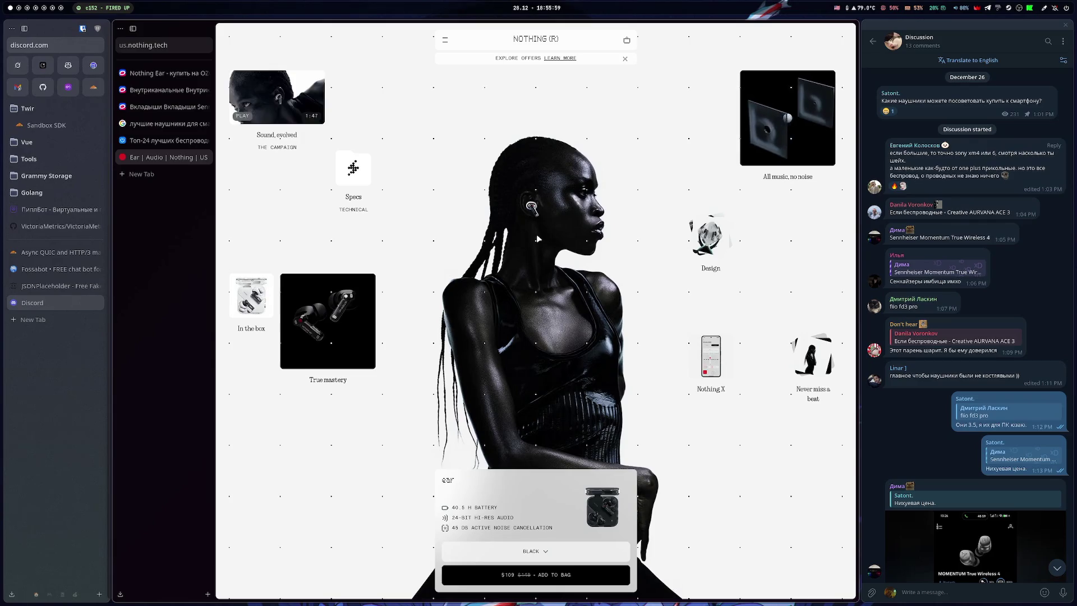
scroll(536, 238, down, 10)
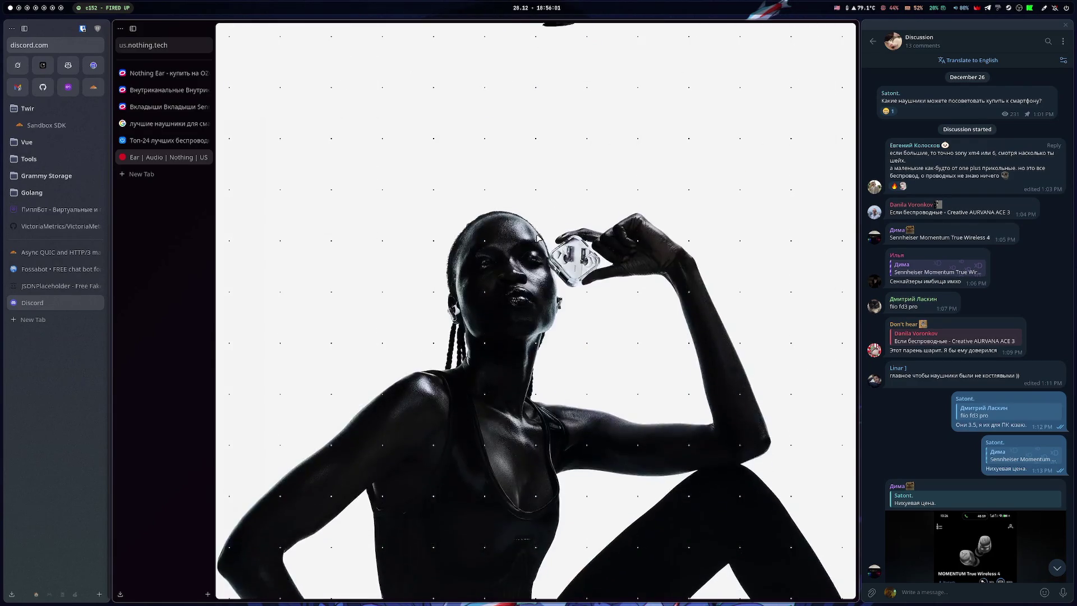
scroll(537, 239, down, 10)
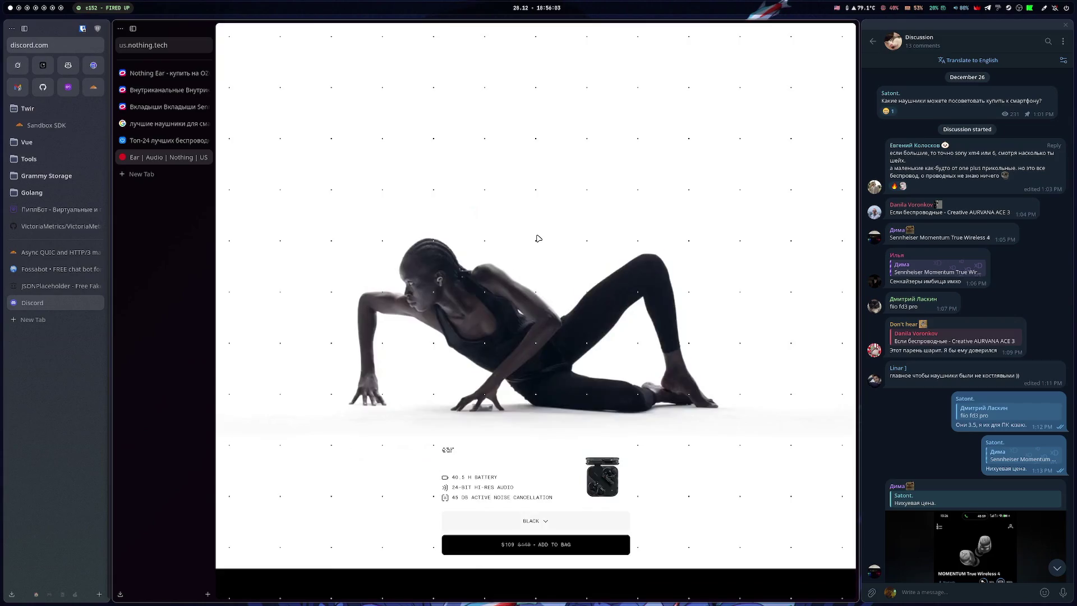
scroll(538, 238, down, 10)
scroll(538, 239, up, 2)
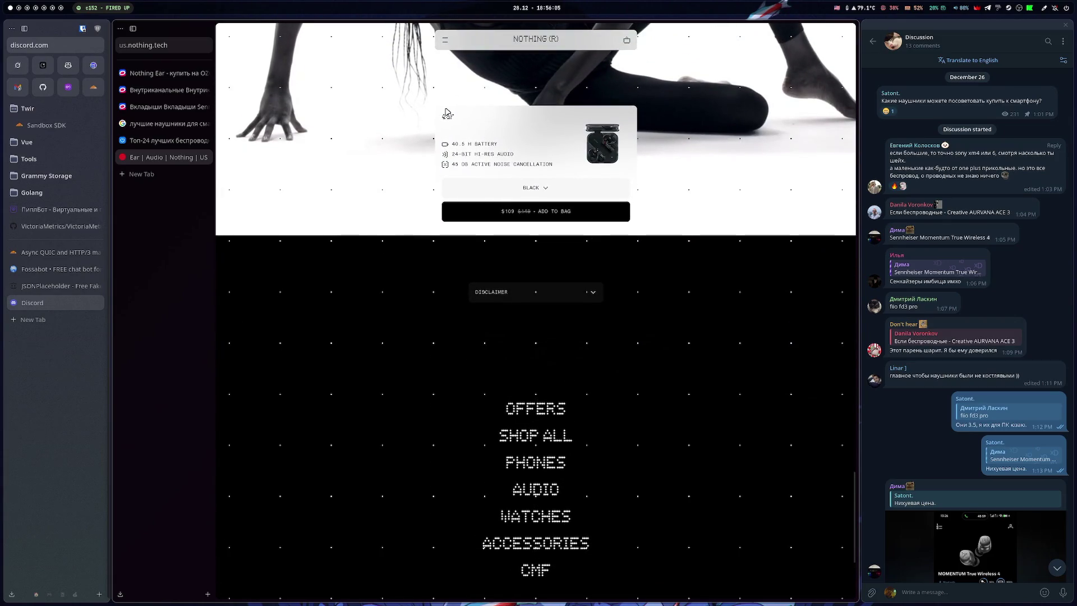
Add the black Nothing Ear at $109 to the bag.
click(536, 213)
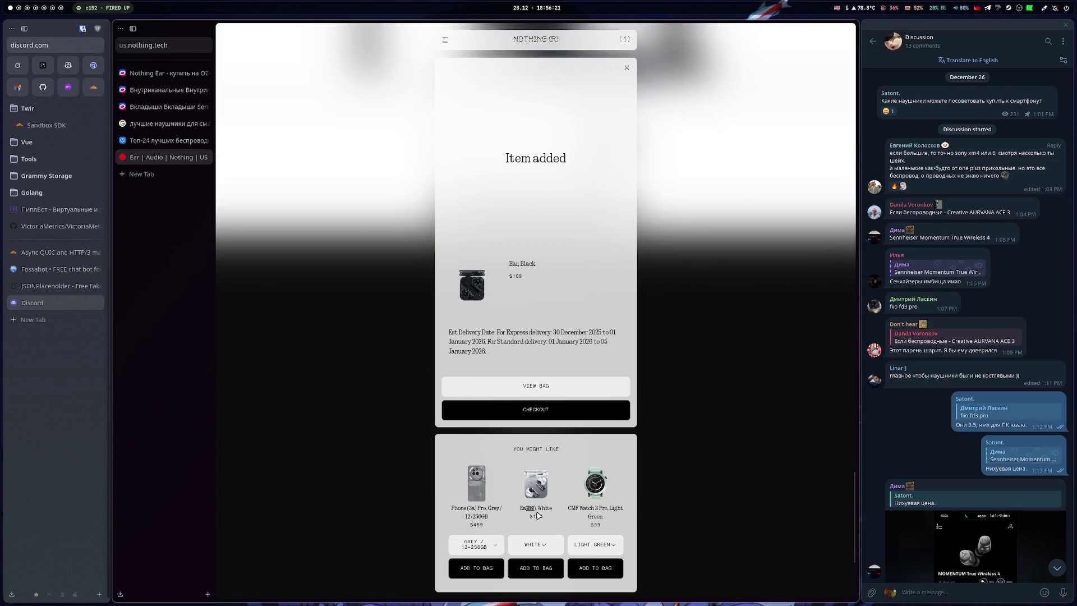
scroll(348, 428, down, 10)
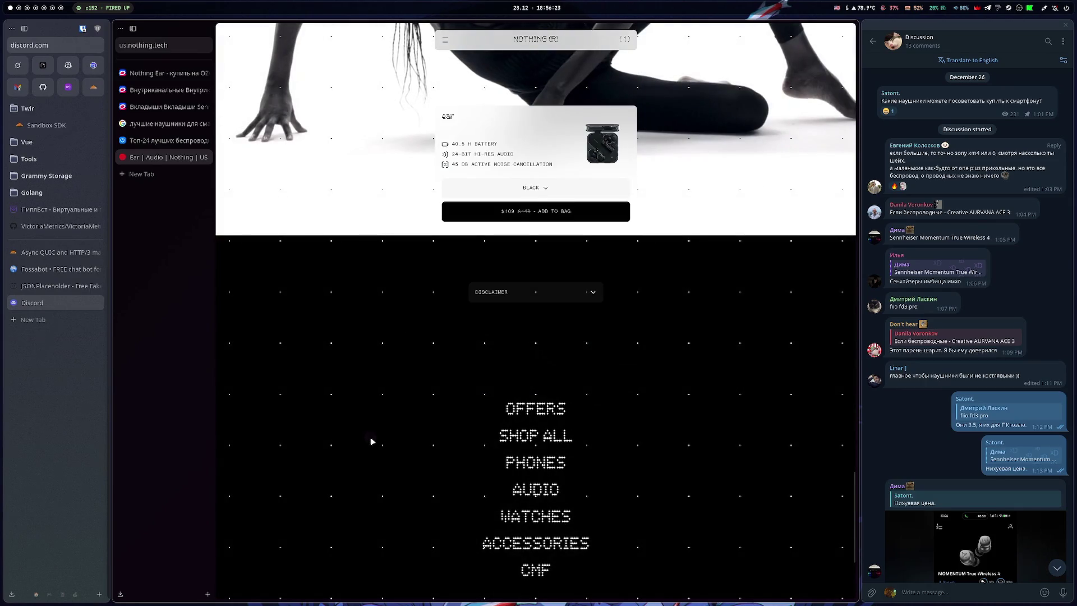
scroll(370, 438, up, 15)
Change the address to us.nothing.tech/products and browse the All Products catalogue.
click(156, 46)
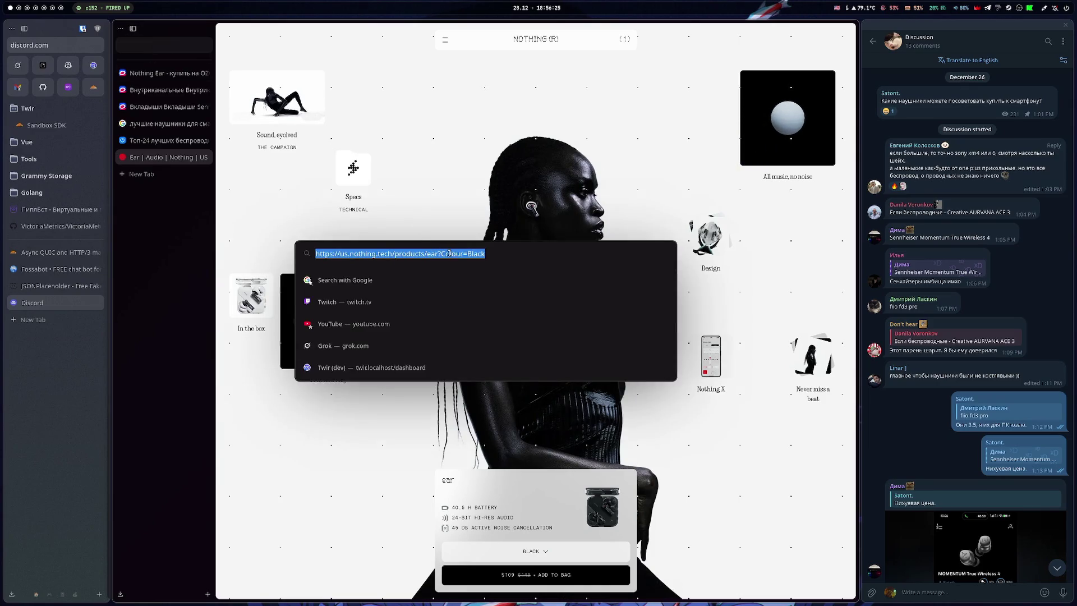
drag(380, 253, 487, 262)
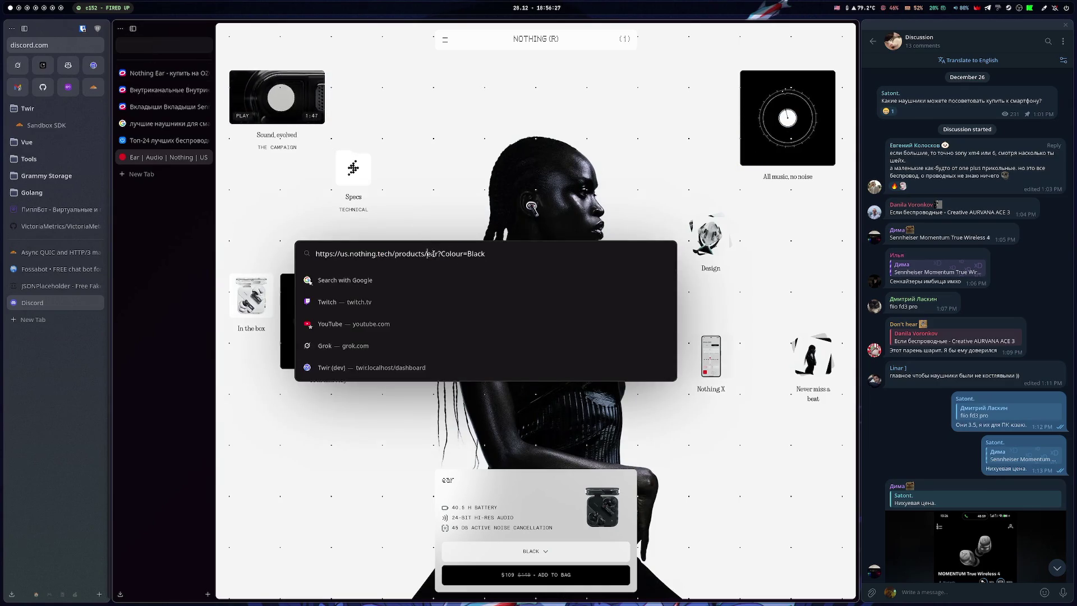
text(tech/products)
key(Return)
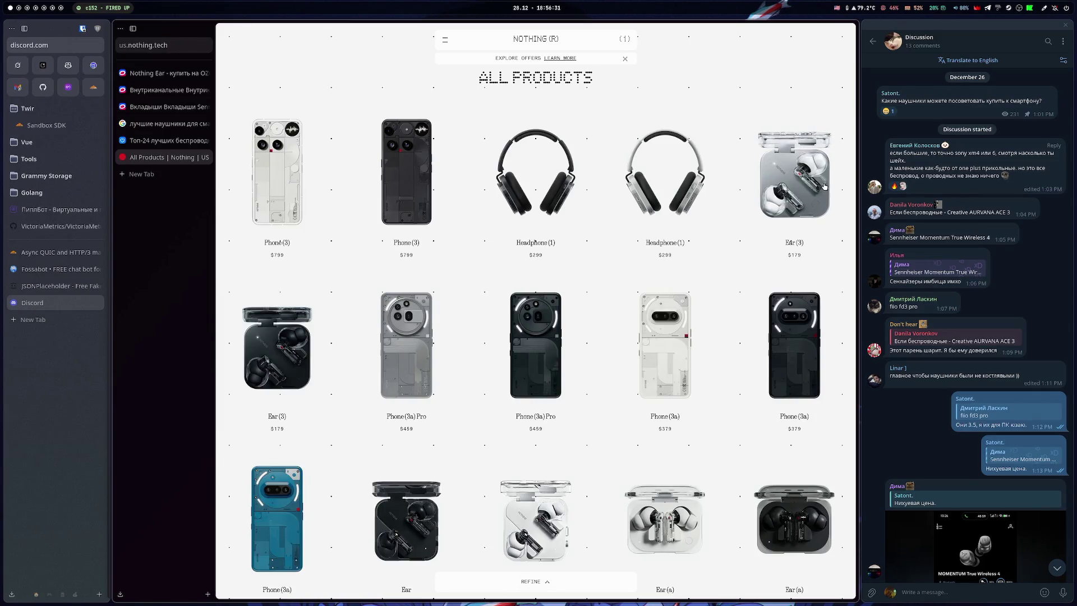
scroll(808, 185, down, 5)
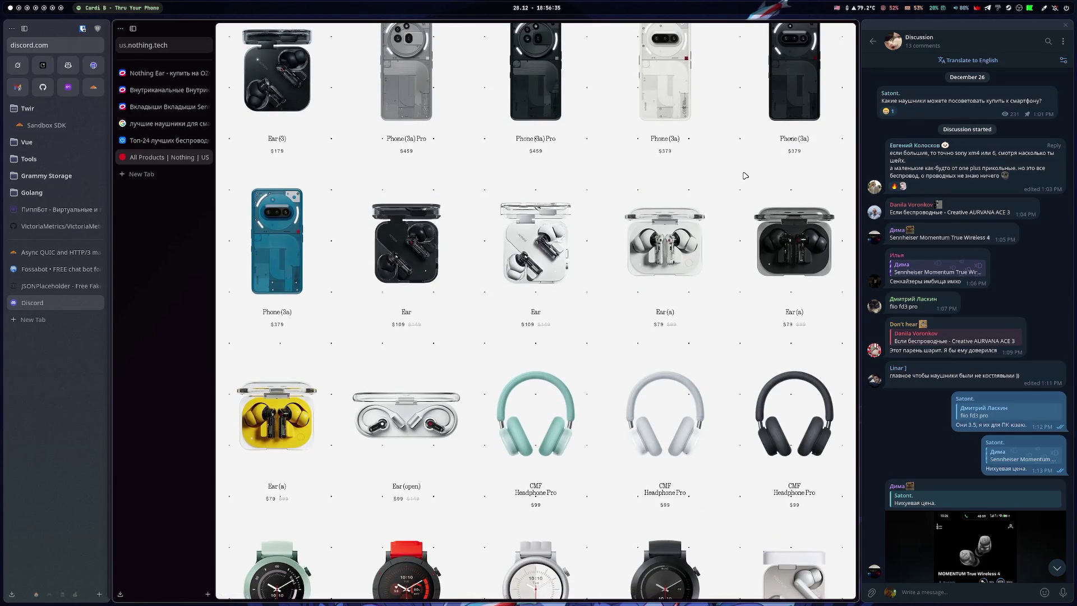
scroll(745, 175, up, 4)
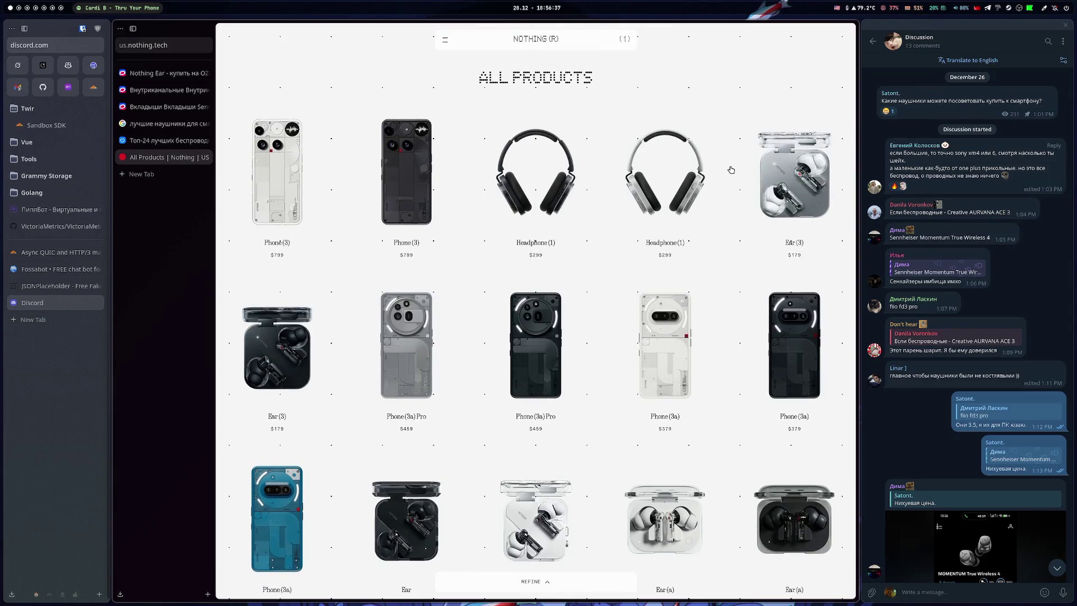
Look over the $179 Ear (3) page, close its tab and return to Ozon's search box.
click(746, 169)
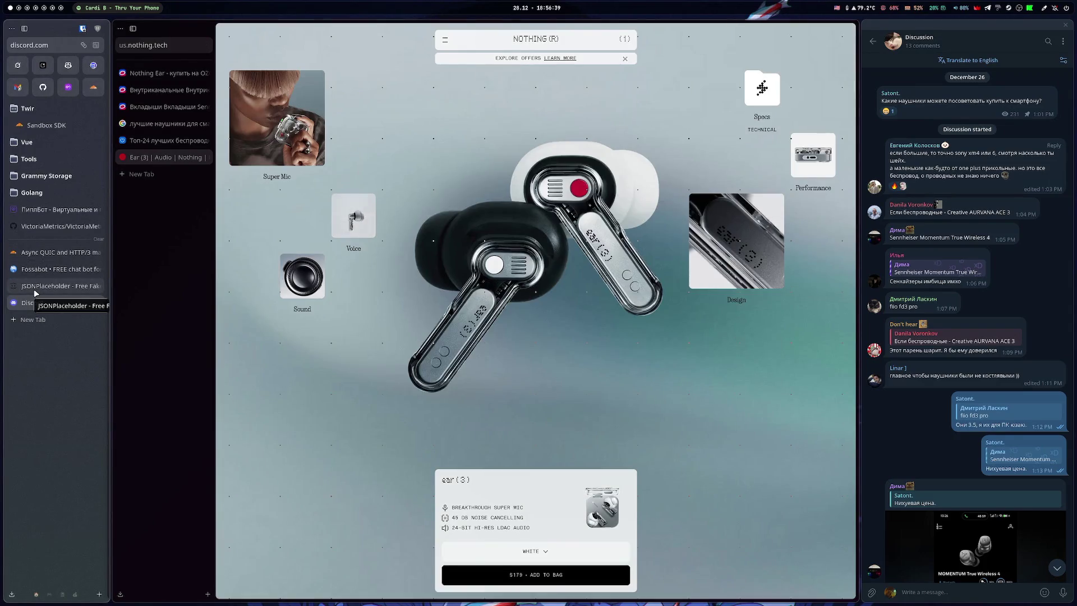
scroll(443, 254, down, 1)
scroll(443, 254, down, 5)
scroll(443, 253, up, 6)
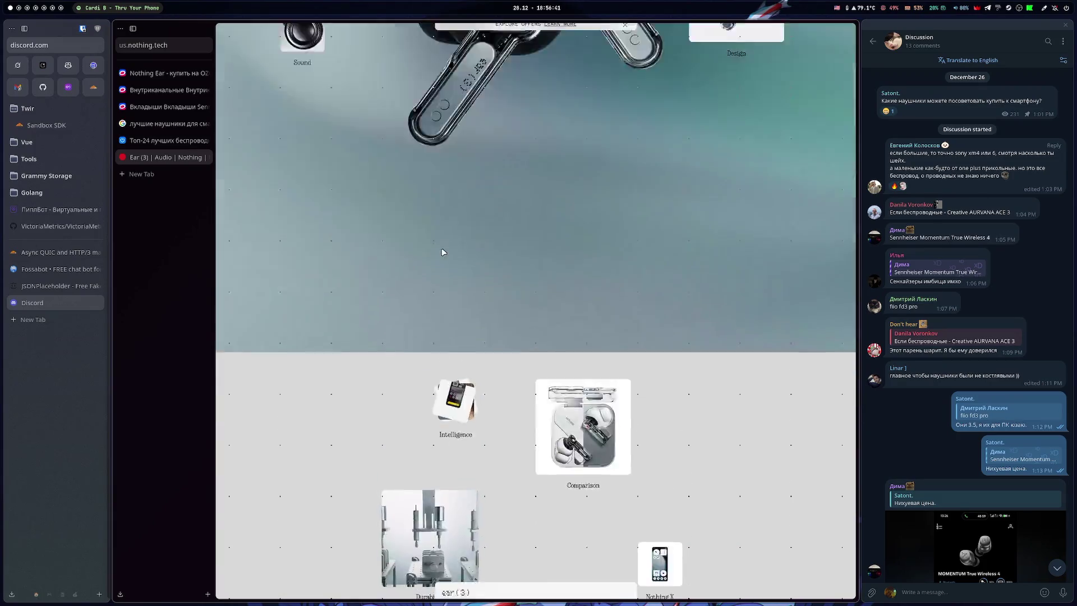
middle_click(156, 157)
click(163, 73)
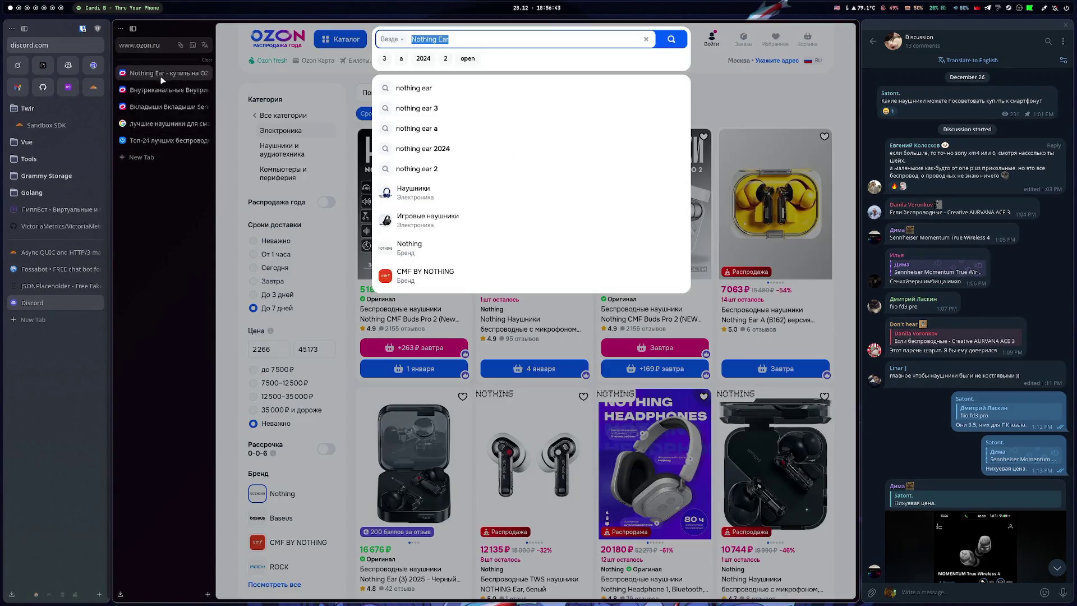
Search Ozon for 'Nothing Ear 3', scan the results, and go back to the OnePlus Buds 4 page.
text(3)
key(Return)
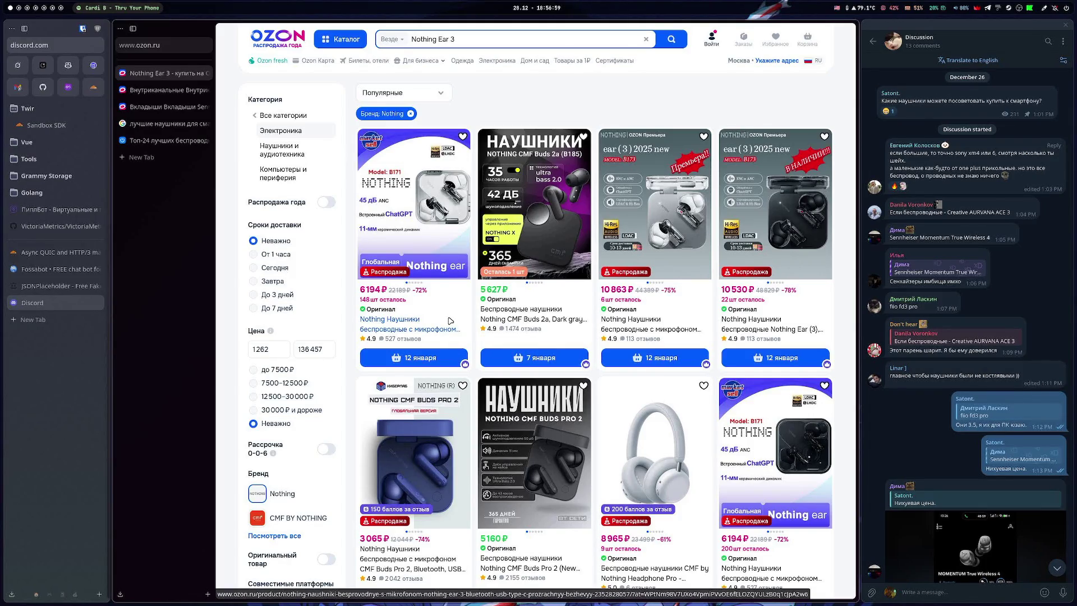
scroll(450, 321, down, 3)
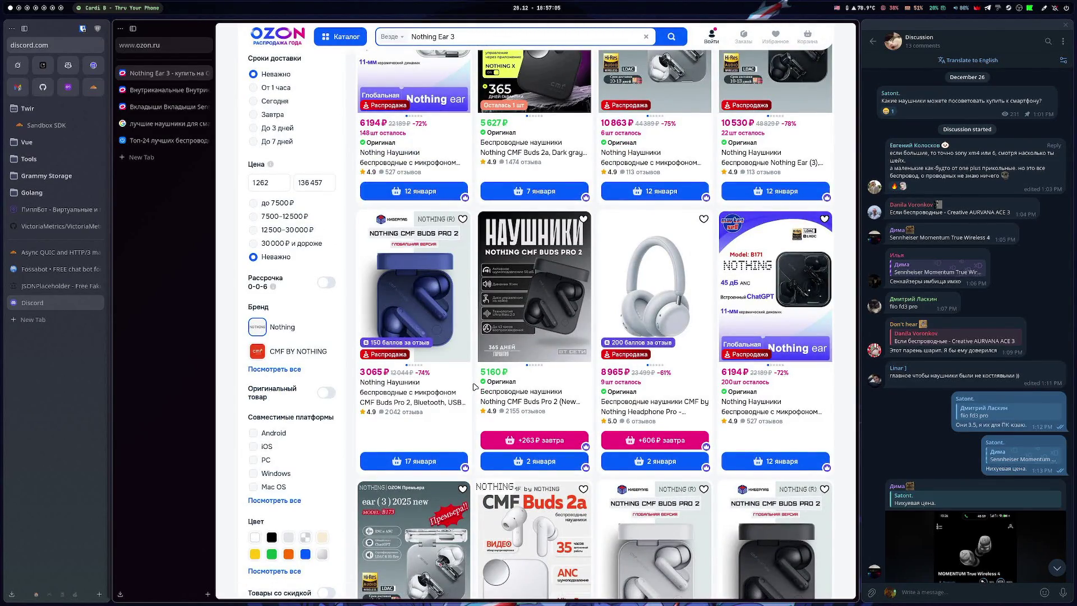
scroll(474, 385, down, 3)
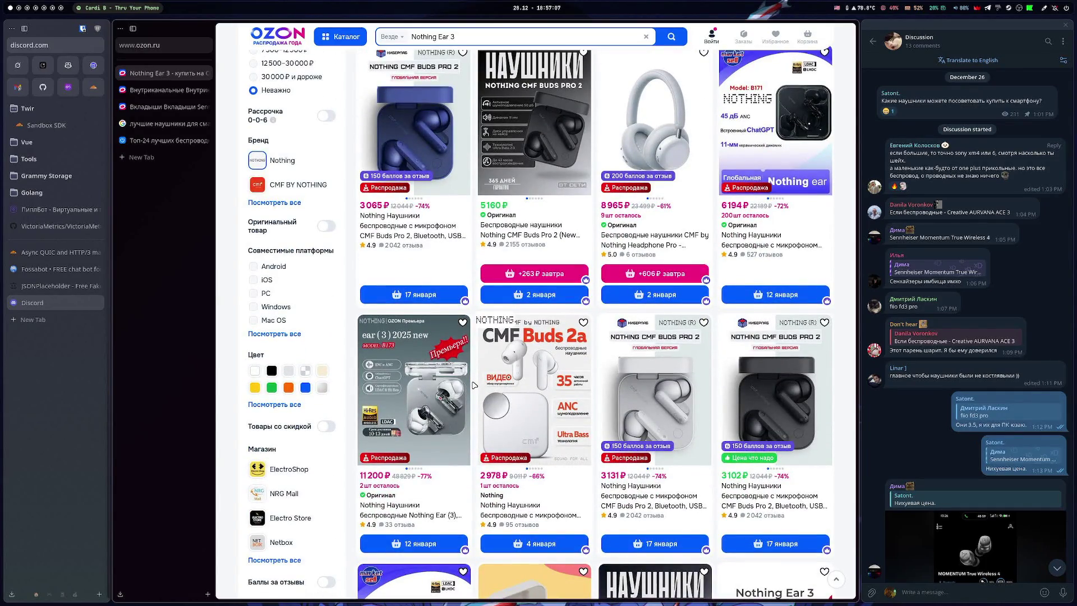
scroll(474, 386, up, 5)
click(166, 88)
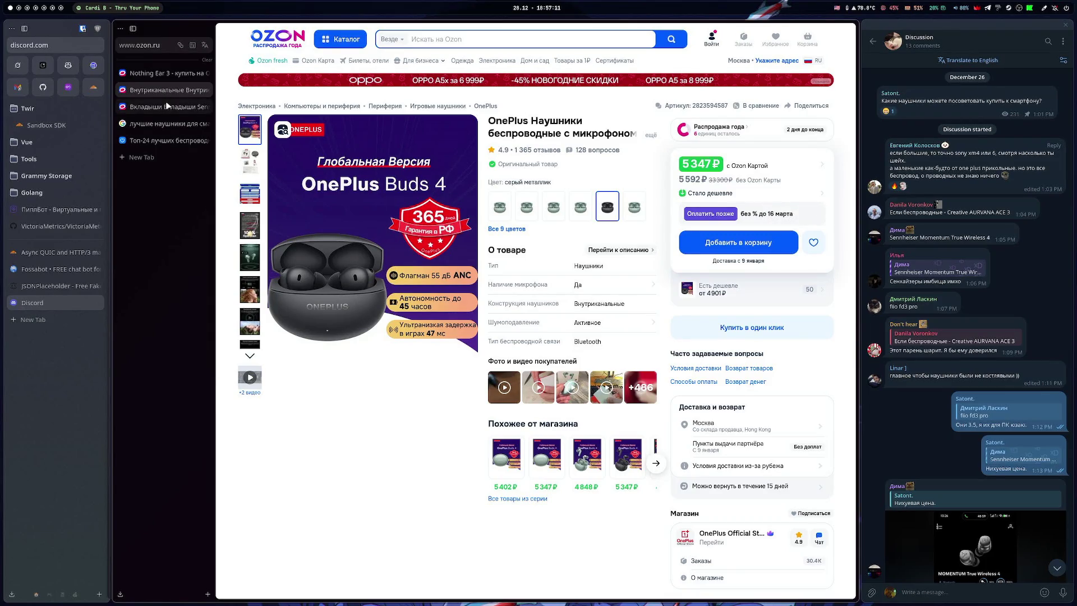
Compare the Sennheiser, OnePlus Buds 4 and Nothing Ear 3 tabs, then open the 10 863 ₽ Nothing Ear (3) listing.
click(167, 105)
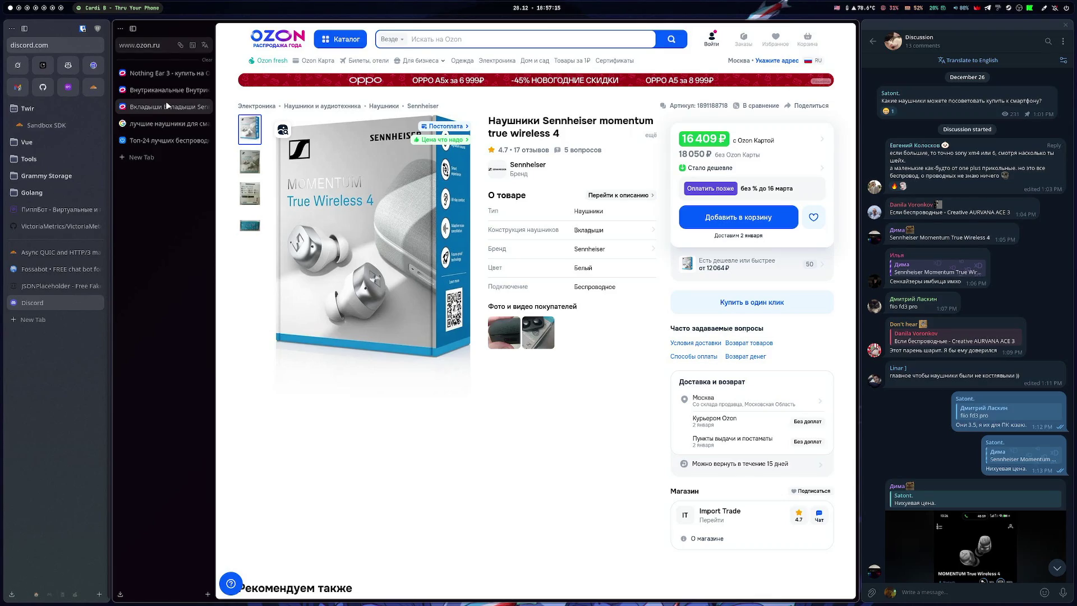
click(165, 88)
click(167, 72)
click(165, 88)
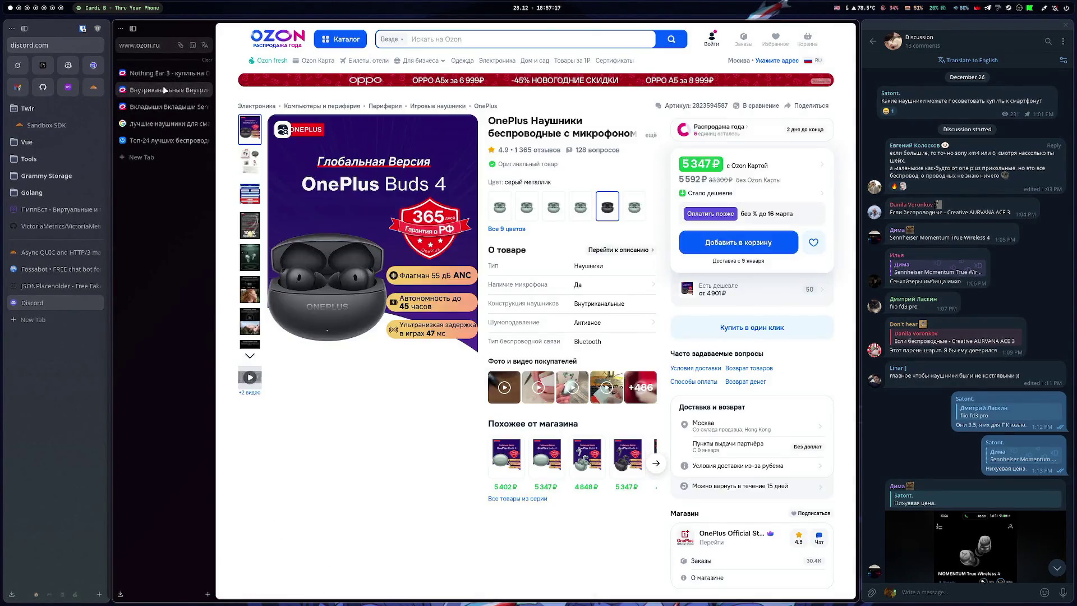
click(163, 78)
click(163, 88)
click(162, 74)
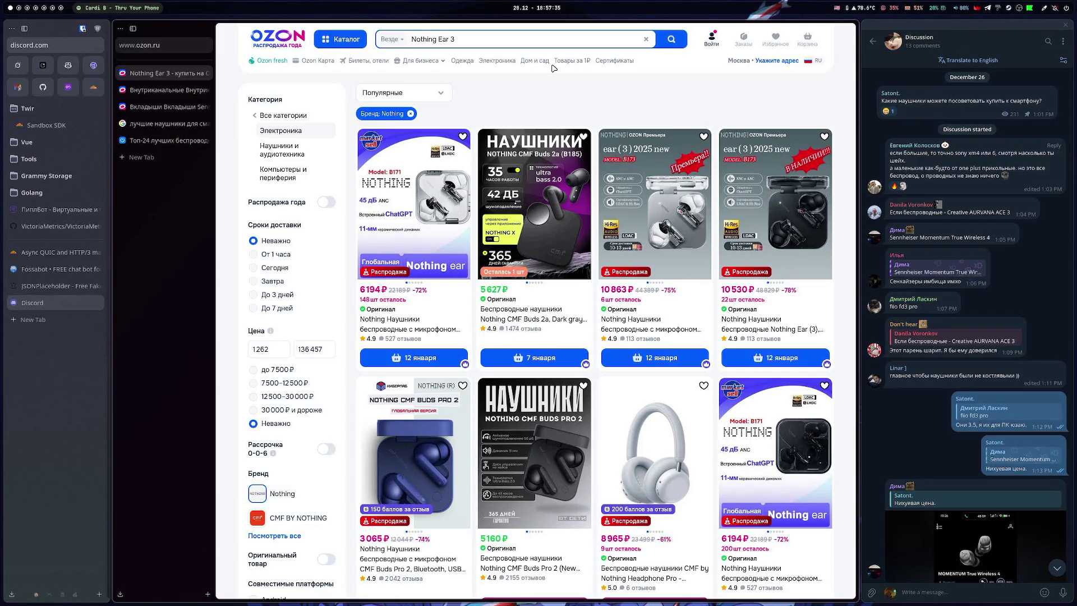
click(622, 174)
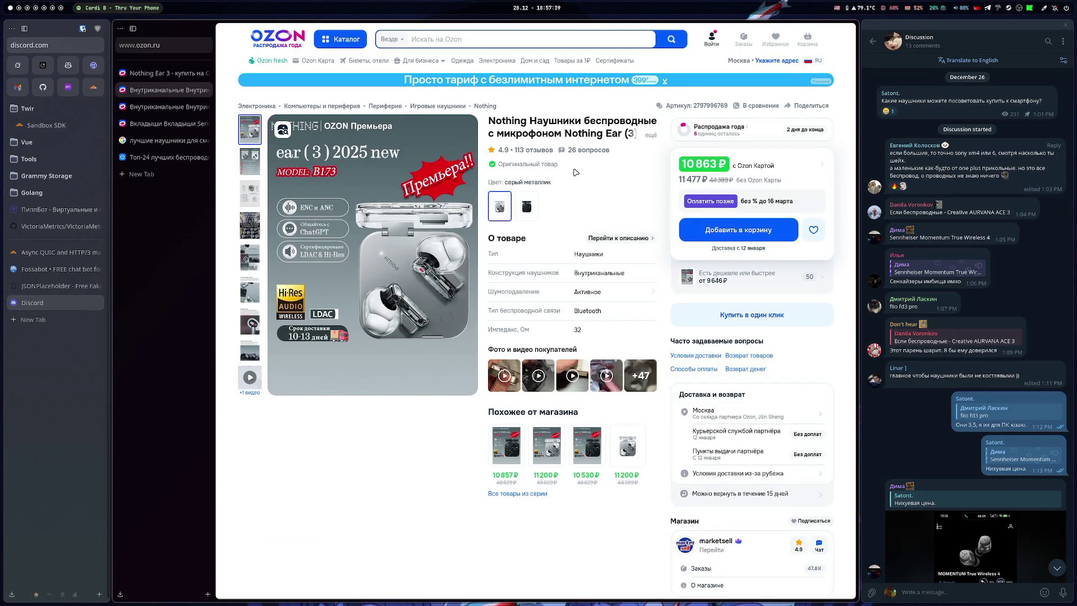
Read the Nothing Ear (3) characteristics and buyer reviews, then return to the top of the page.
scroll(575, 171, down, 20)
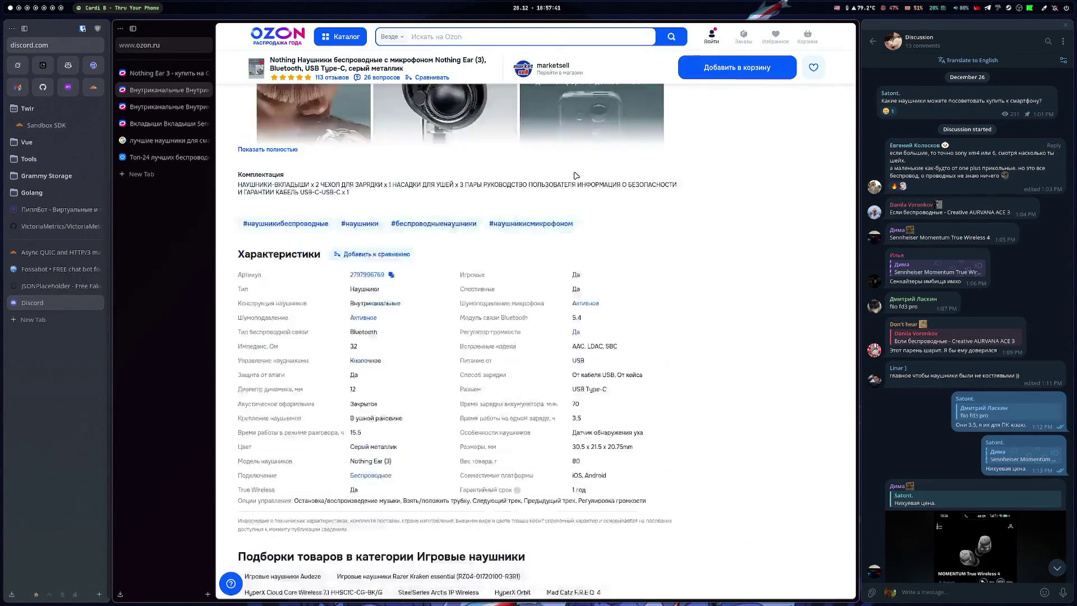
scroll(575, 177, down, 3)
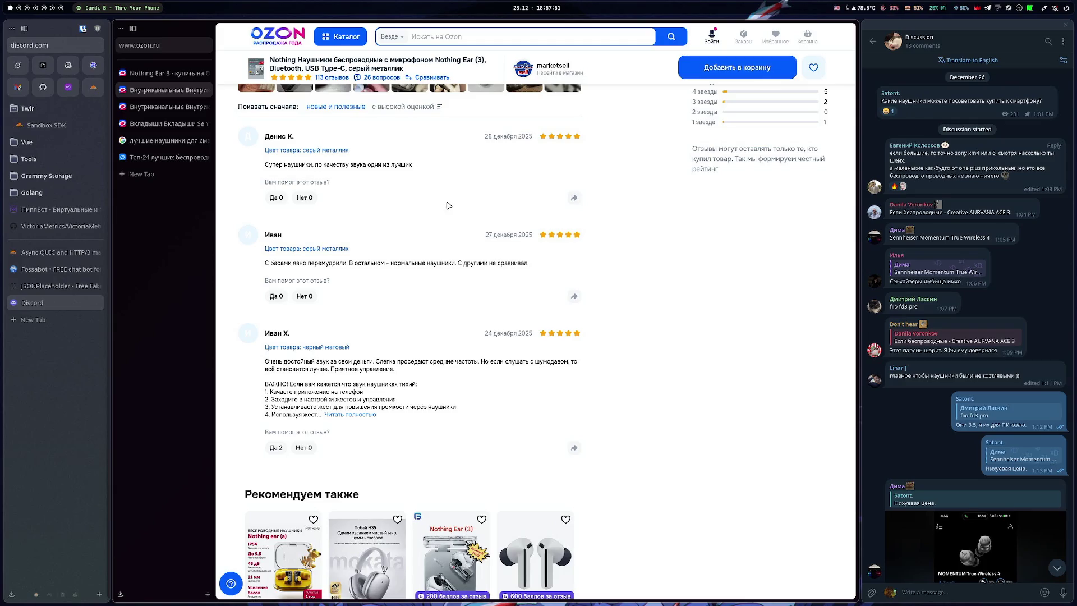
middle_click(656, 497)
click(645, 226)
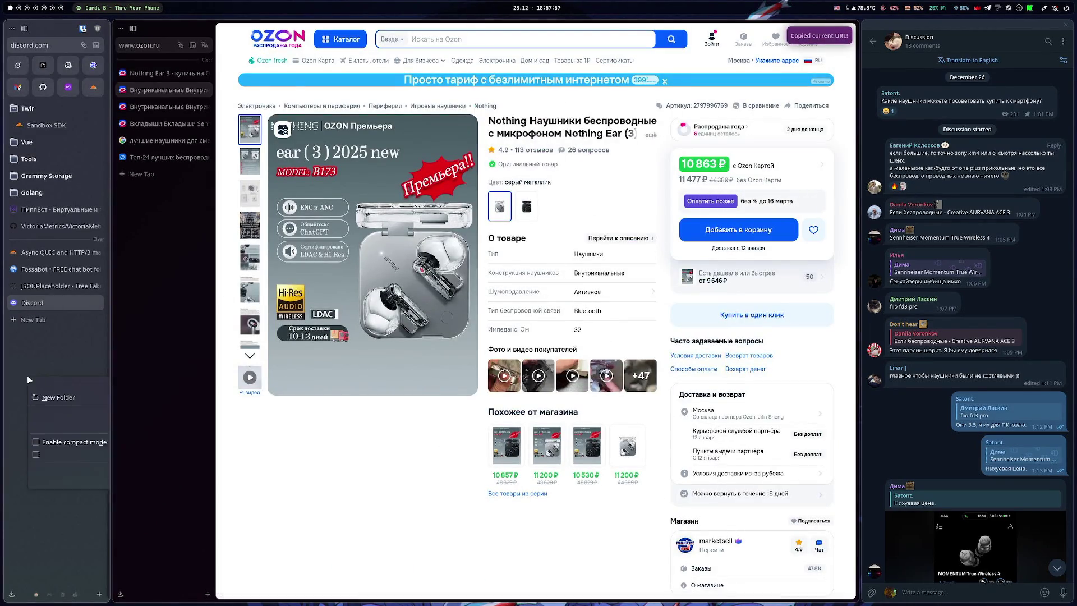
Create a new sidebar tab folder named 'Наушники'.
right_click(35, 379)
click(56, 387)
text(as)
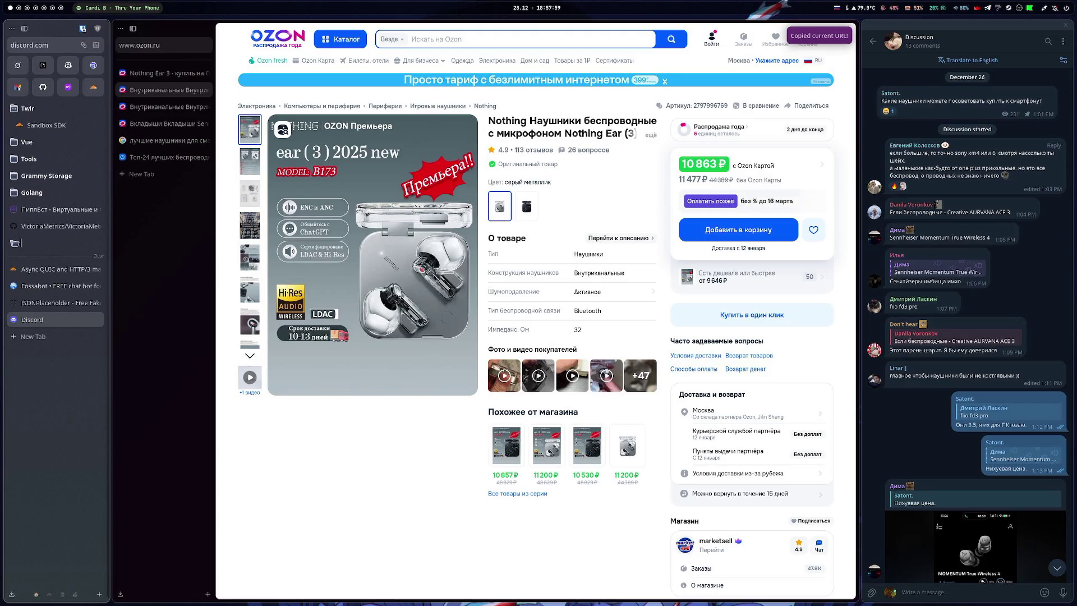
key(BackSpace)
key(BackSpace)
text(Наушники)
key(Return)
Open the copied Nothing Ear (3) address in a new tab and move it into Наушники.
key(ctrl+t)
key(ctrl+v)
key(Return)
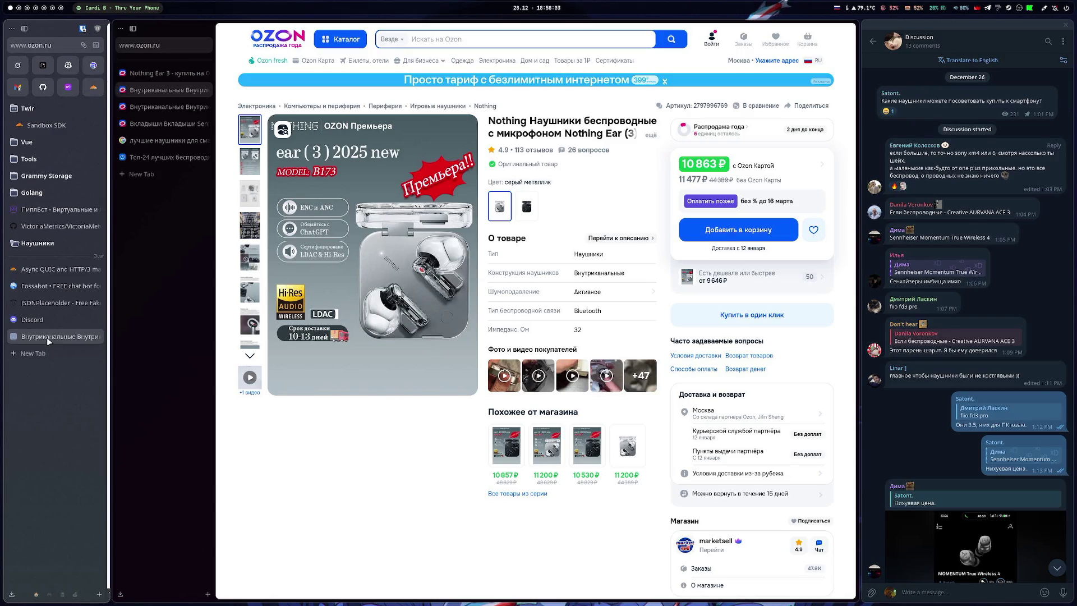
drag(34, 337, 40, 257)
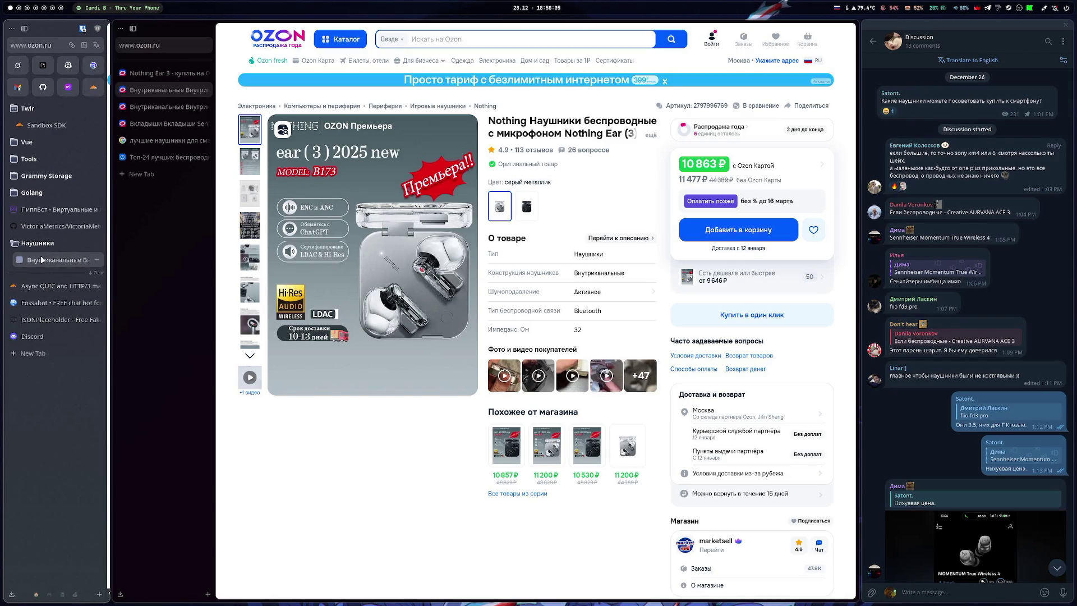
Copy the OnePlus Buds 4 page address, reopen it in a new tab and move it into Наушники.
click(162, 73)
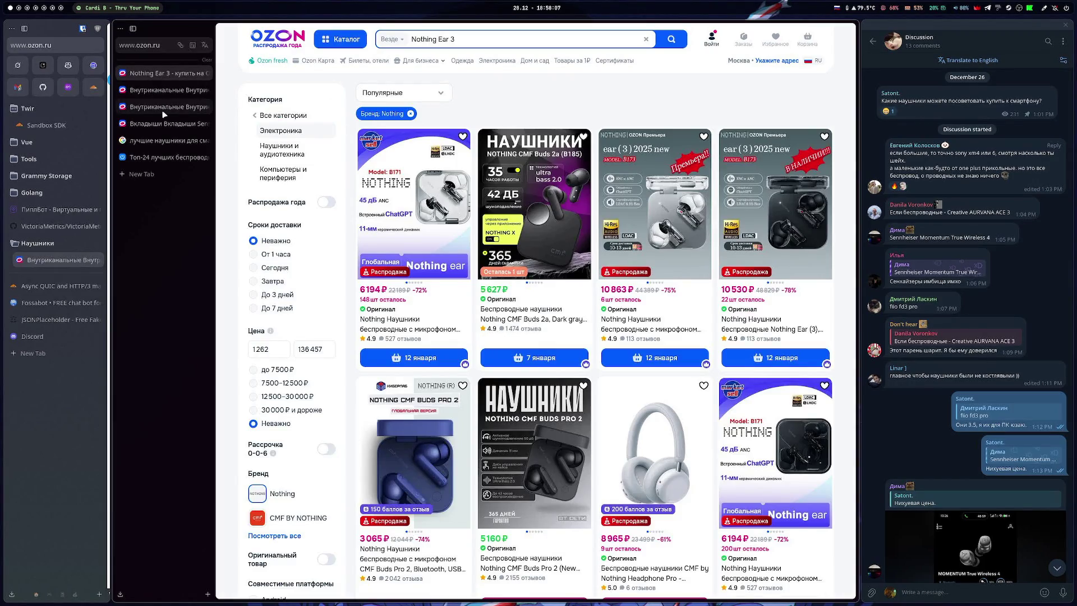
click(162, 106)
key(ctrl+shift+c)
right_click(82, 401)
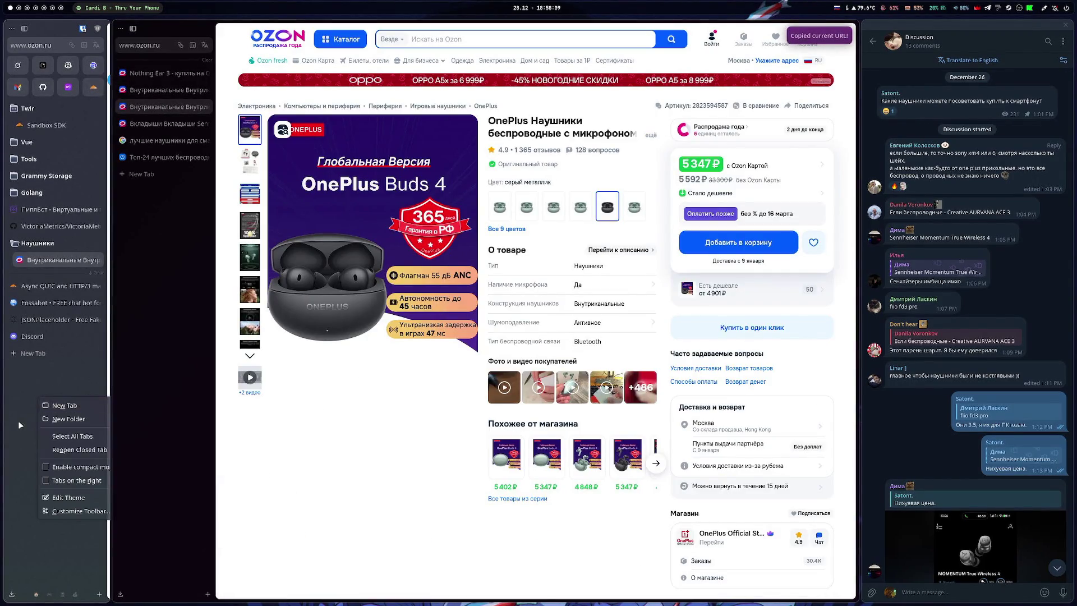
click(82, 405)
key(ctrl+v)
key(Return)
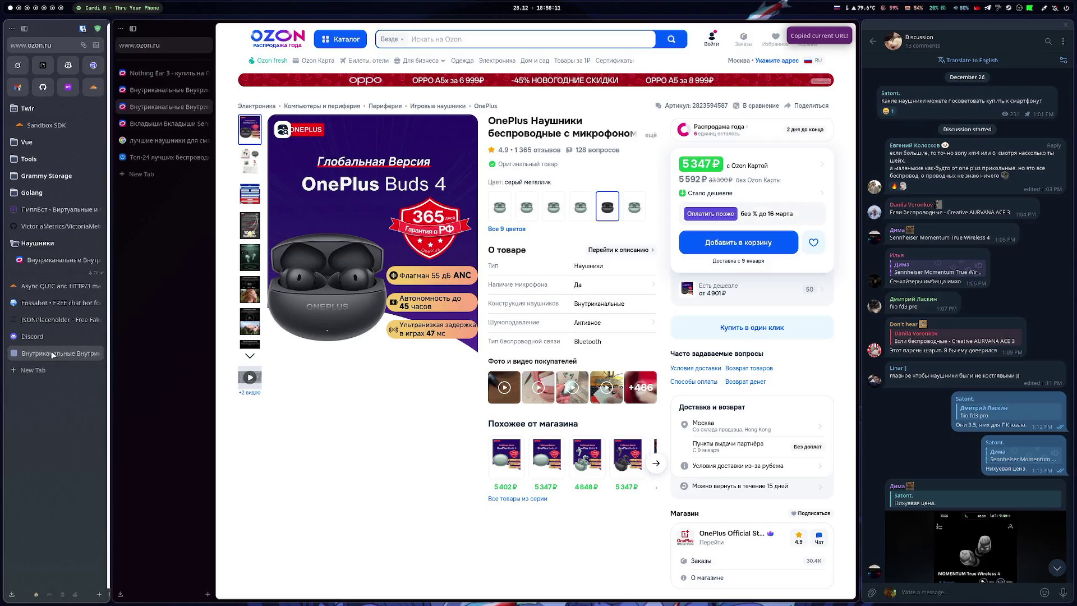
drag(83, 353, 56, 261)
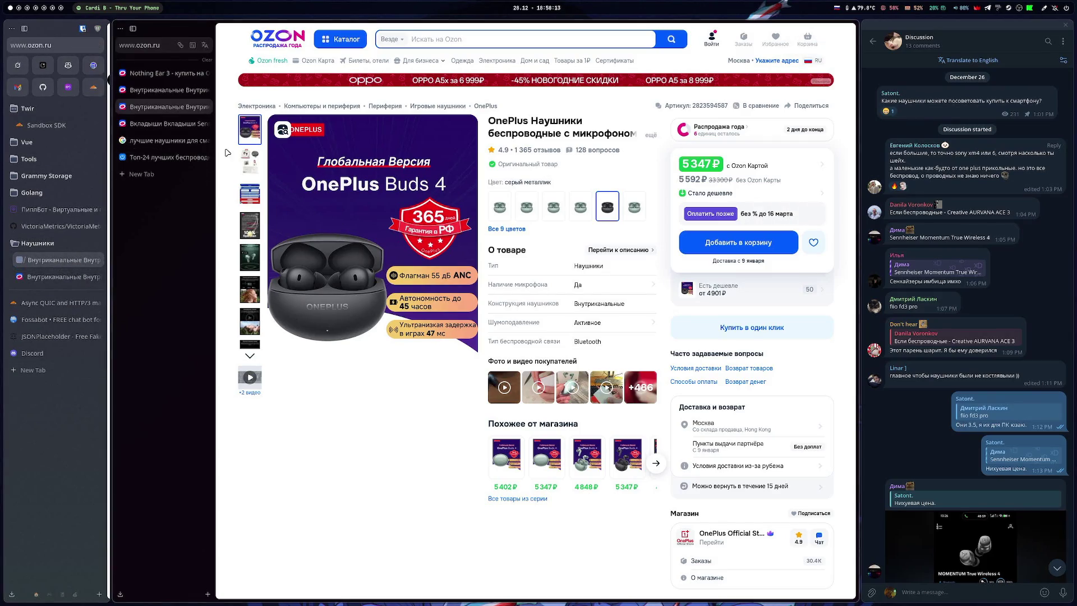
Copy the Sennheiser Momentum page address, reopen it in a new tab and move it into Наушники.
key(ctrl+Tab)
key(ctrl+shift+c)
right_click(59, 406)
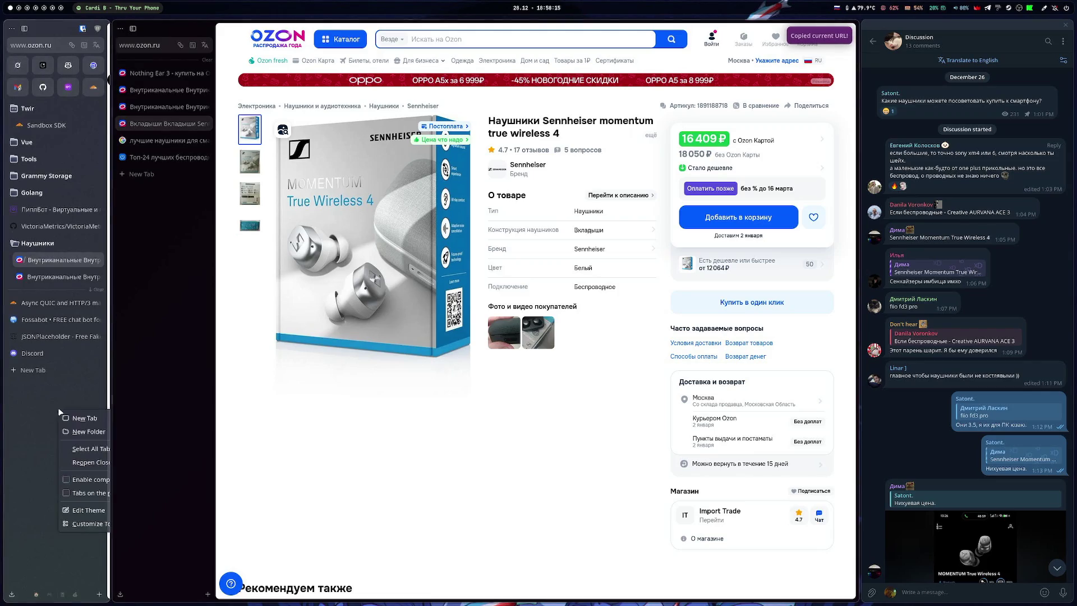
click(78, 418)
key(ctrl+v)
key(Return)
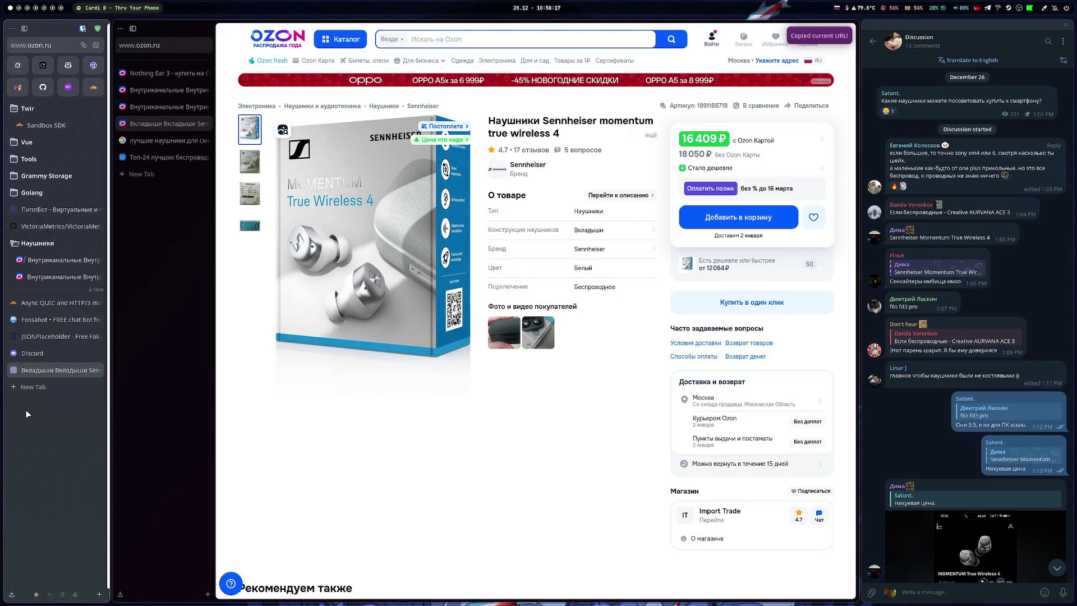
drag(49, 370, 90, 244)
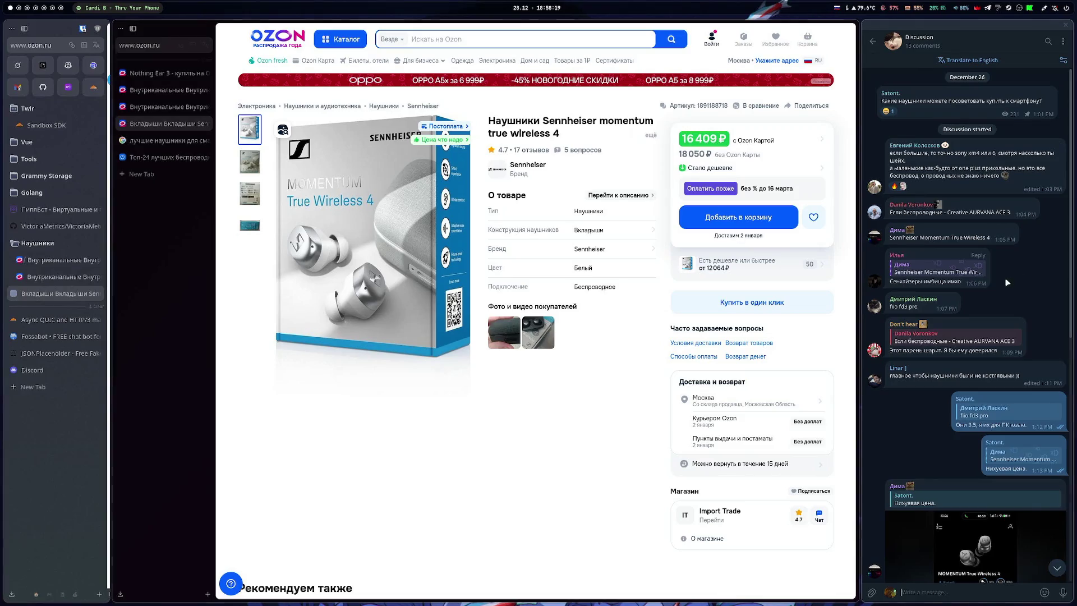
Copy the headphone model names from the chat message and paste them into Ozon's search.
drag(955, 153, 996, 152)
key(ctrl+c)
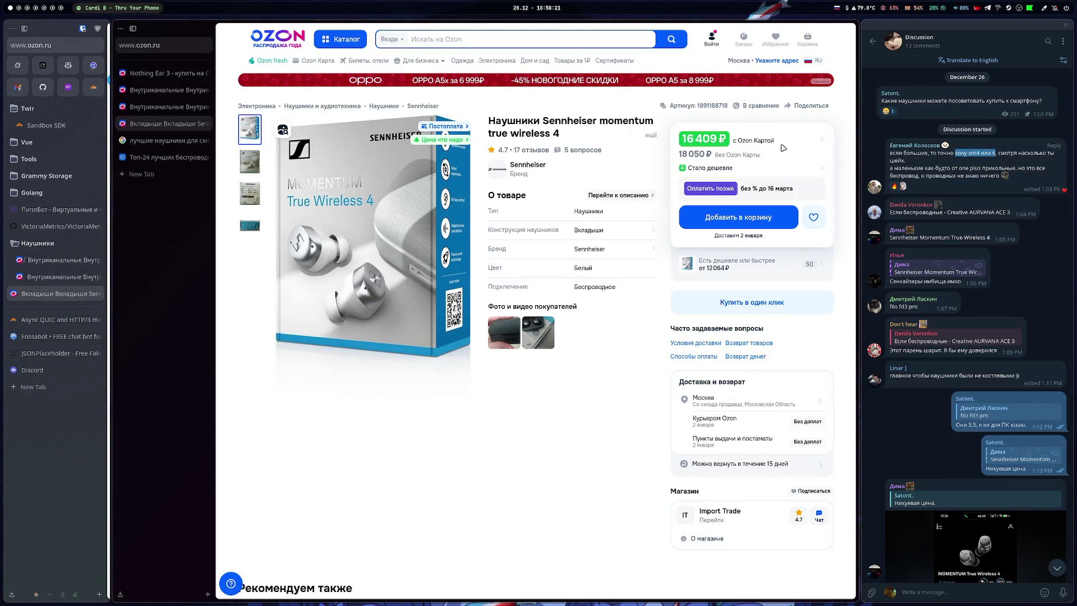
click(432, 40)
key(ctrl+v)
Edit the Ozon query to 'sony xm 6', run it and skim the Sony results.
drag(433, 40, 457, 39)
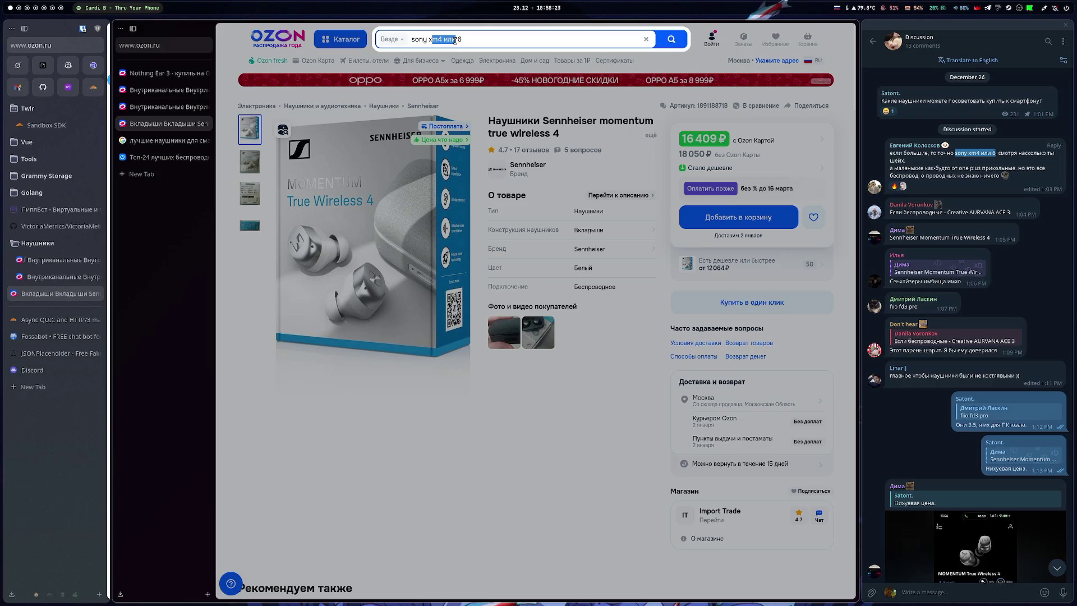
key(BackSpace)
key(BackSpace)
text(xm)
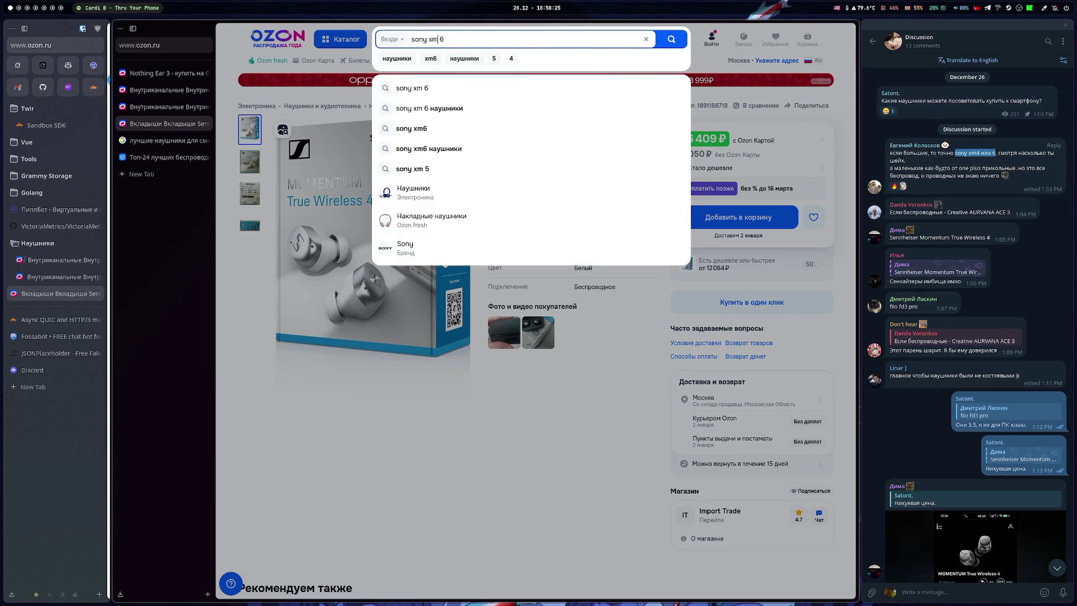
key(Return)
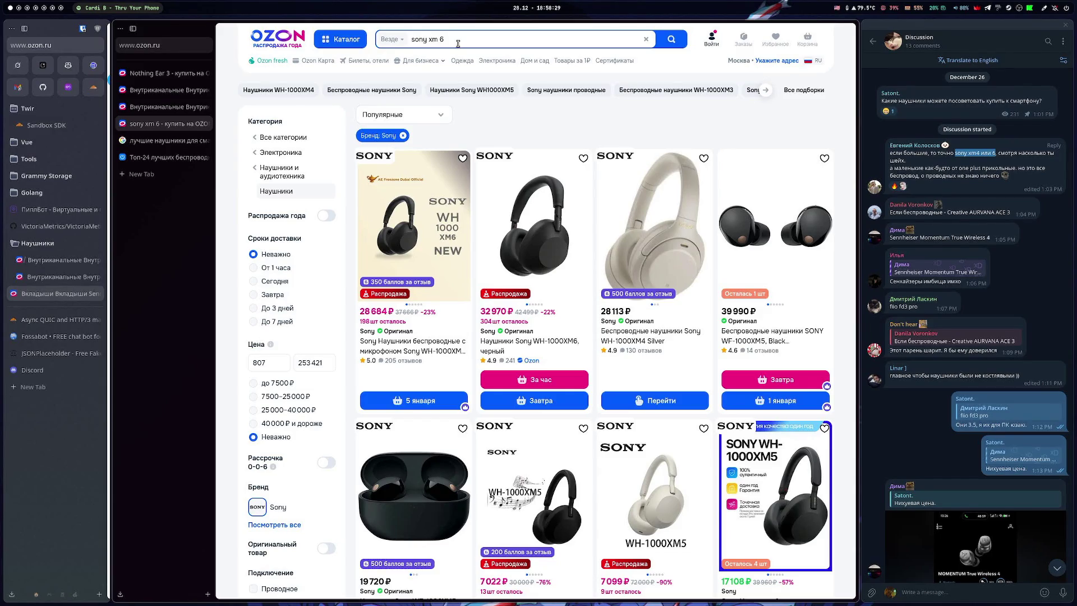
scroll(471, 56, down, 2)
scroll(477, 62, up, 2)
scroll(483, 68, down, 2)
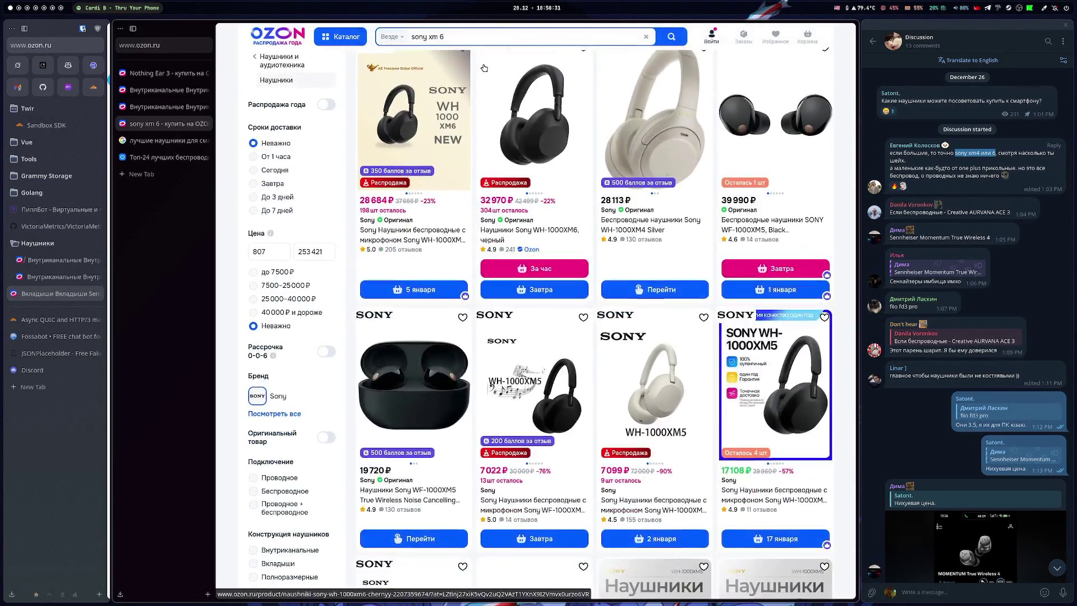
scroll(484, 68, up, 2)
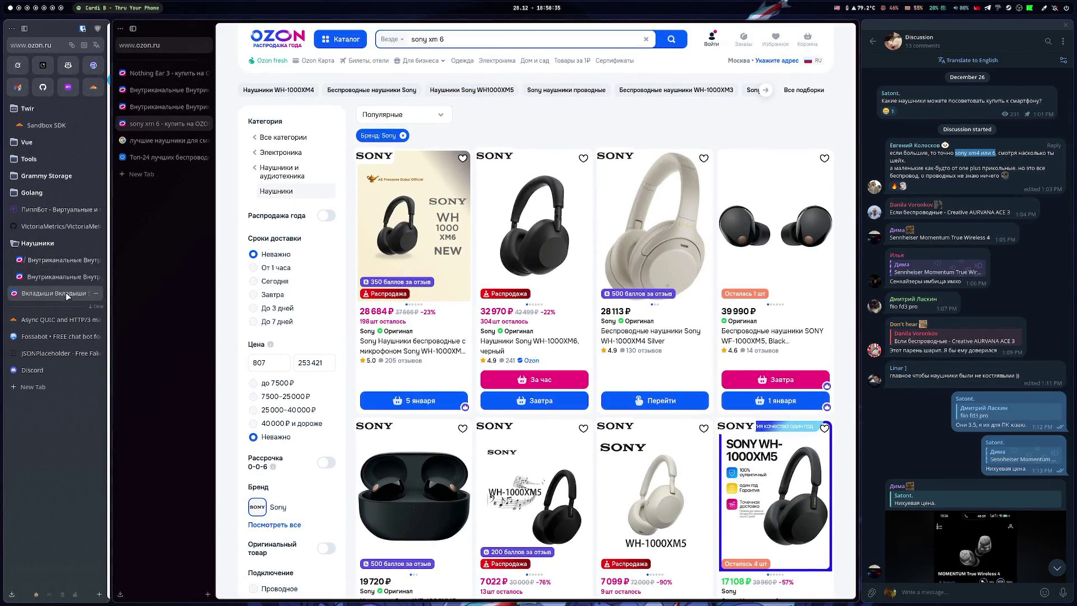
Nest the Sennheiser tab inside the Наушники folder and collapse the folder.
drag(56, 294, 69, 291)
click(37, 243)
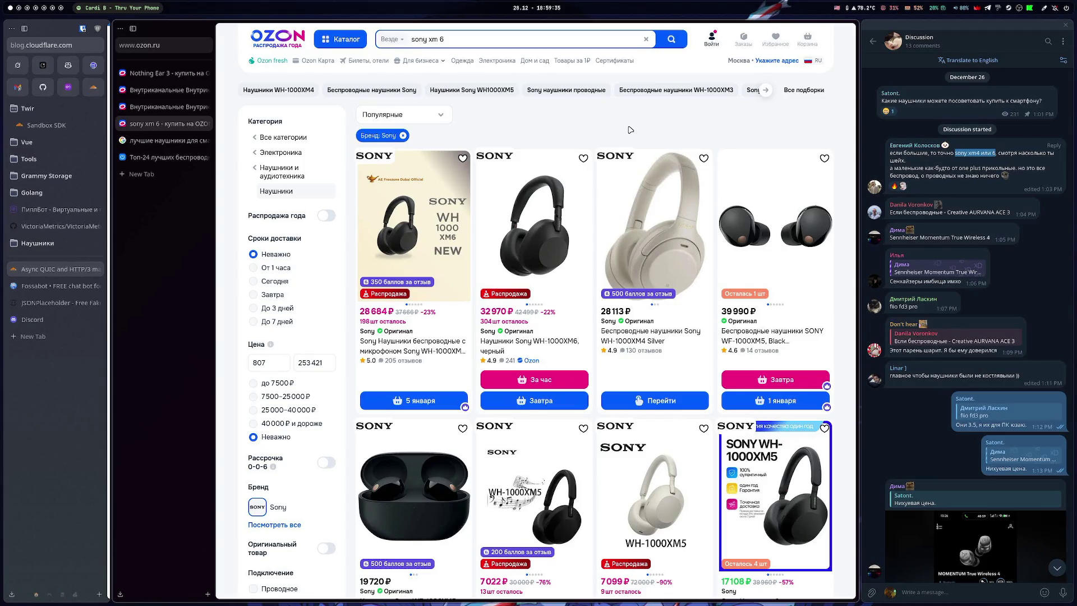
scroll(628, 130, down, 2)
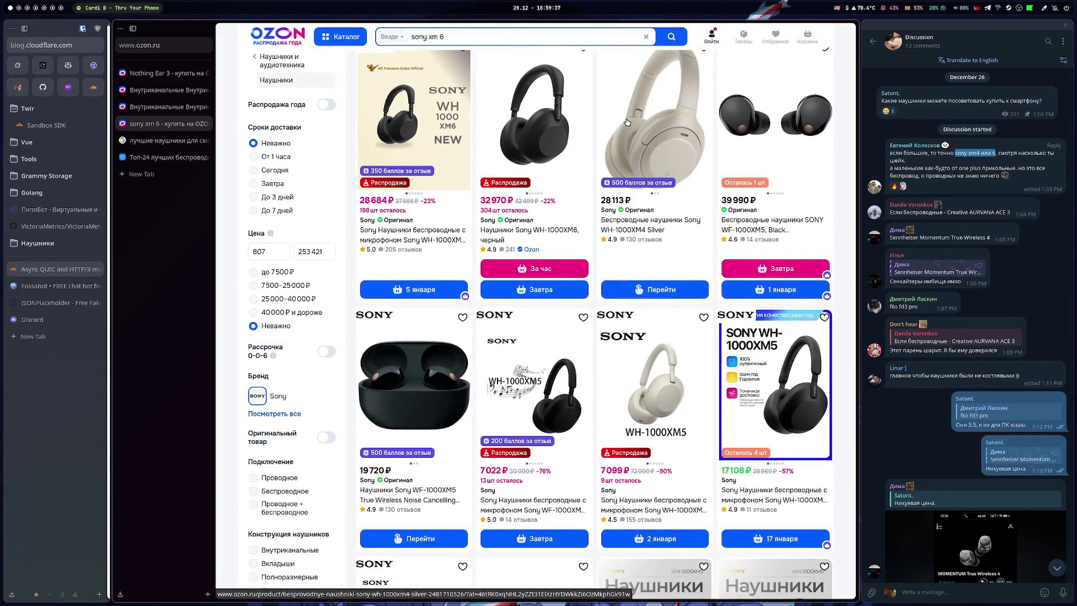
scroll(627, 122, up, 2)
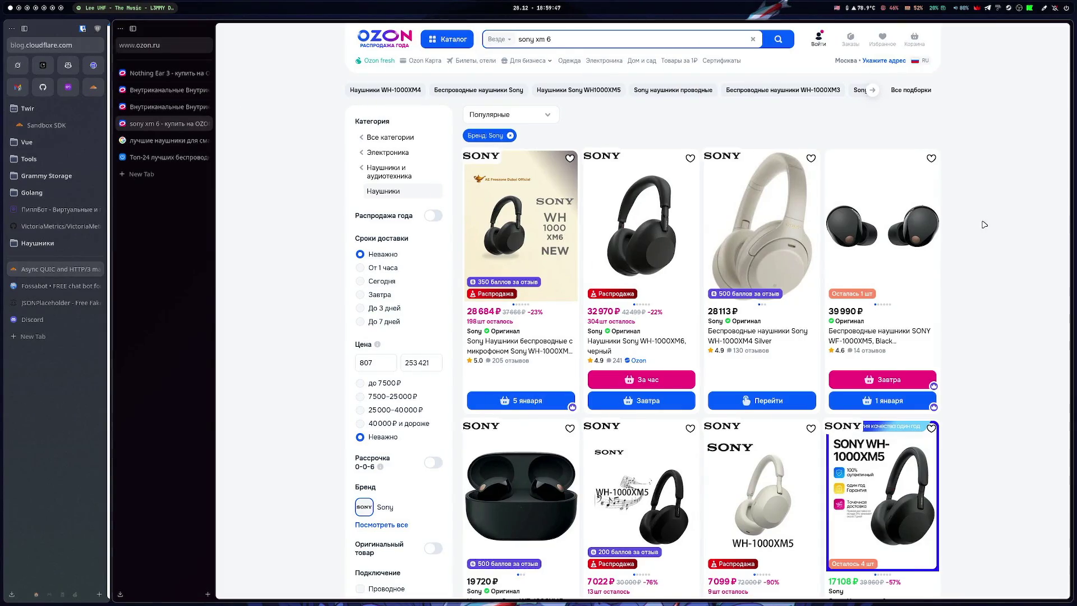
Hide the chat and search Ozon for Type-C audio adapters with 'type c 3.1'.
key(super+q)
click(617, 39)
key(BackSpace)
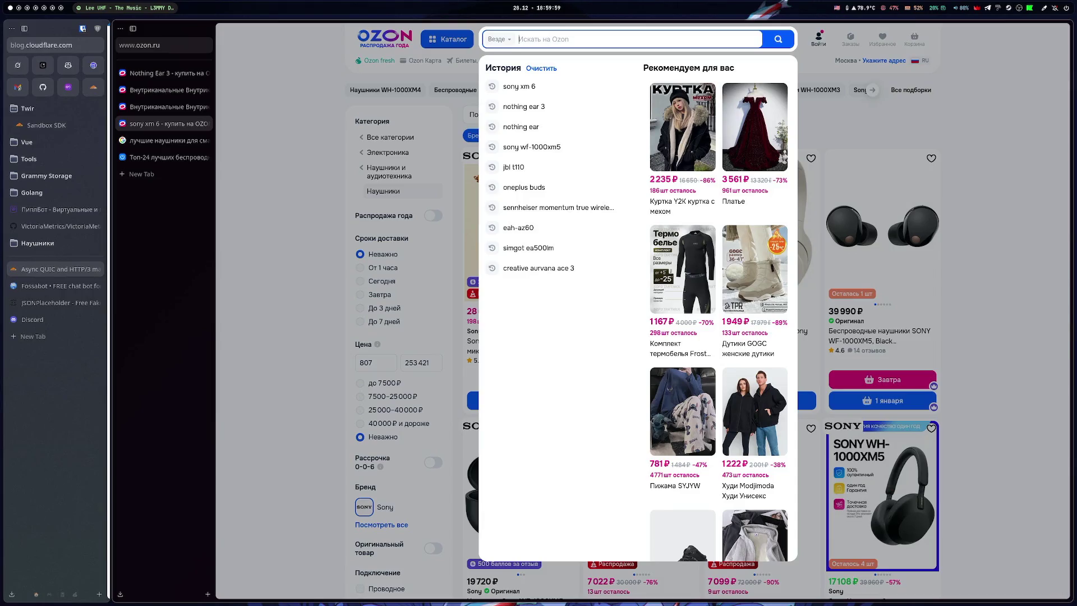
text(usb)
key(ctrl+a)
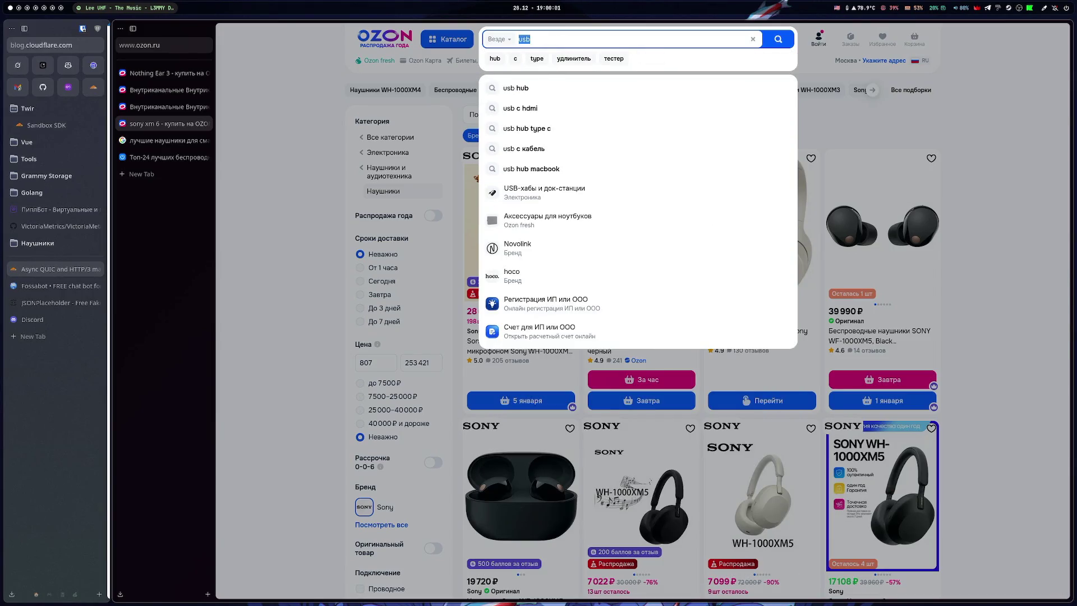
text(type c 3.1)
key(Return)
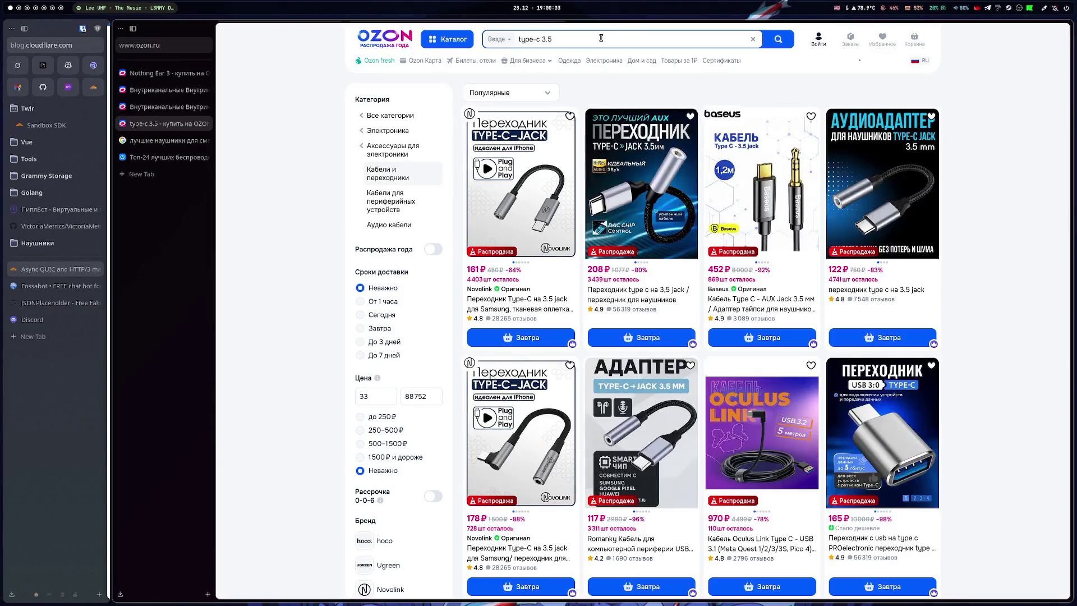
Open the white XQ Type-C to 3.5 jack adapter in a background tab and switch to it.
scroll(1021, 230, down, 2)
scroll(1021, 229, down, 3)
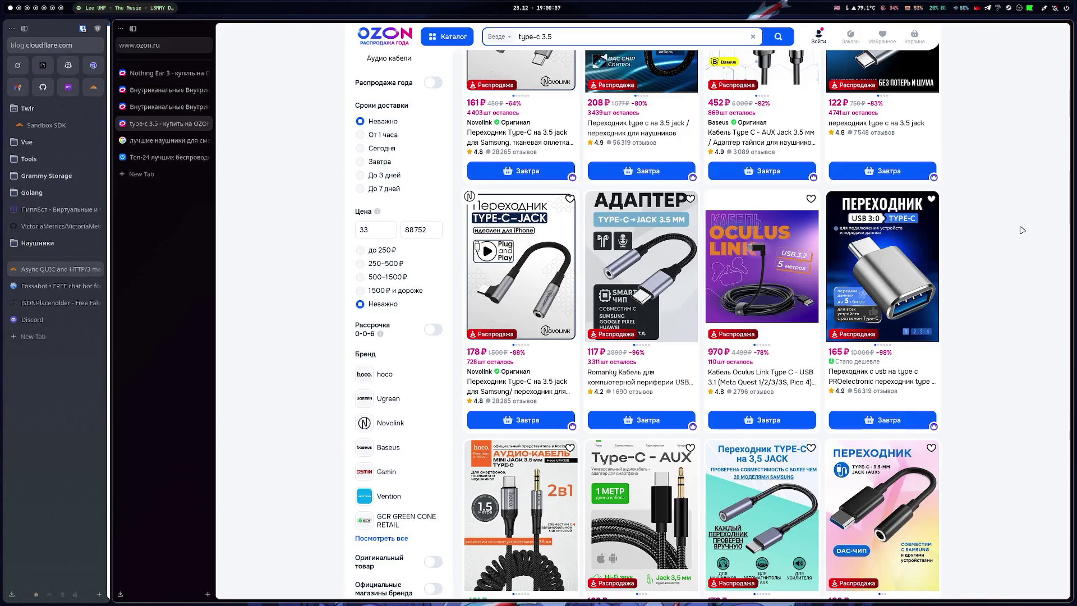
scroll(1022, 229, down, 8)
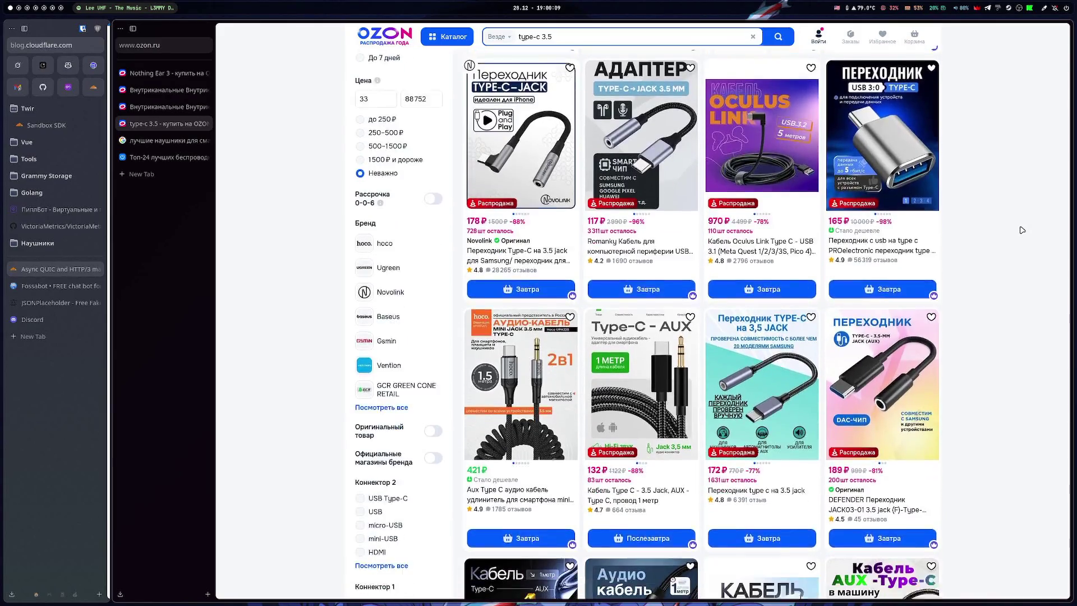
scroll(1022, 230, down, 4)
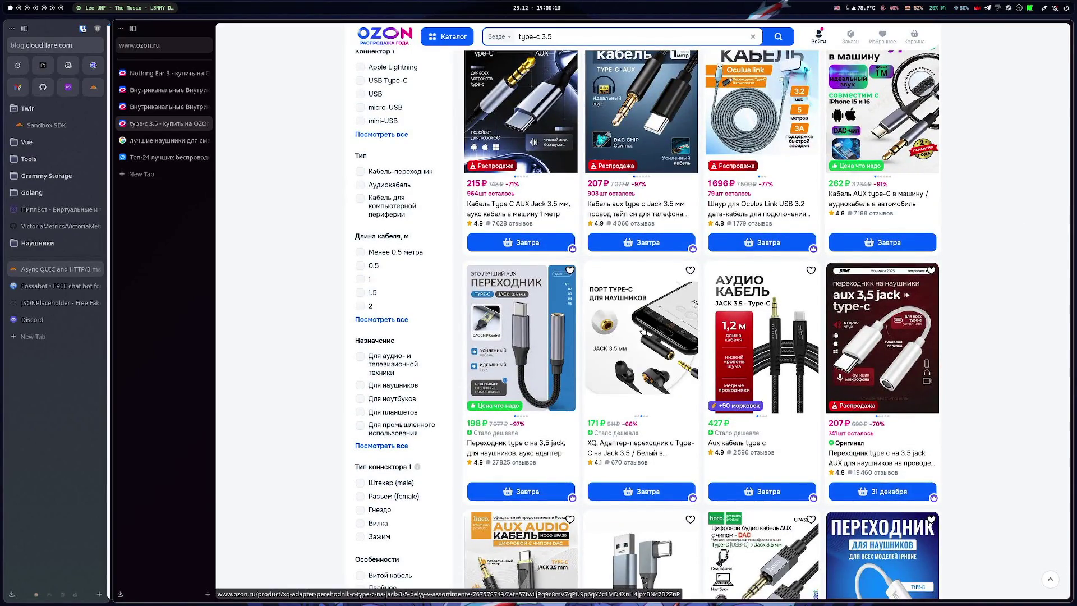
middle_click(642, 333)
scroll(977, 314, down, 2)
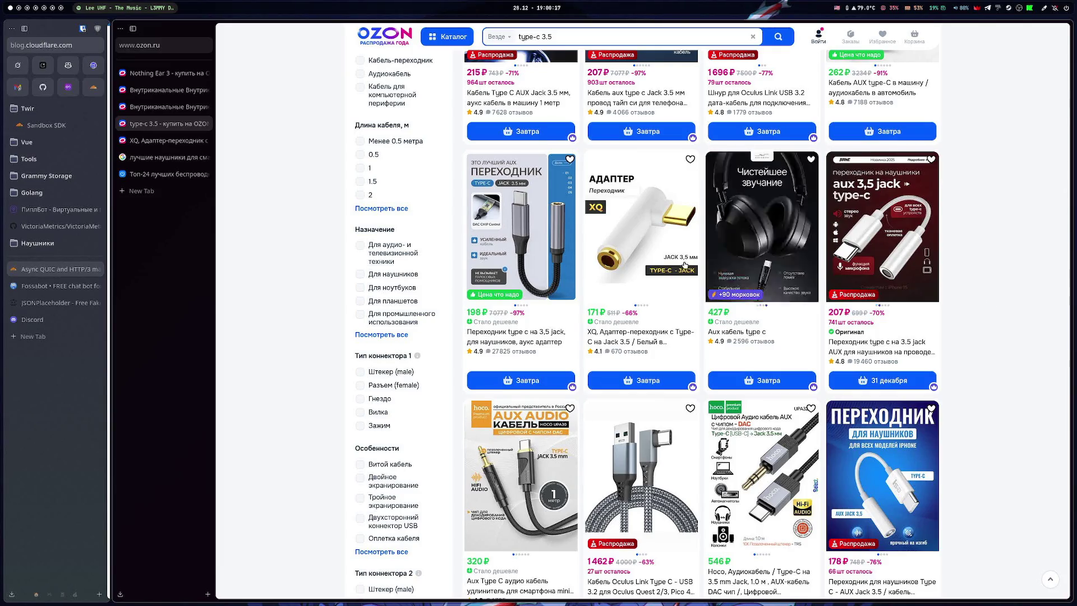
click(162, 141)
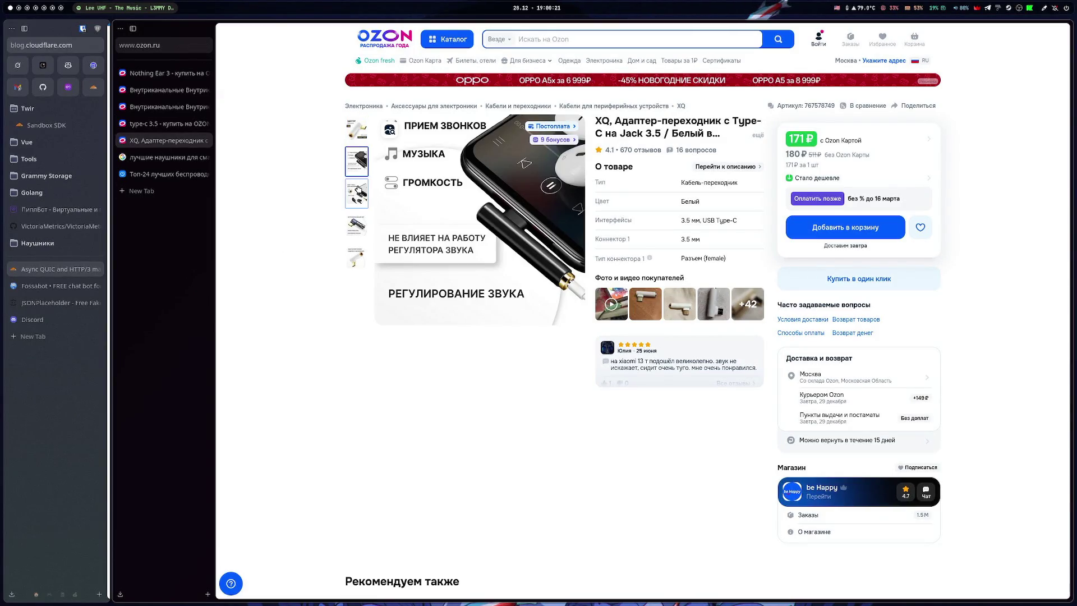
View the XQ adapter's third and fifth product photos and scroll down its page.
click(358, 190)
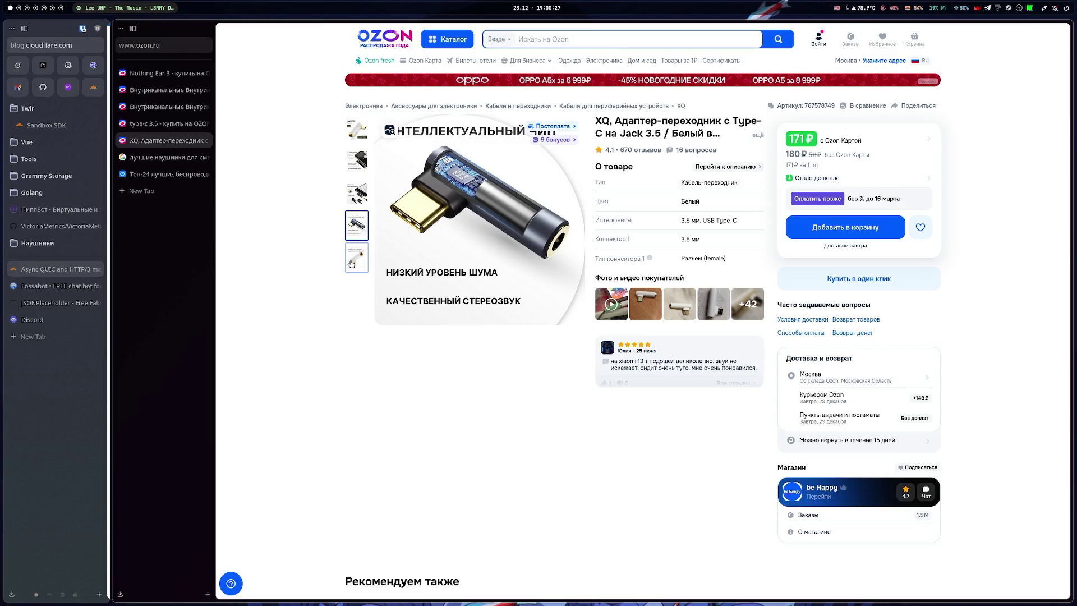
click(351, 262)
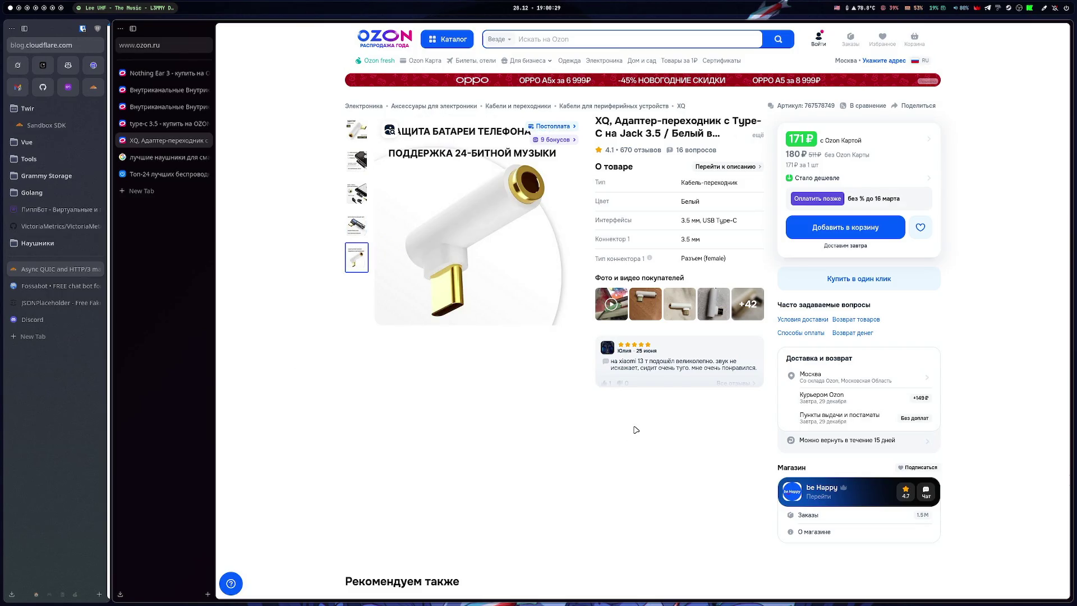
scroll(420, 413, down, 15)
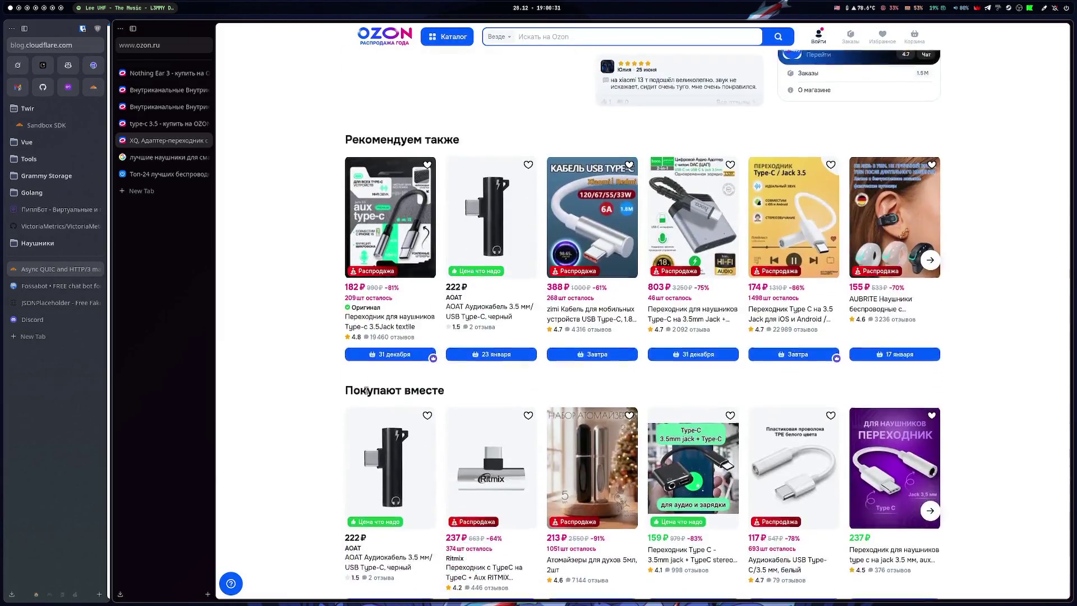
scroll(303, 357, down, 10)
scroll(303, 357, up, 4)
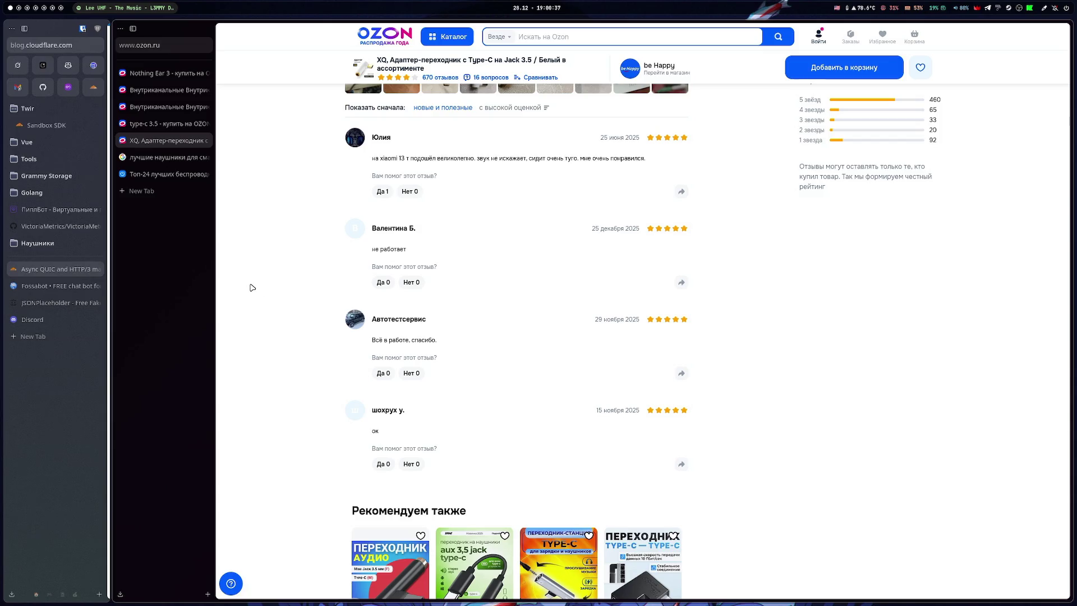
scroll(250, 289, down, 5)
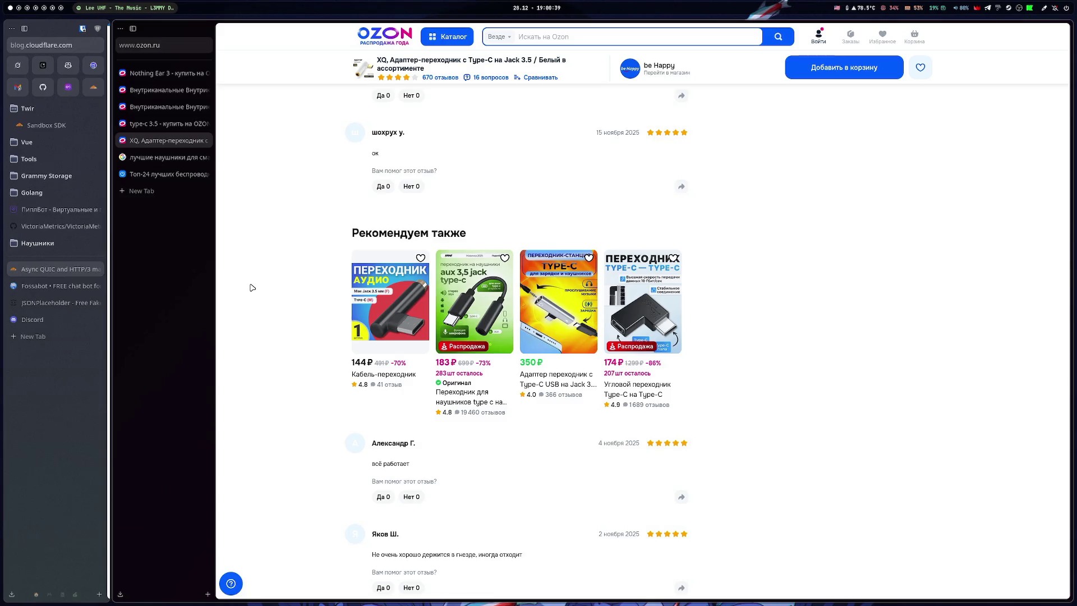
scroll(252, 287, down, 3)
scroll(252, 287, down, 3)
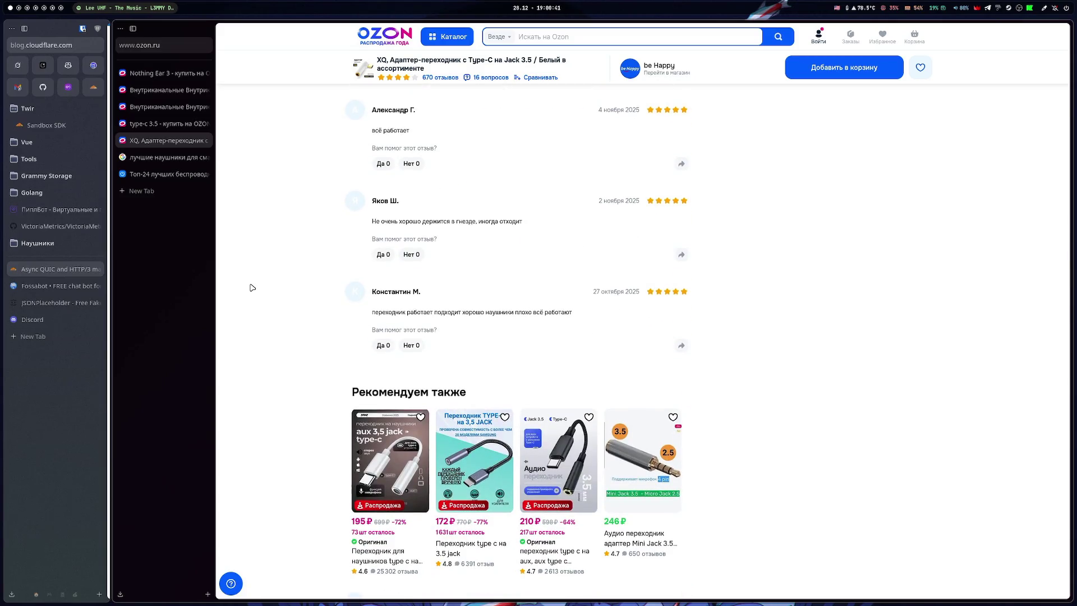
scroll(252, 287, down, 5)
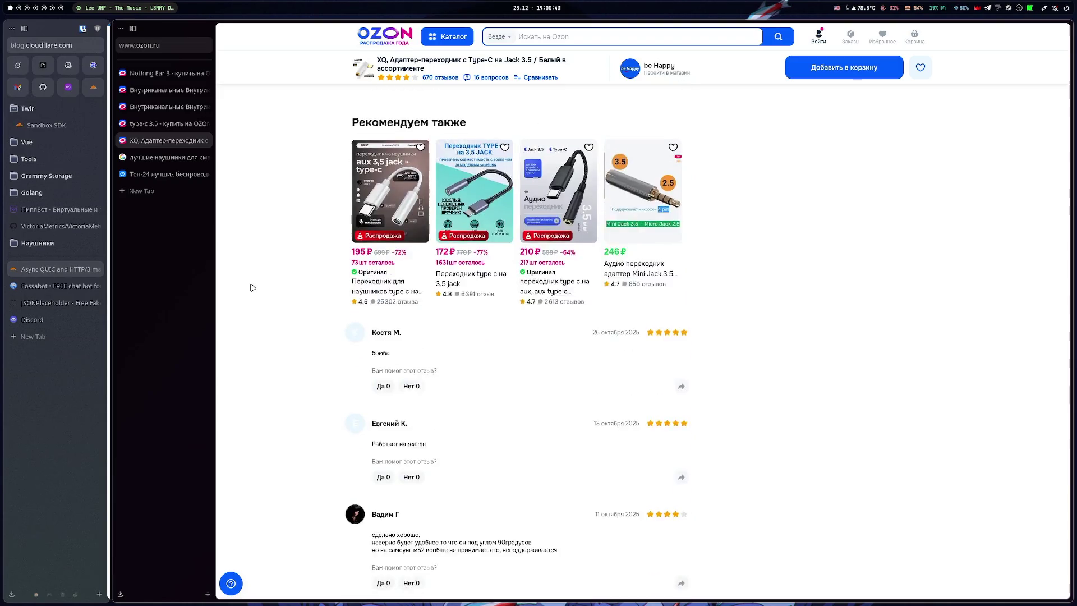
scroll(252, 287, up, 4)
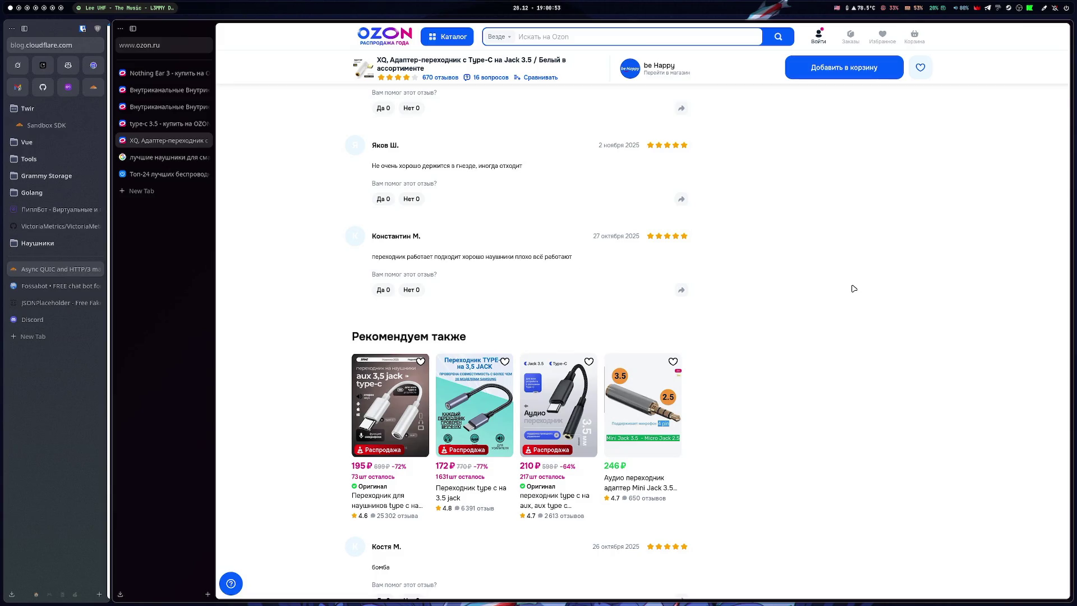
Read through the XQ adapter's buyer reviews, then scroll back to the top.
scroll(854, 288, down, 2)
scroll(853, 288, down, 2)
scroll(403, 247, up, 4)
triple_click(425, 255)
click(425, 255)
scroll(759, 273, down, 5)
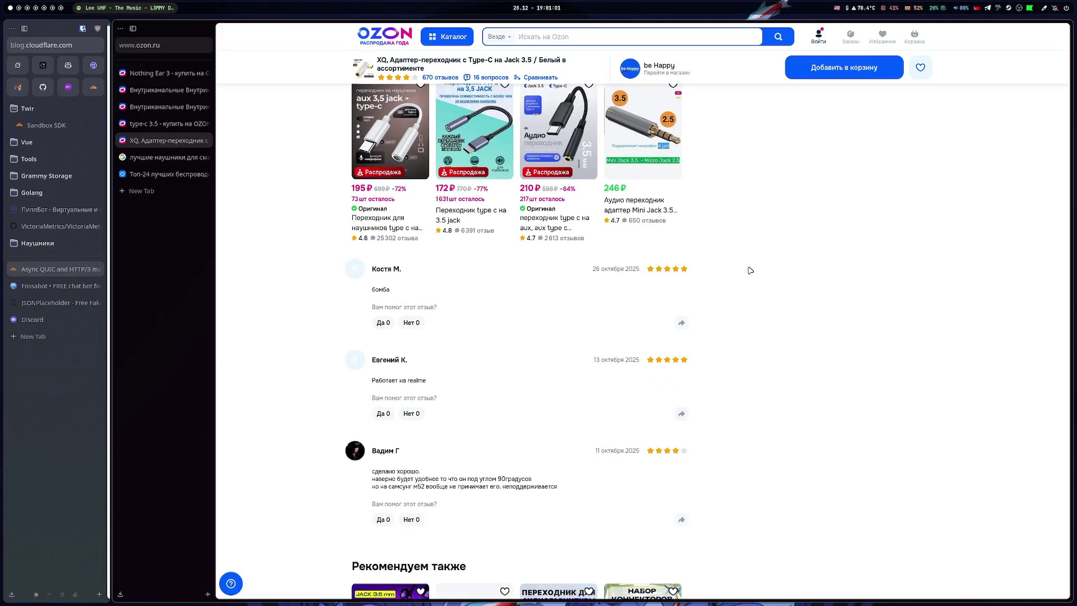
scroll(750, 271, up, 6)
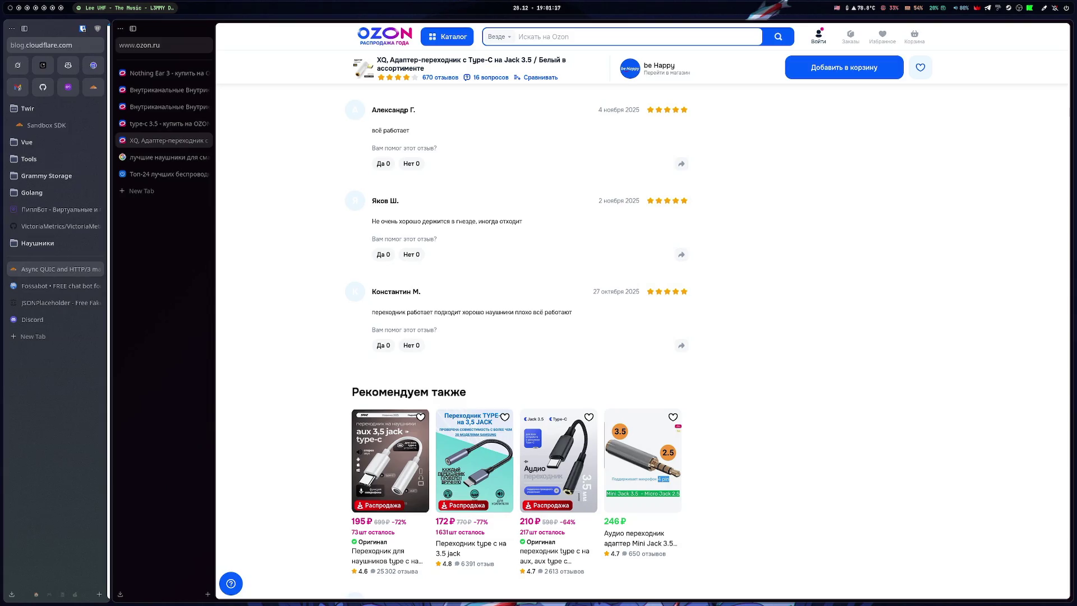
scroll(752, 267, down, 7)
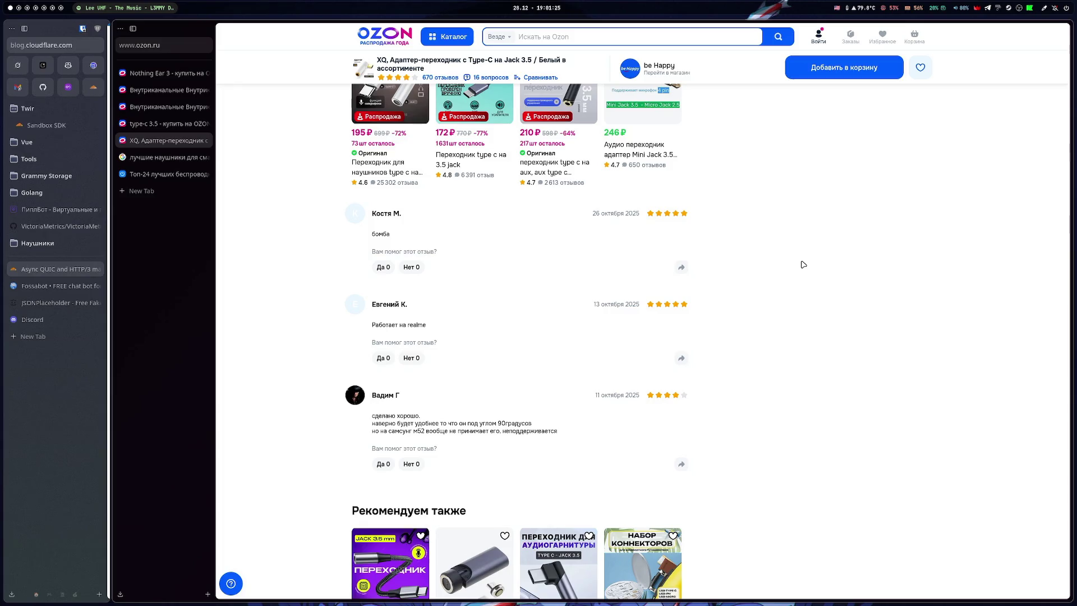
scroll(803, 264, up, 20)
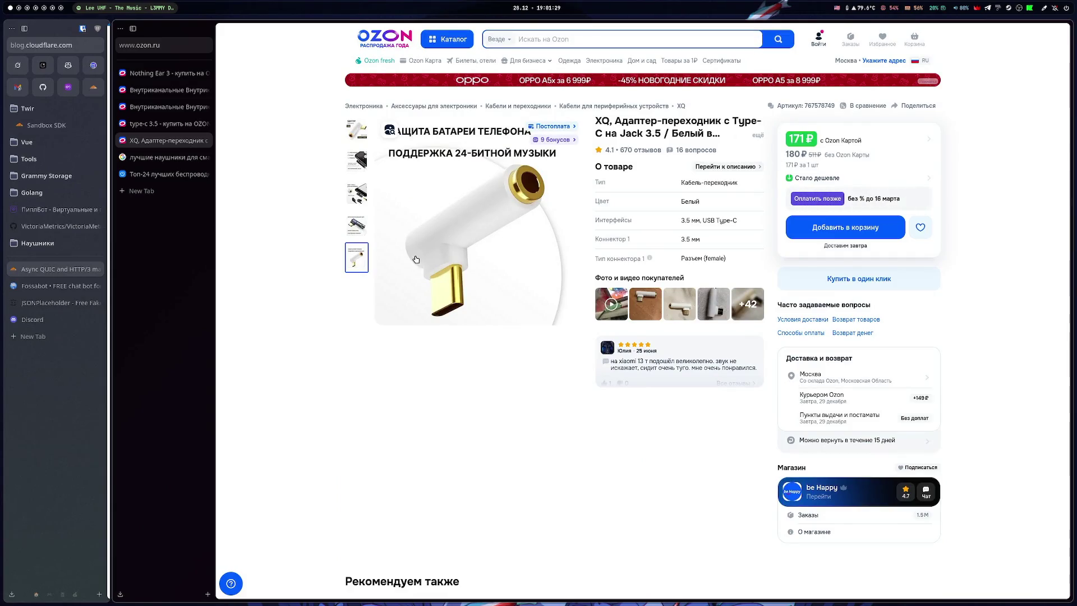
Close the XQ adapter page and browse the Type-C to 3.5 search results.
key(ctrl+w)
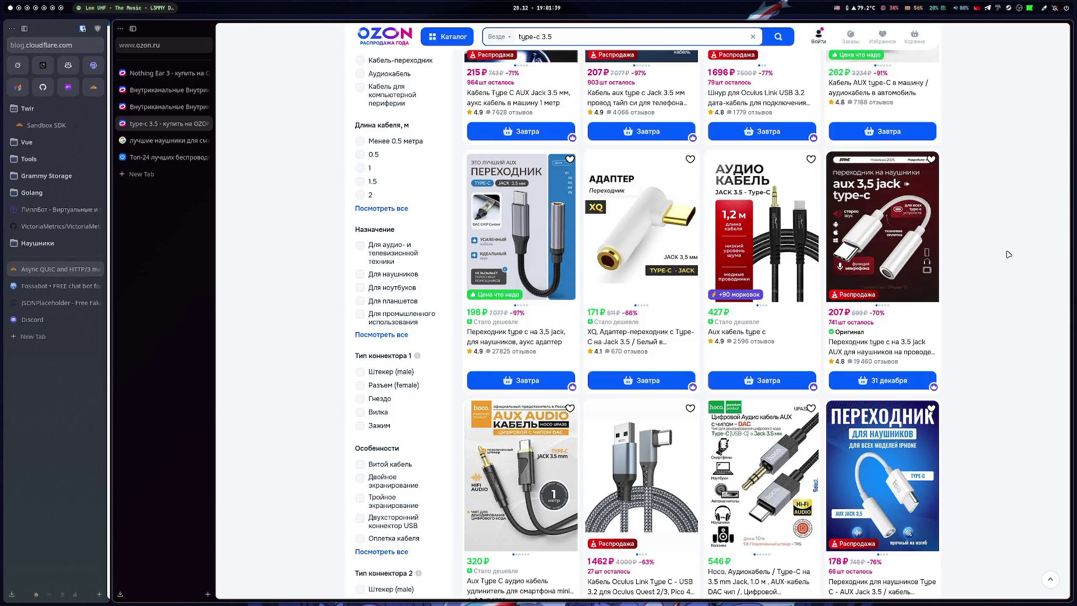
scroll(1007, 254, up, 2)
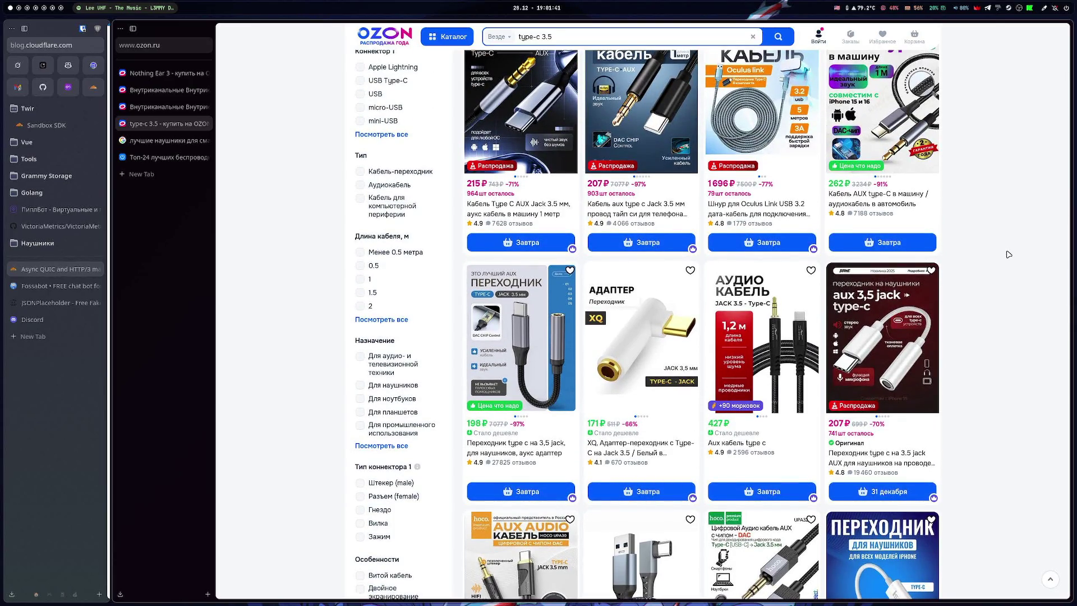
scroll(1007, 254, down, 4)
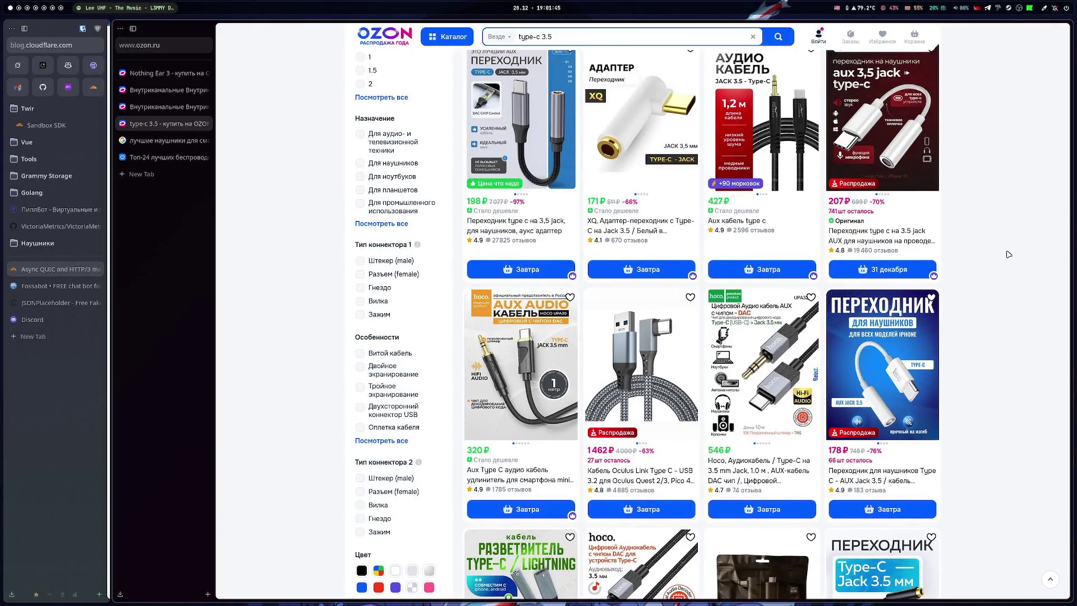
scroll(1007, 254, down, 3)
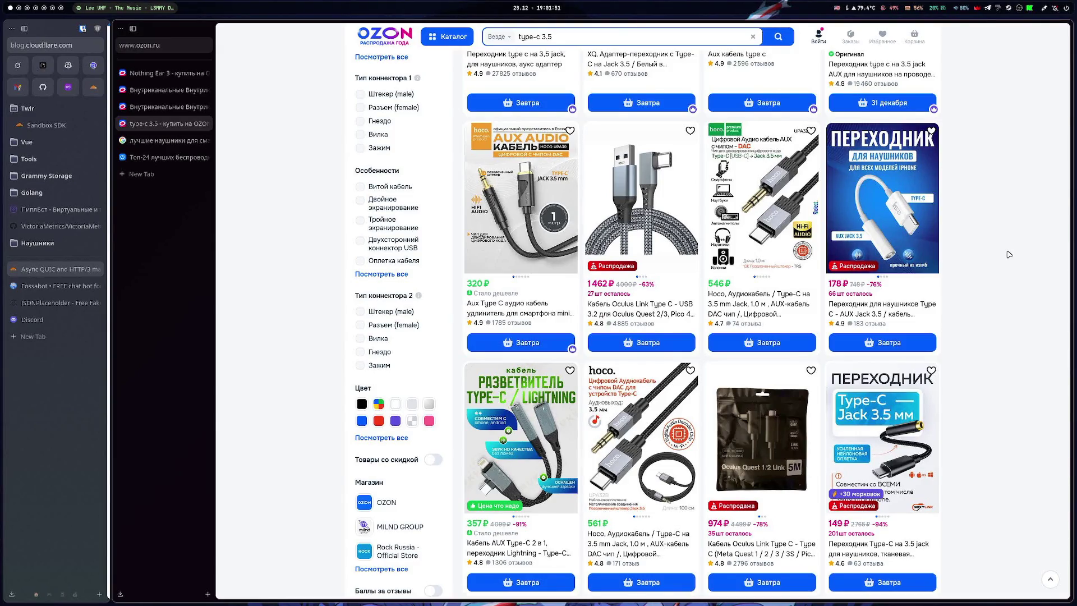
scroll(1008, 254, up, 4)
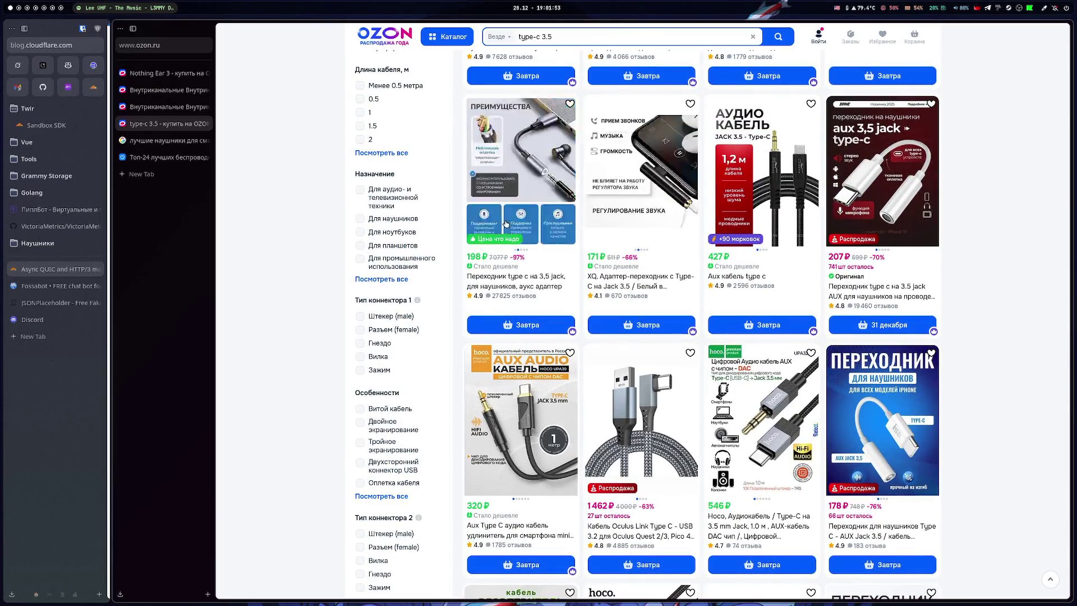
Open the 198 ₽ Type-C to 3.5 jack adapter in a new tab and switch to it.
middle_click(521, 169)
scroll(967, 243, down, 10)
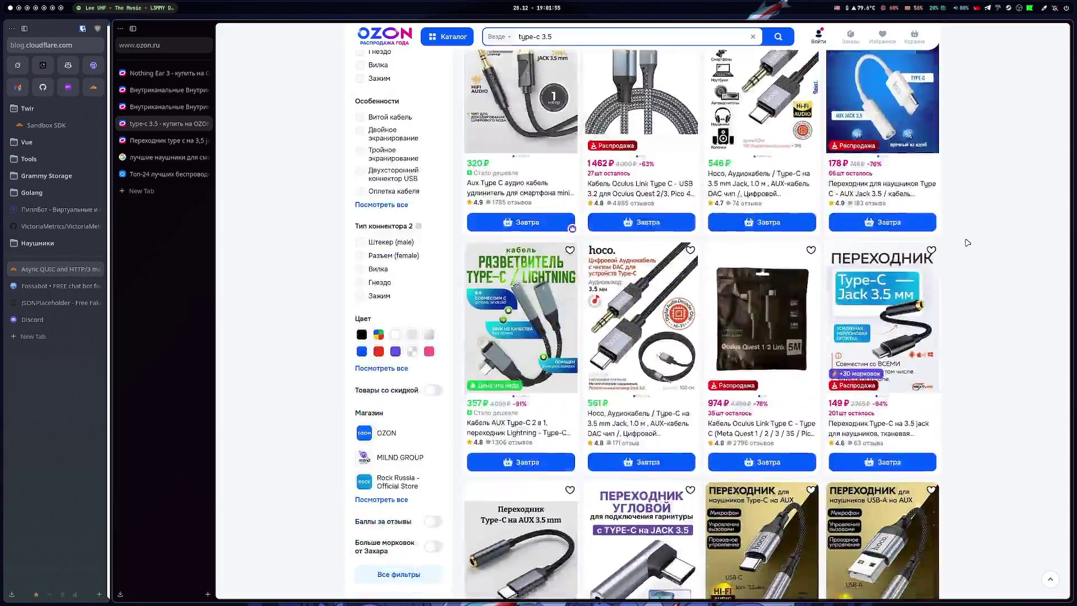
scroll(967, 243, down, 3)
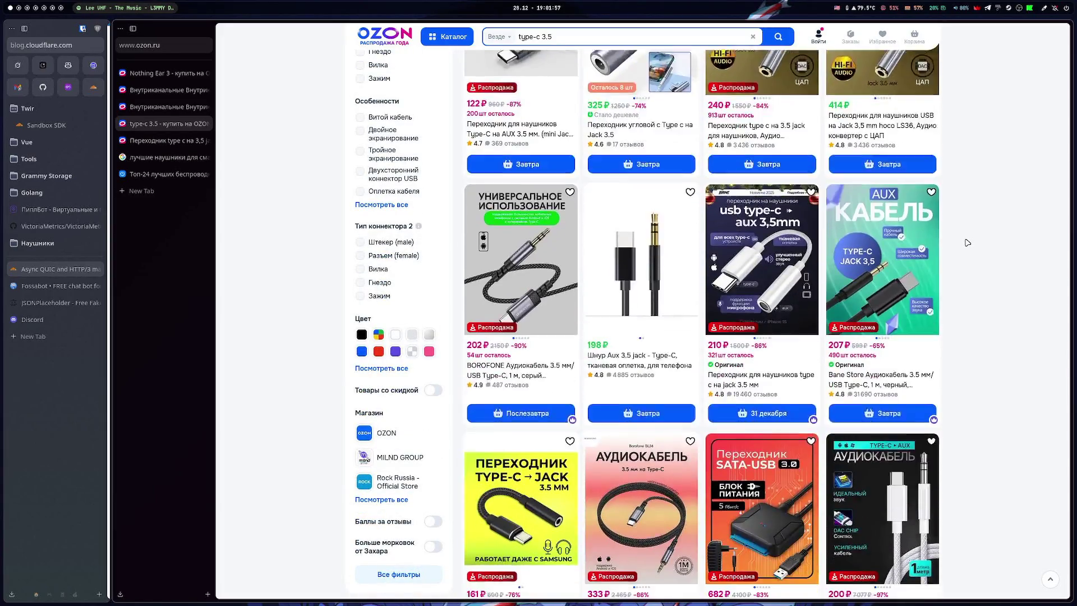
scroll(967, 243, down, 7)
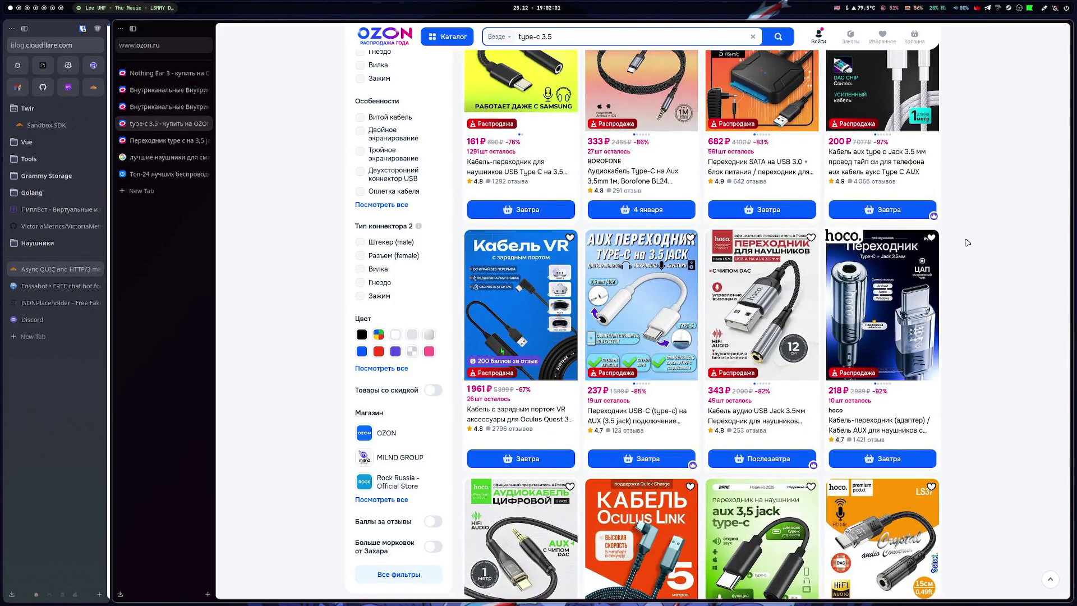
scroll(967, 243, down, 3)
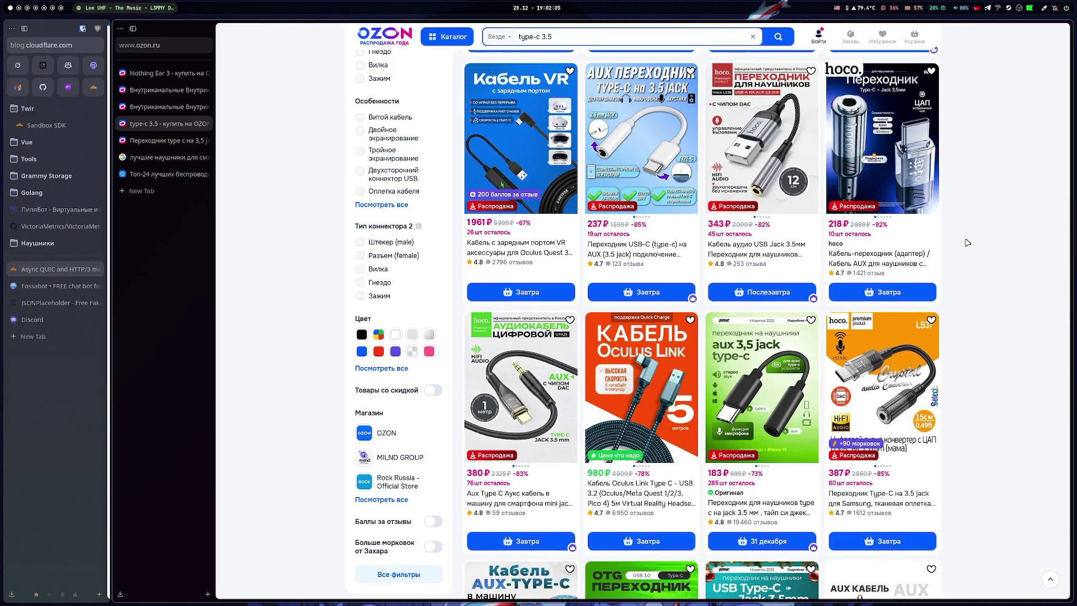
click(169, 141)
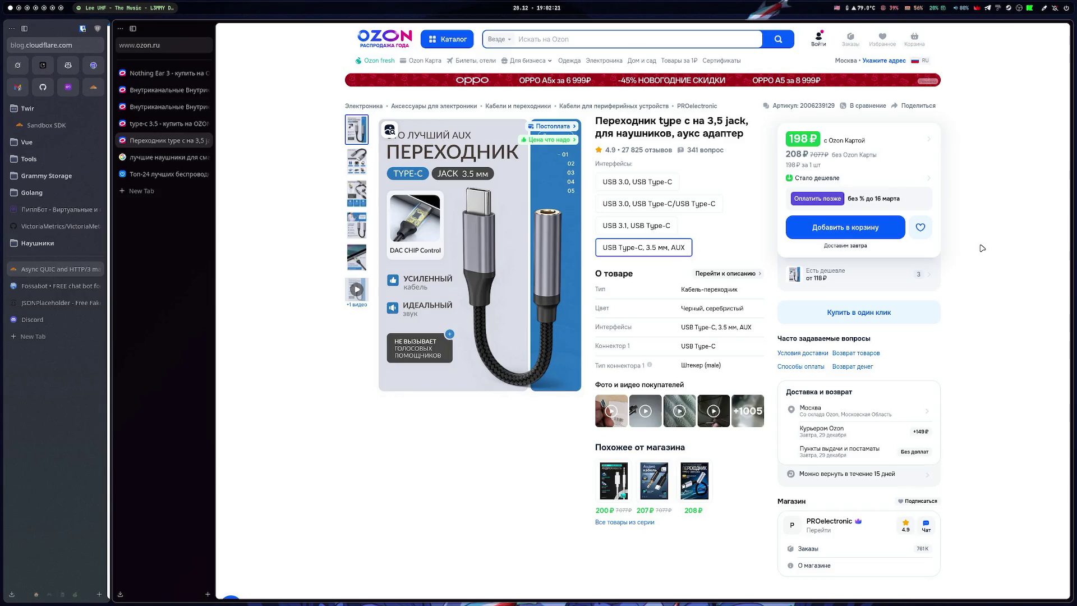
Browse the PROelectronic adapter gallery through its advantages and sound-quality photos to the built-in DAC chip.
click(357, 161)
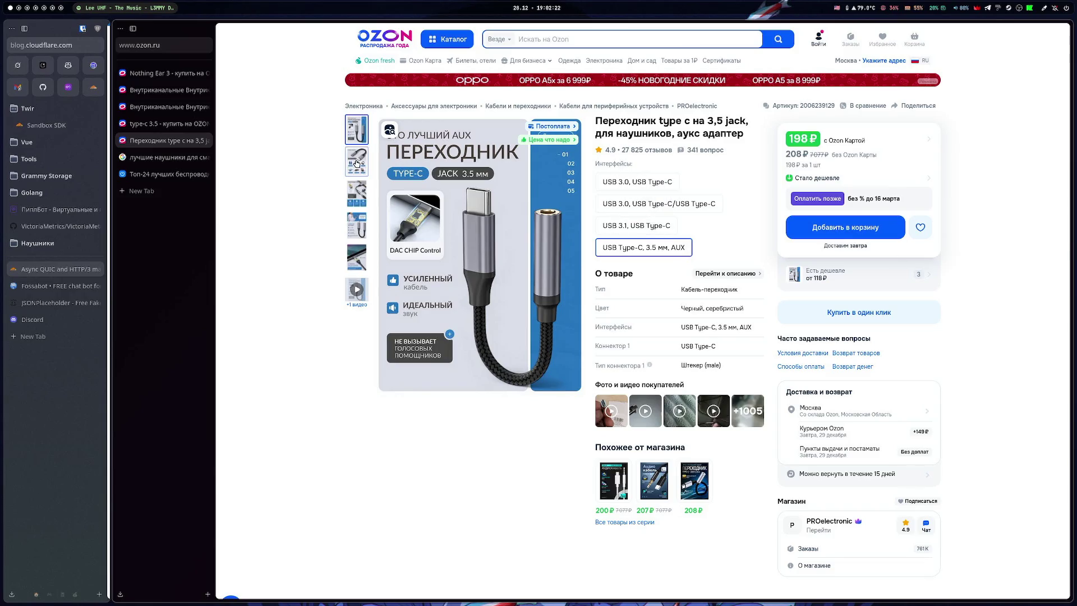
click(355, 192)
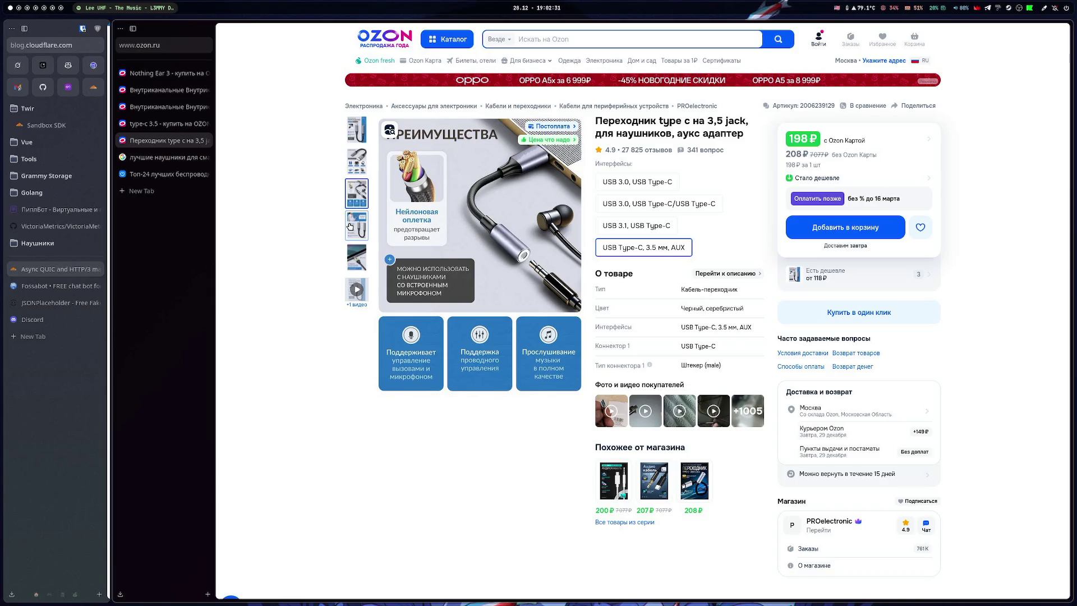
click(350, 226)
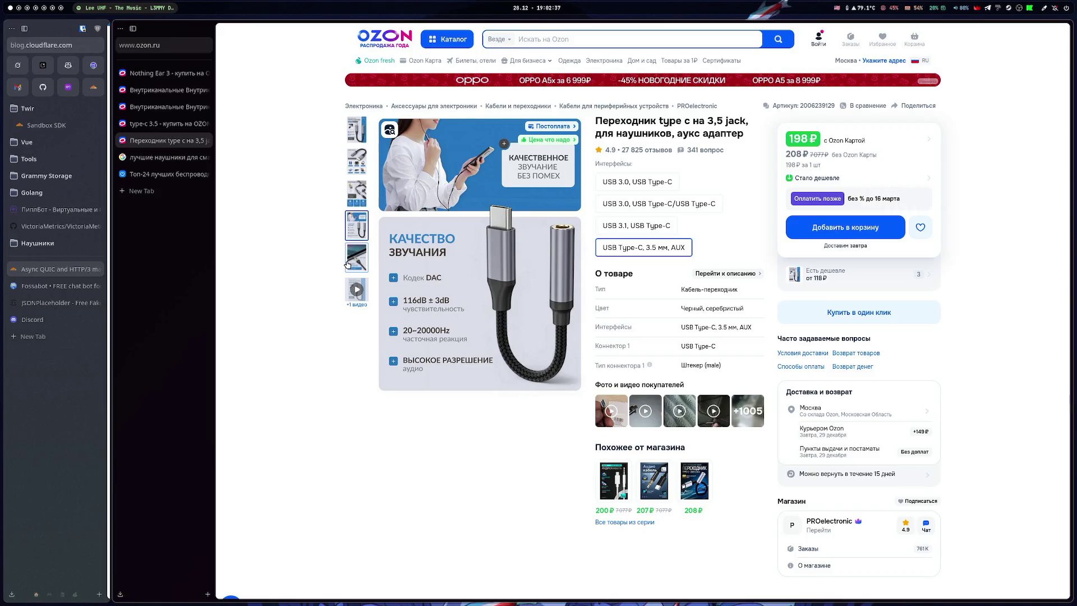
click(348, 264)
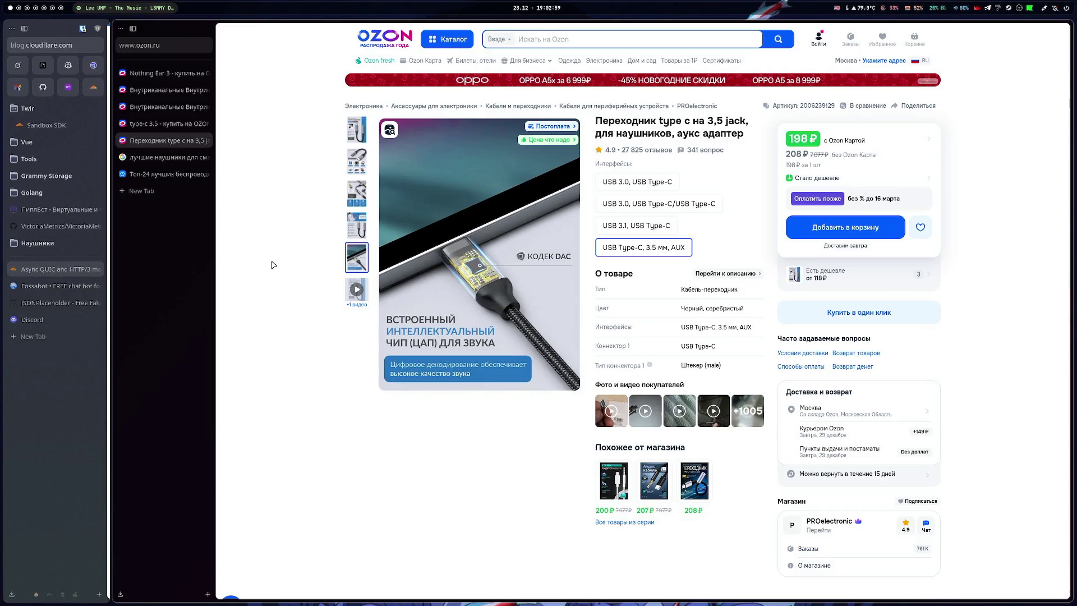
Scroll through the Type-C to 3.5 jack adapter's reviews on its Ozon product page.
scroll(271, 265, down, 5)
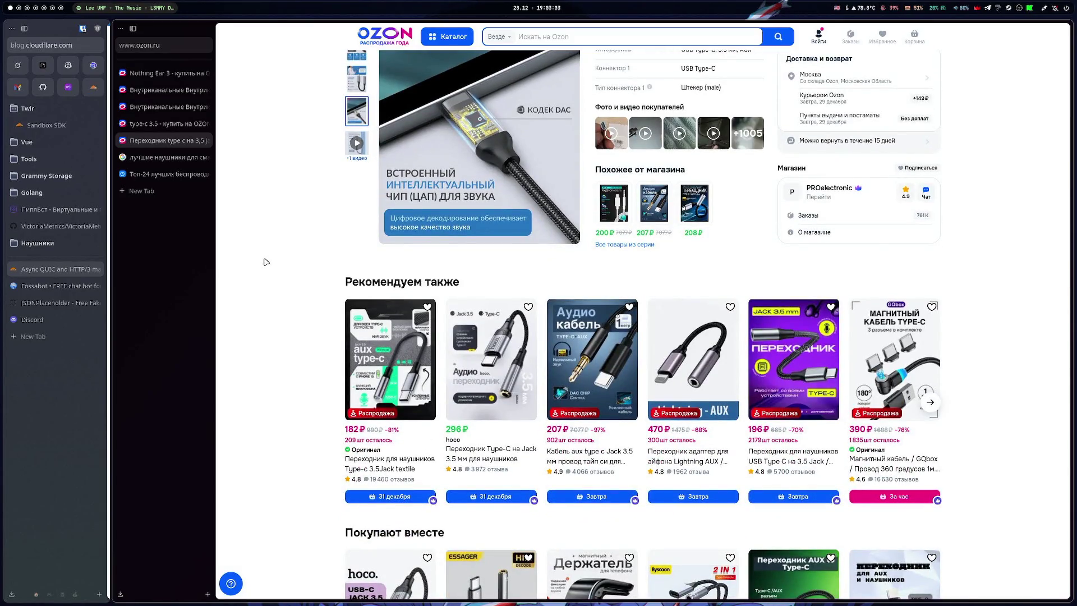
scroll(267, 262, down, 2)
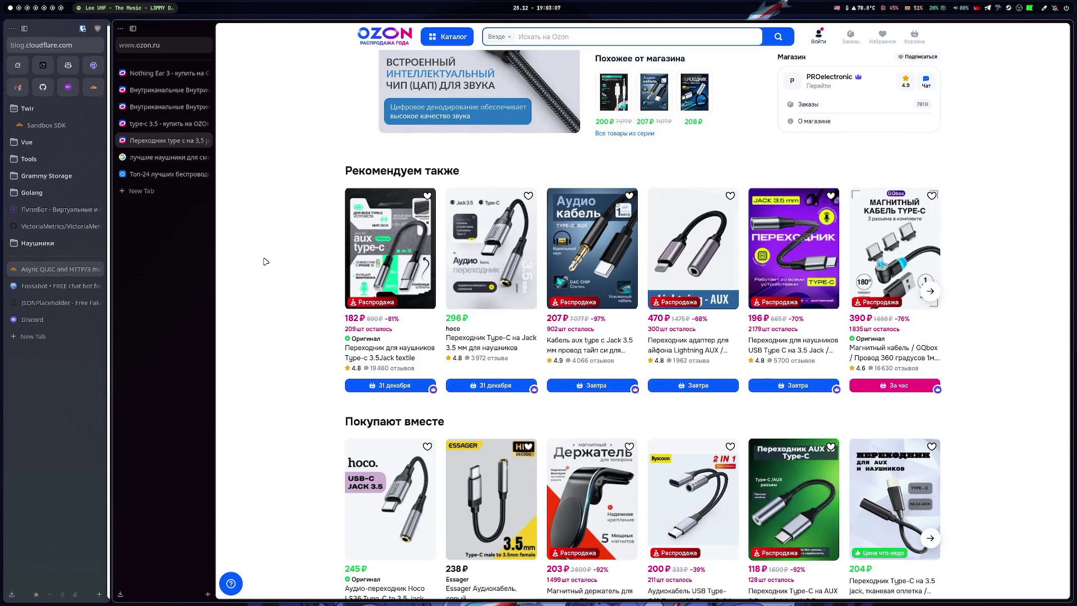
scroll(266, 261, up, 7)
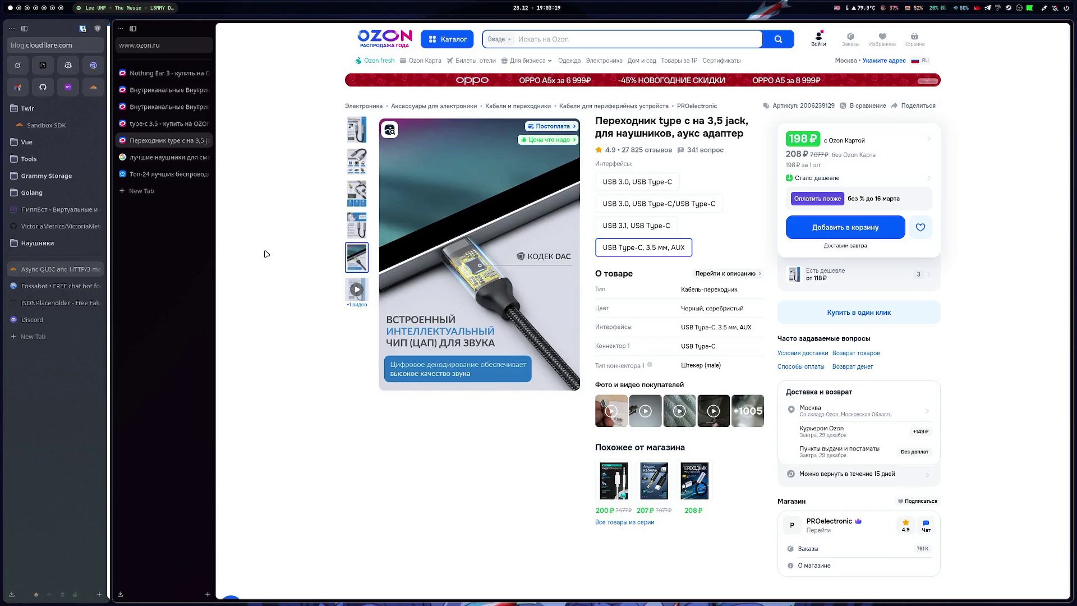
scroll(266, 254, down, 15)
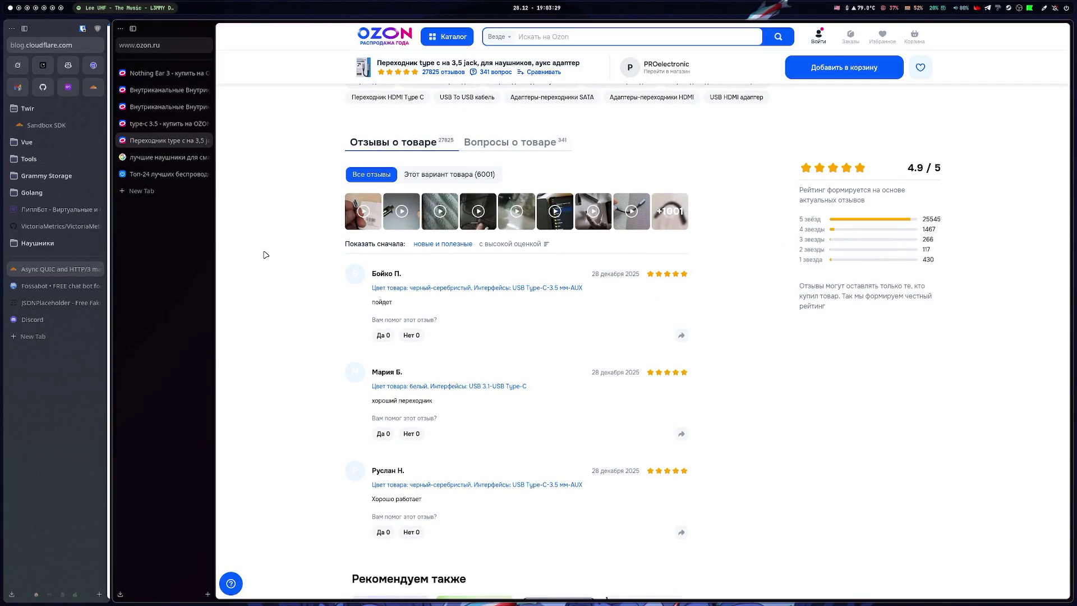
scroll(266, 255, down, 8)
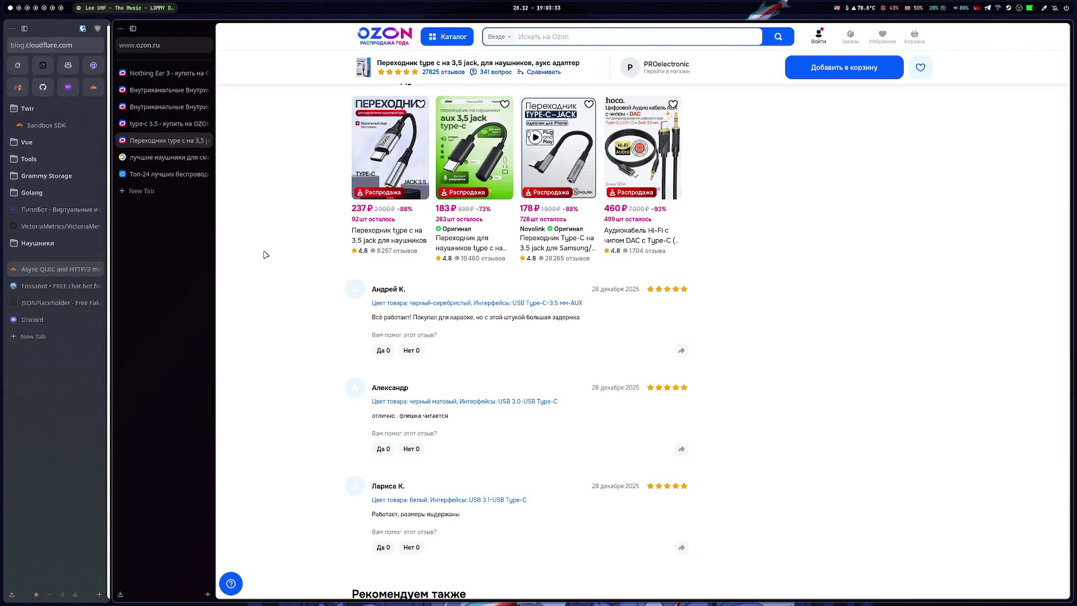
scroll(266, 255, down, 2)
scroll(266, 254, down, 8)
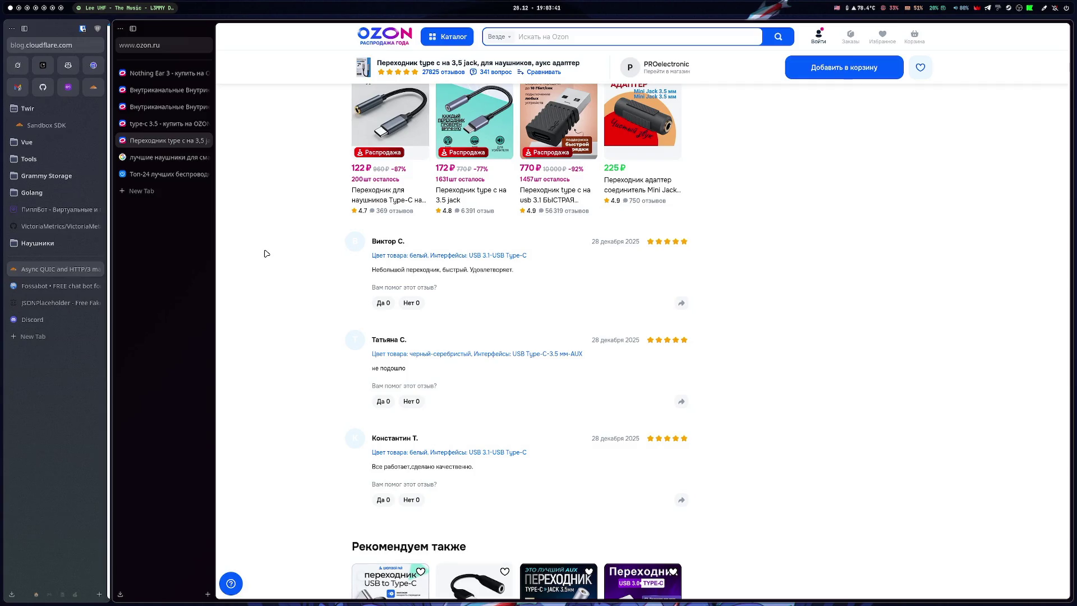
scroll(267, 254, up, 1)
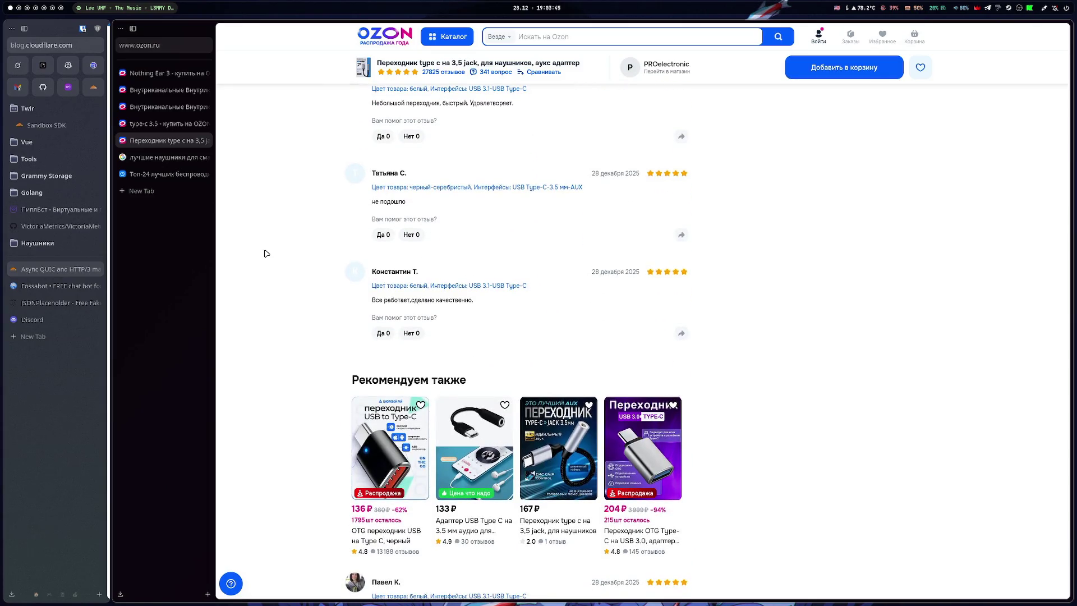
scroll(266, 253, down, 3)
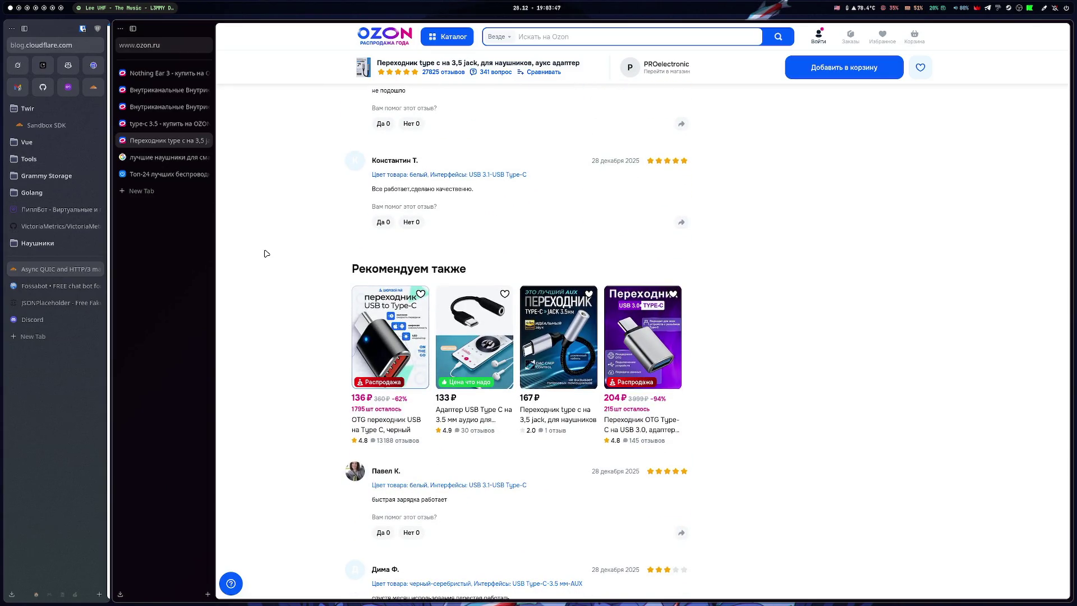
scroll(267, 253, down, 1)
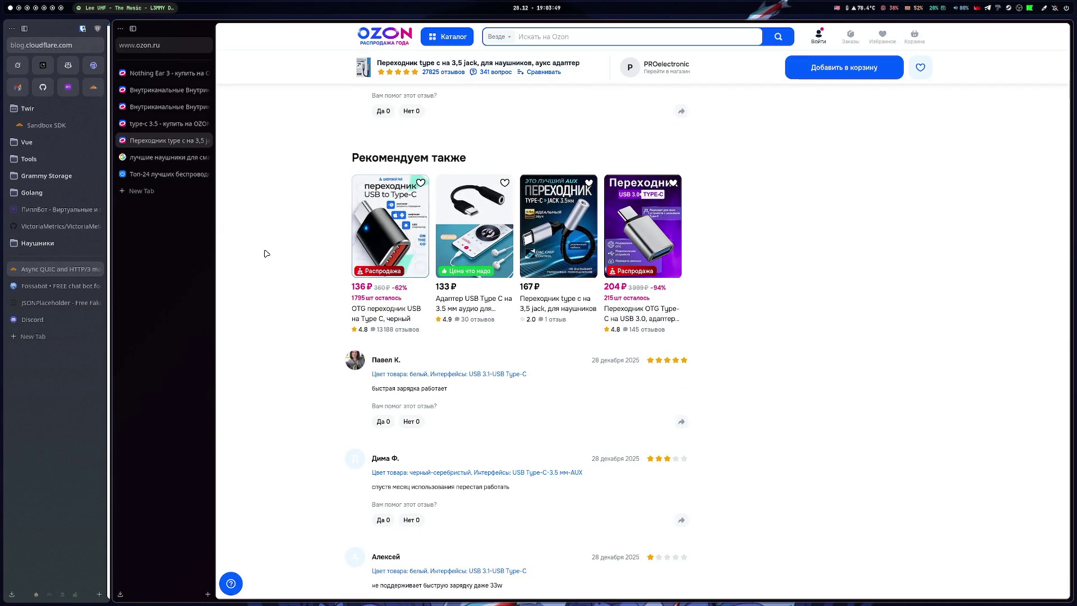
scroll(267, 254, down, 3)
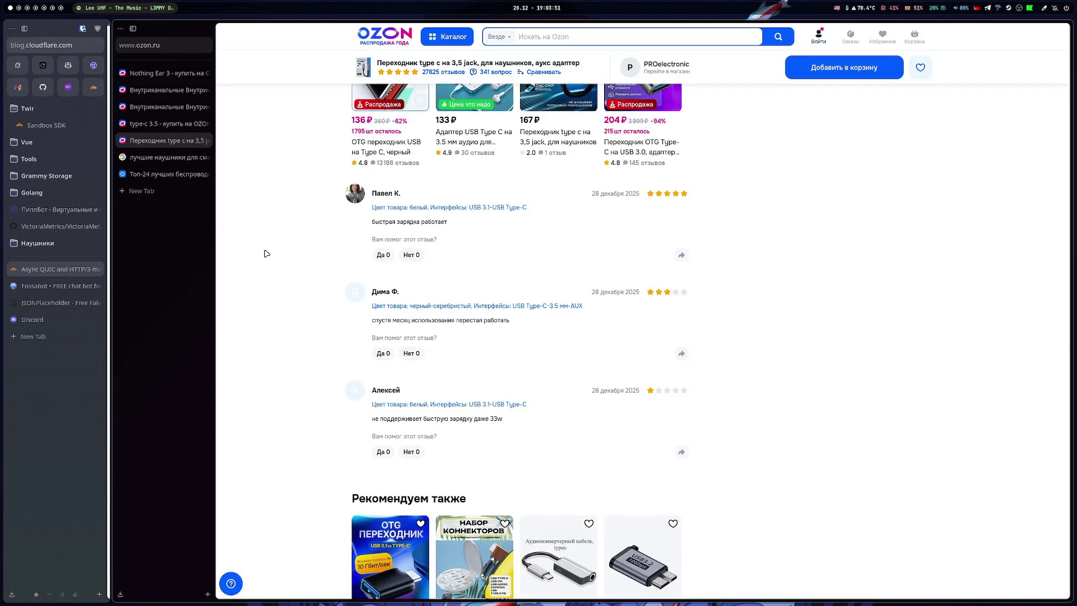
scroll(267, 254, down, 2)
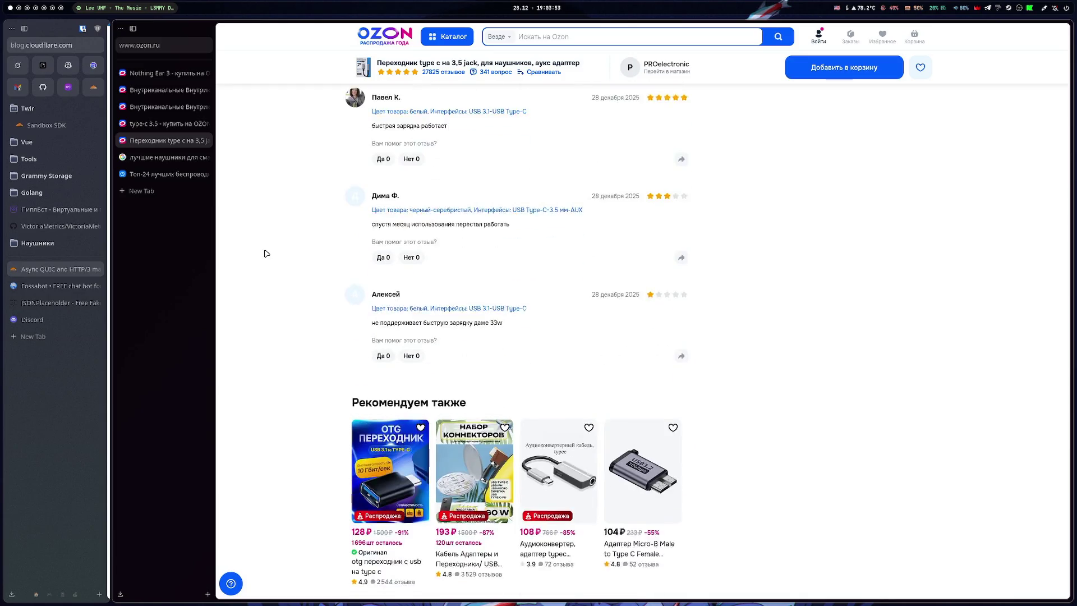
scroll(266, 254, down, 3)
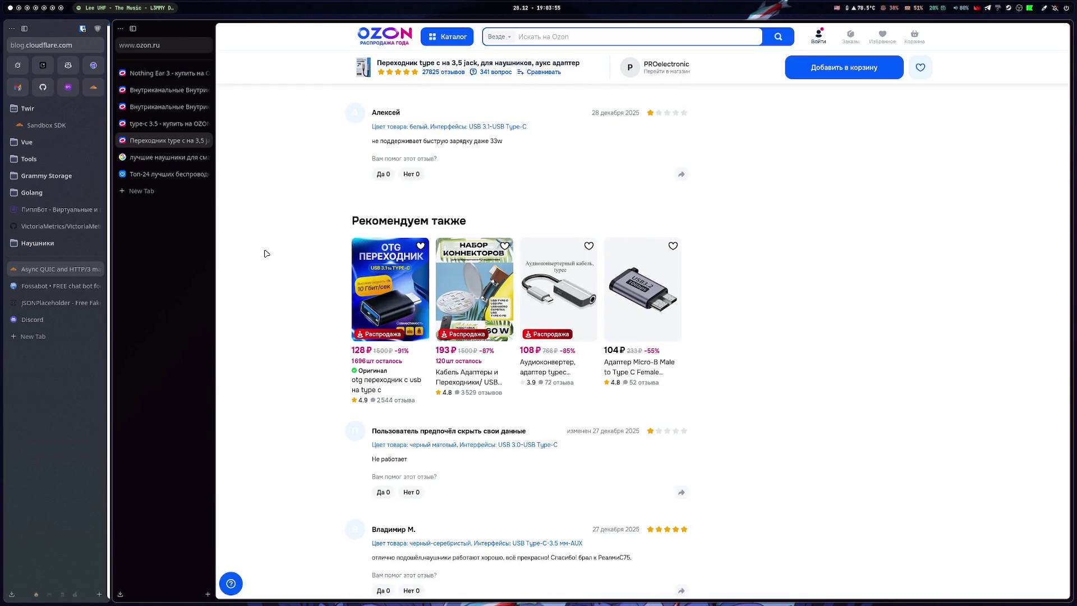
scroll(266, 254, up, 3)
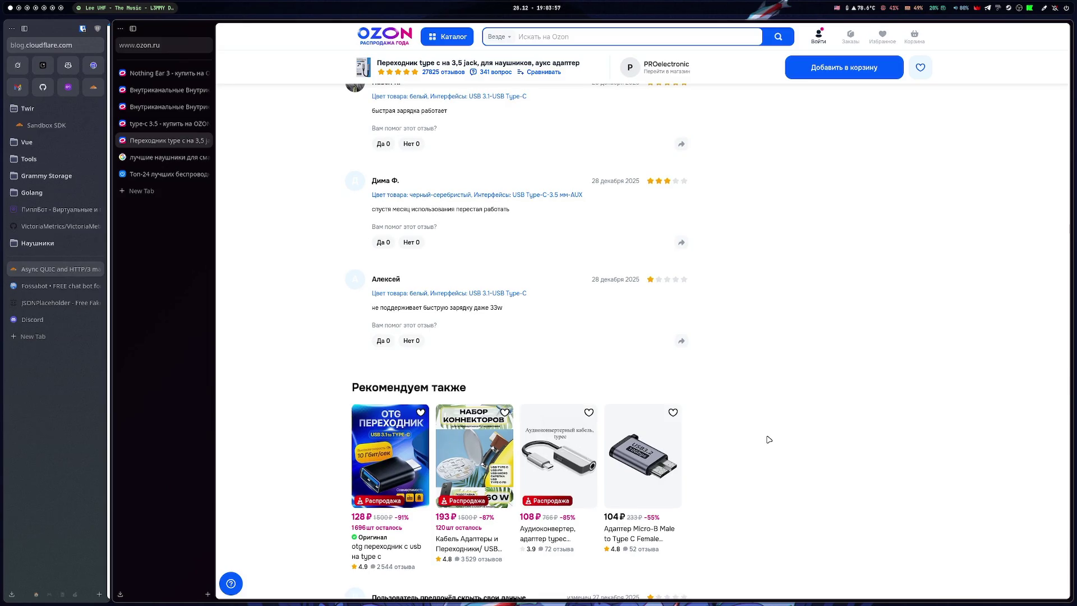
Return to the page top and show the second, then third ПРЕИМУЩЕСТВА product photo.
middle_click(769, 457)
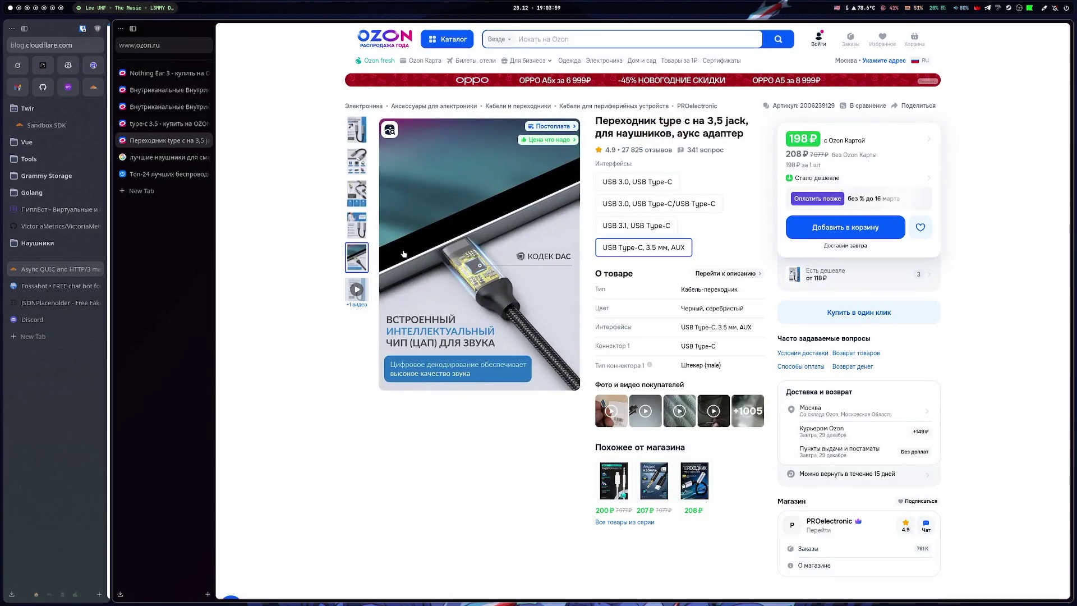
click(360, 167)
click(351, 194)
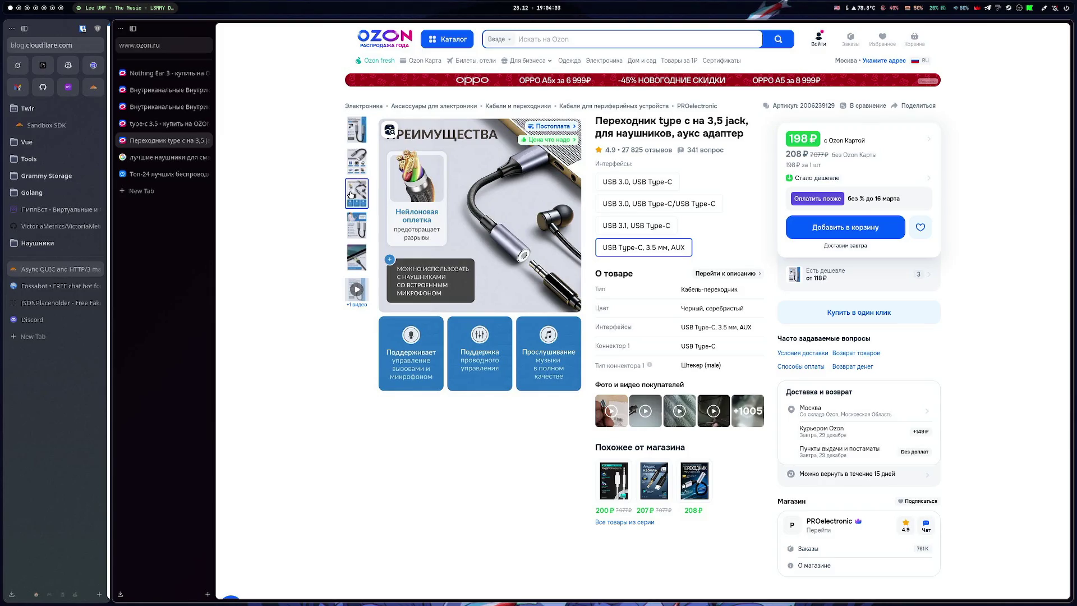
click(156, 126)
Scroll down the Ozon type-c 3.5 adapter listings and back up to the first row.
scroll(1014, 287, down, 5)
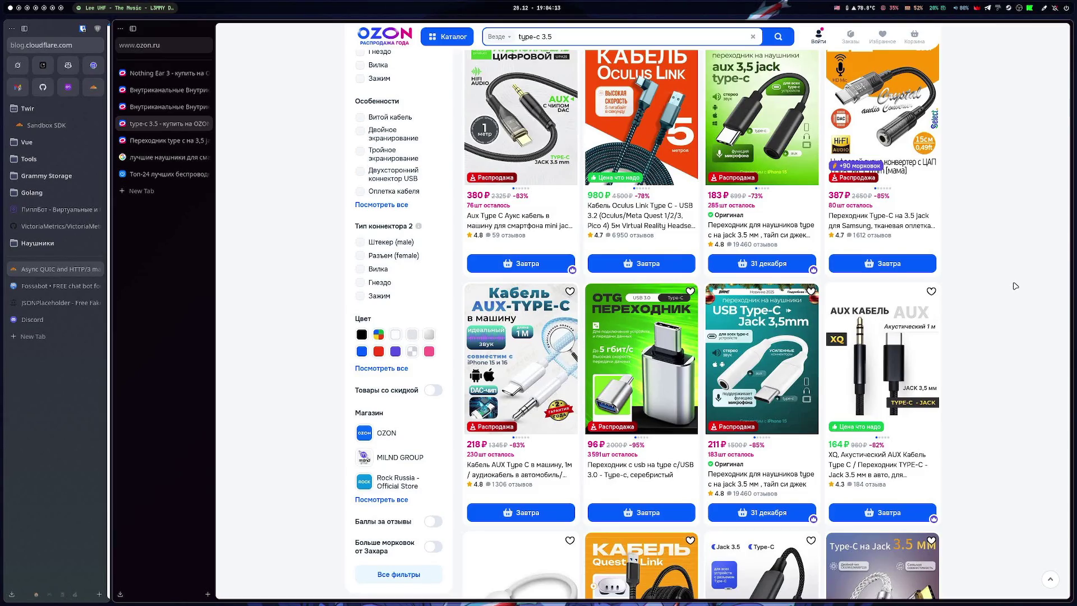
scroll(1015, 286, down, 5)
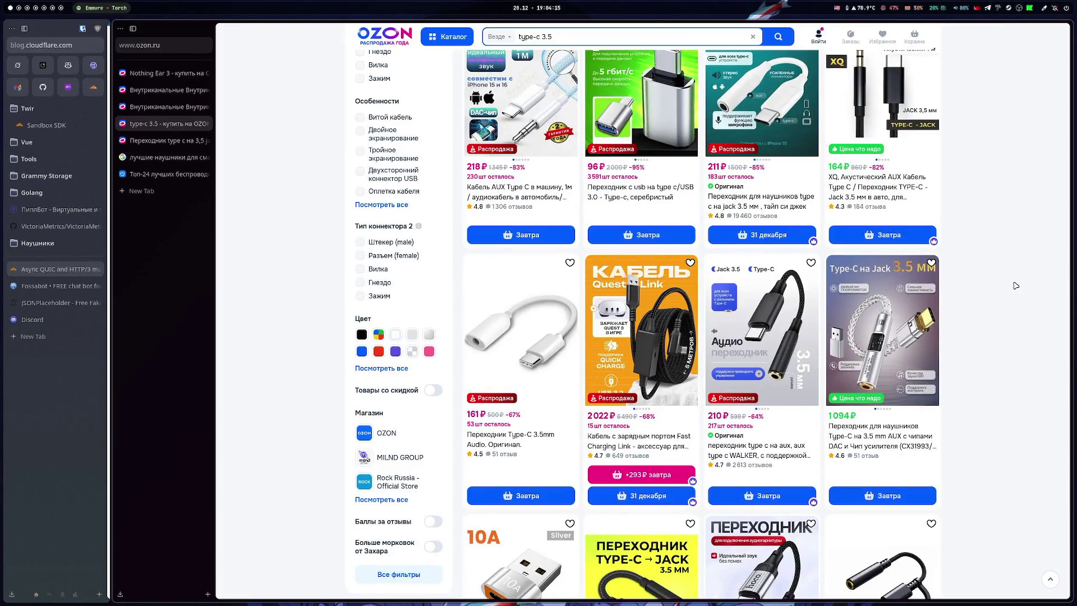
scroll(1015, 286, down, 3)
scroll(1016, 284, down, 1)
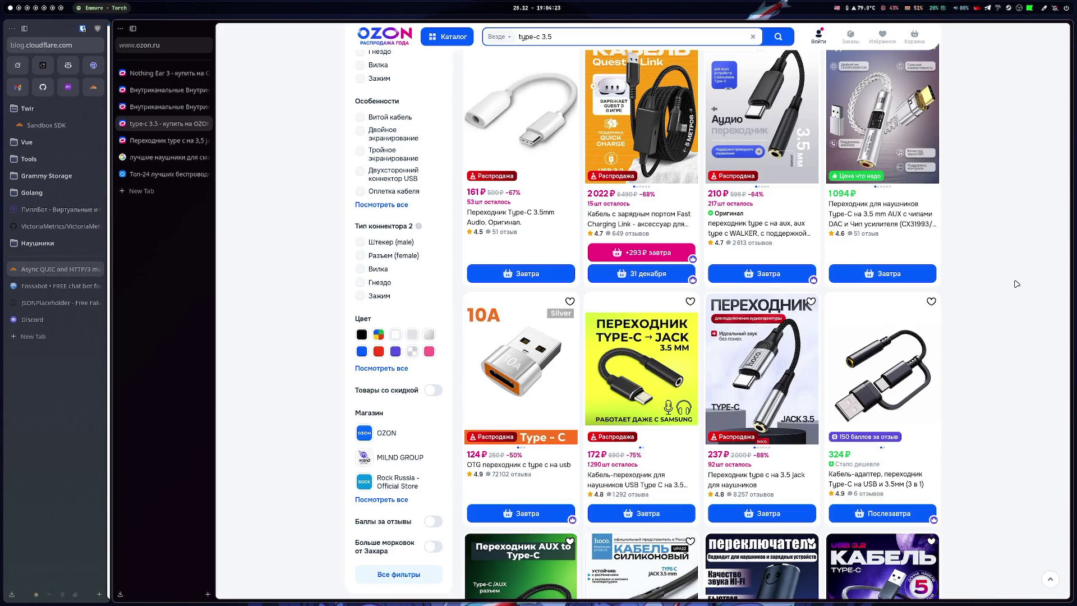
scroll(1016, 284, down, 3)
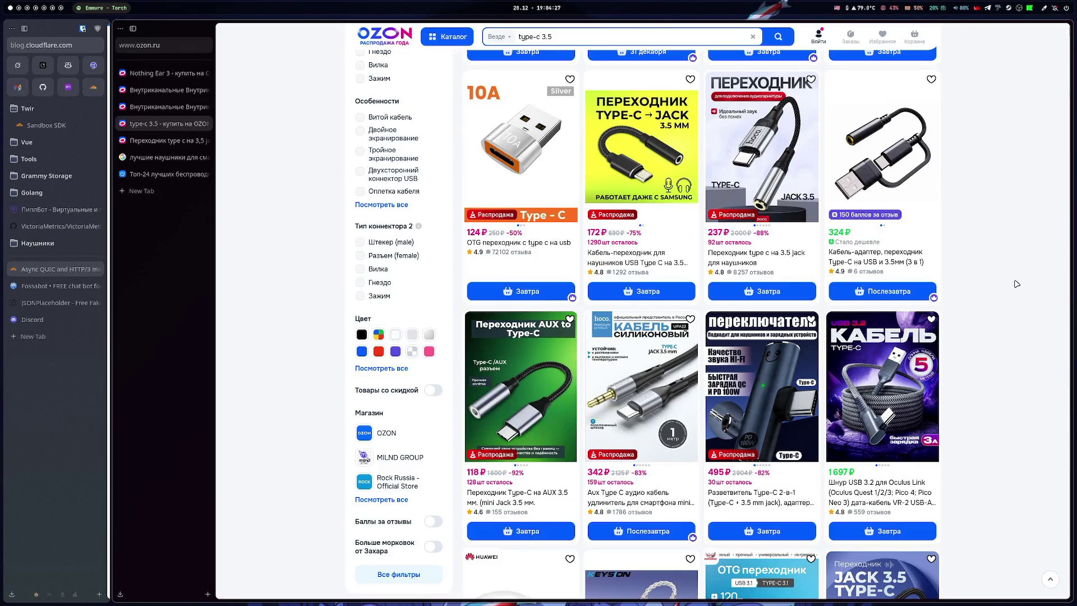
scroll(1016, 283, down, 1)
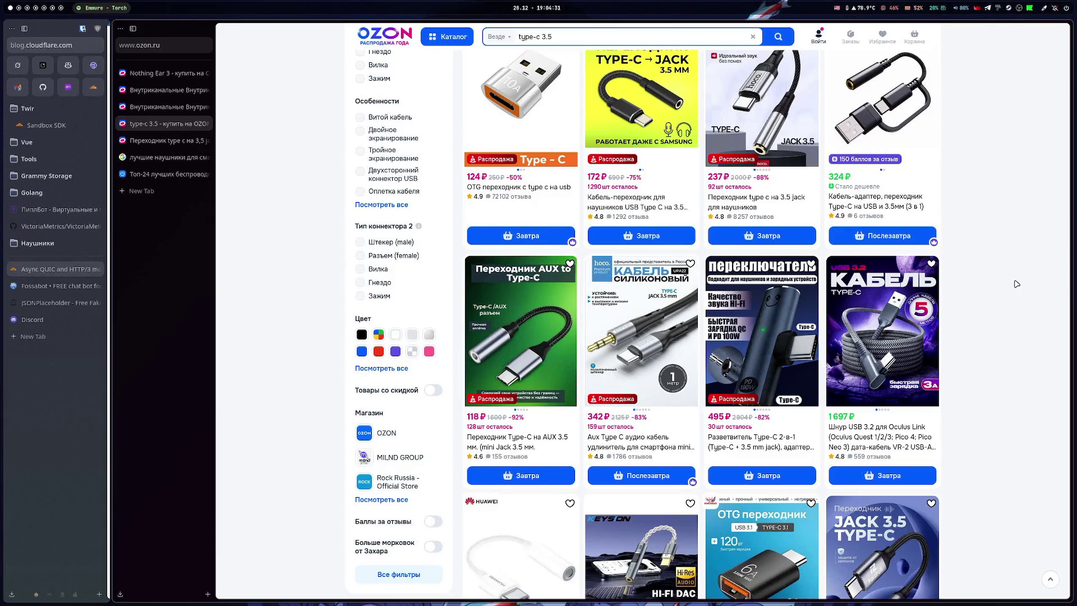
scroll(1016, 284, down, 3)
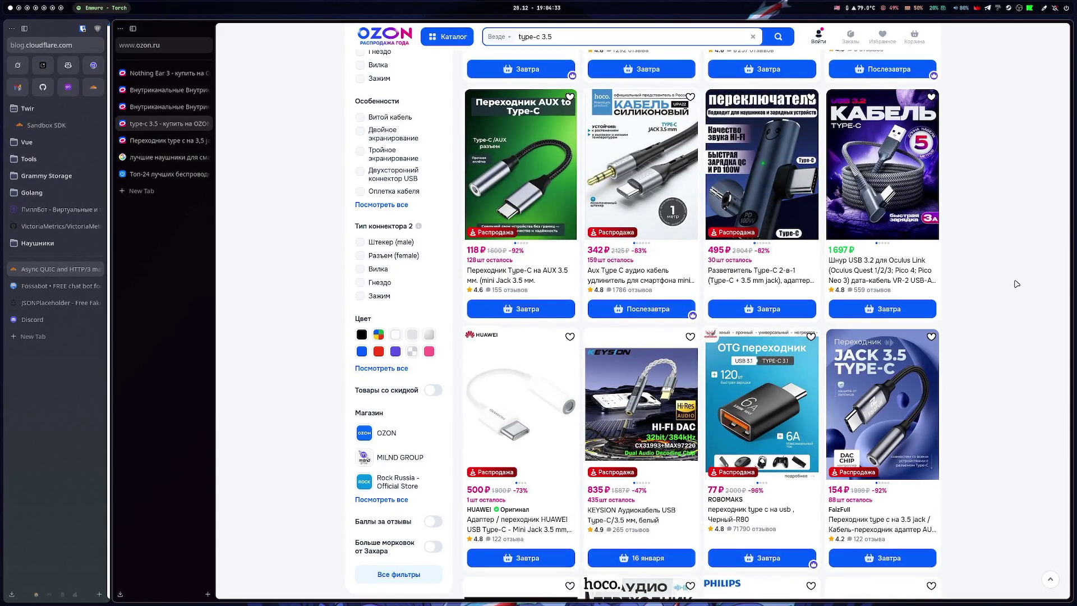
scroll(1016, 284, down, 3)
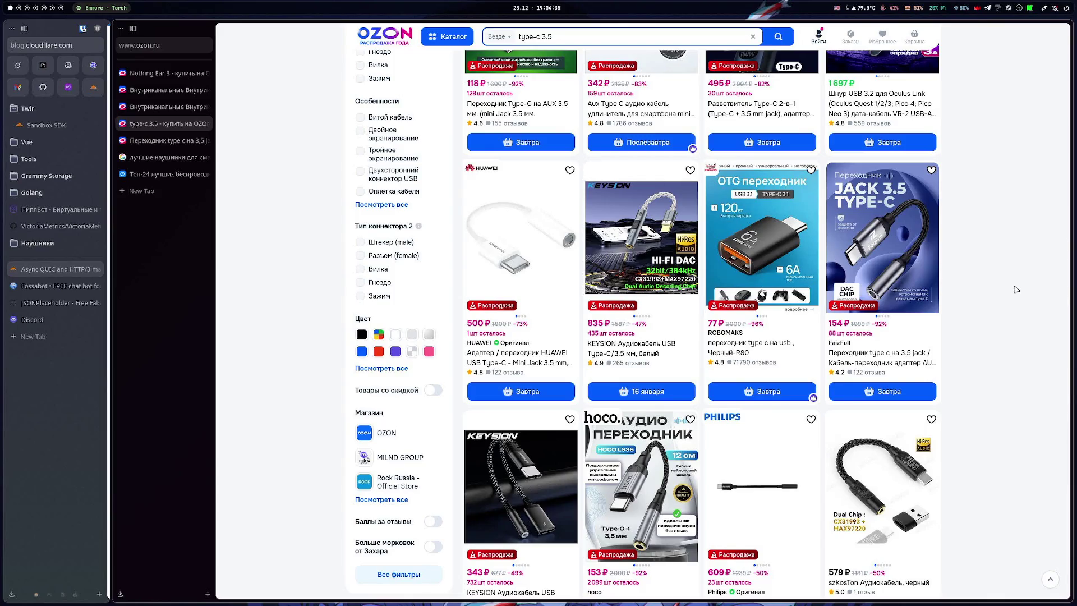
scroll(1017, 354, down, 5)
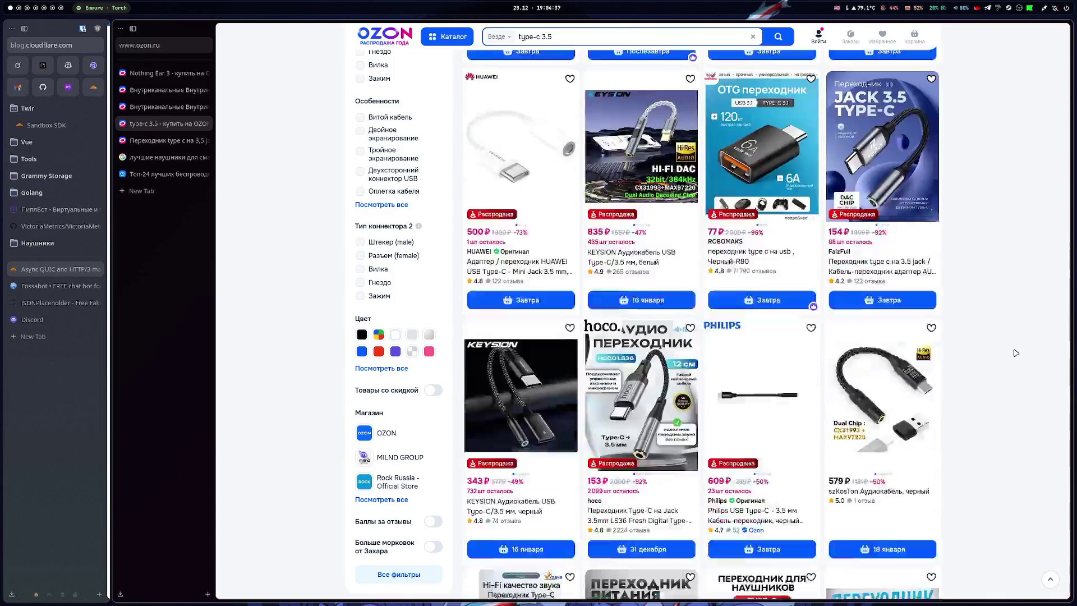
scroll(1012, 361, up, 10)
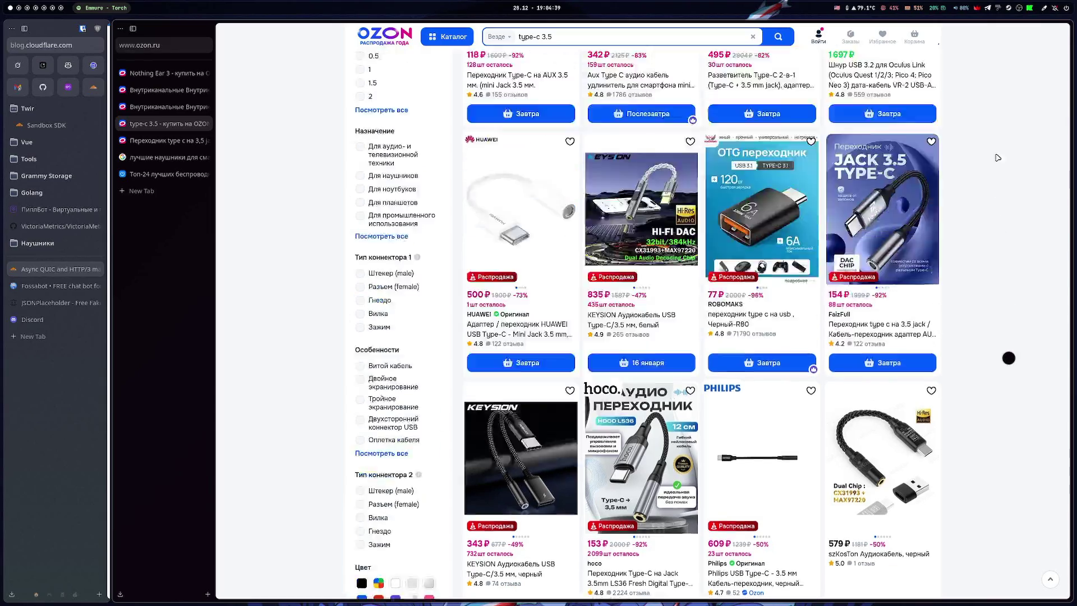
scroll(990, 132, up, 3)
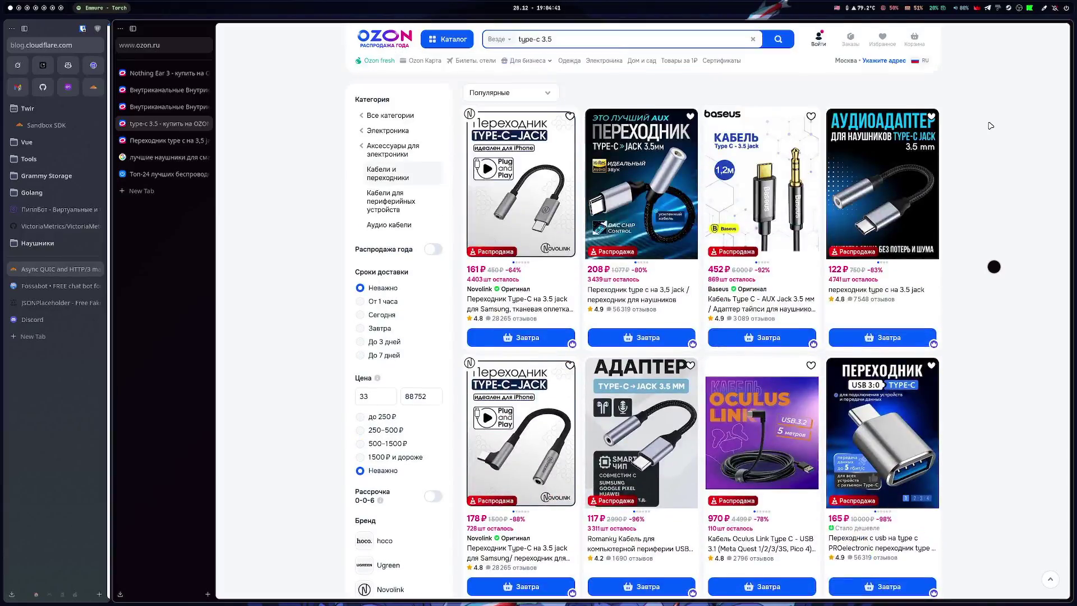
click(170, 163)
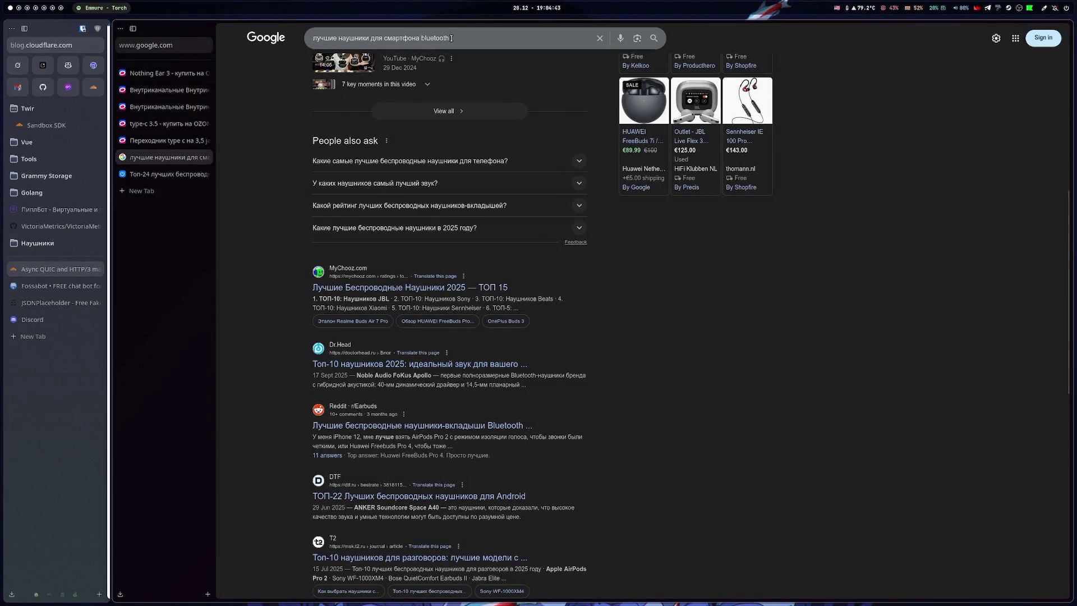
Search Google for 'рекомендуемые type-c 3.5 переходник' using the corrected spelling.
click(448, 38)
key(ctrl+a)
text(рекуме)
key(BackSpace)
key(BackSpace)
key(BackSpace)
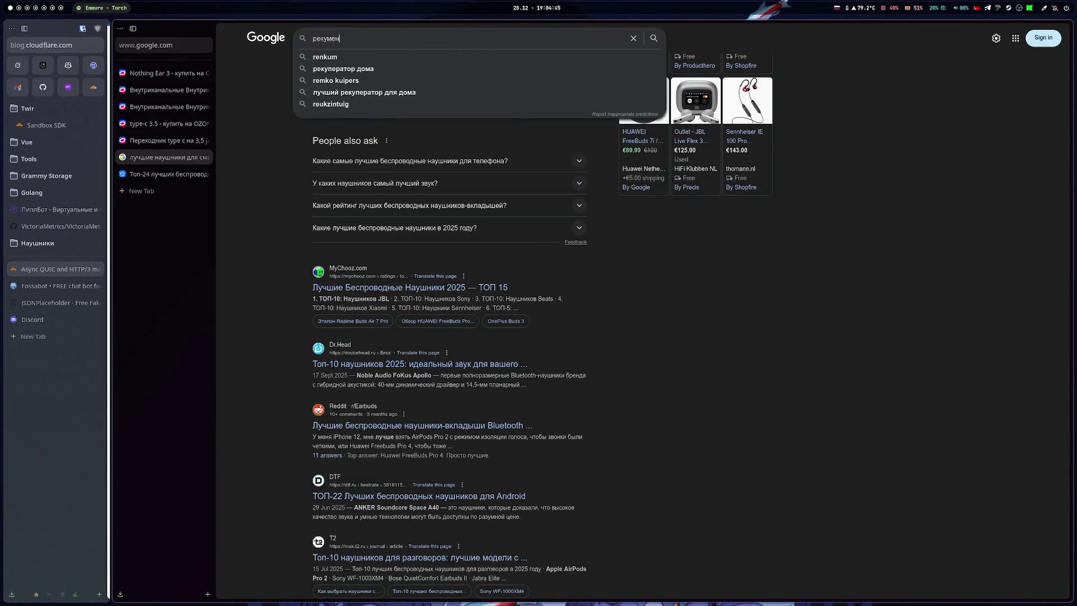
text(комендуемые type-c 3.5 п)
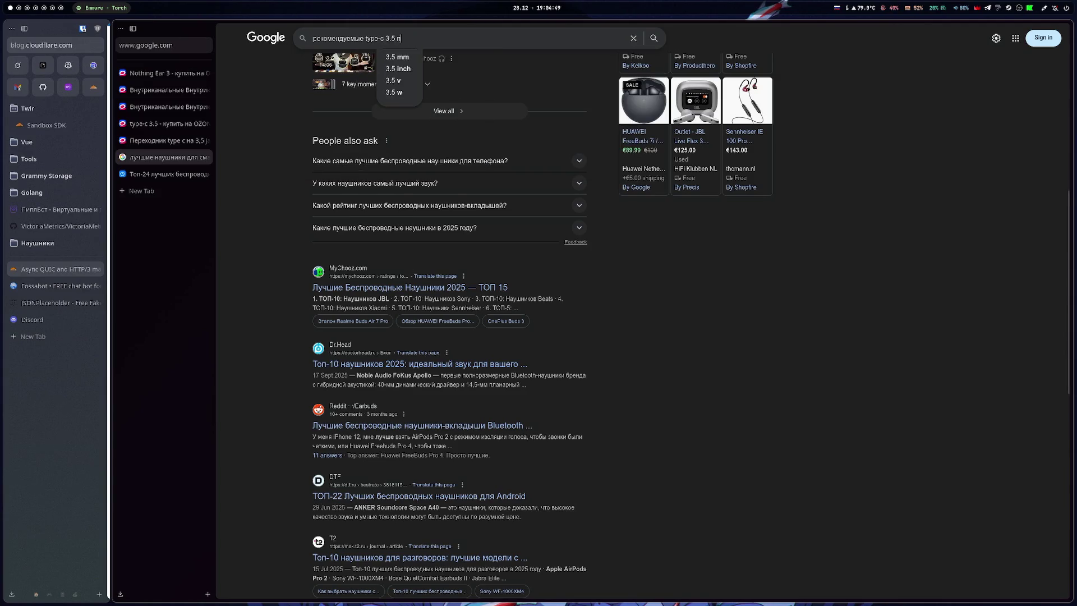
text(ерехордники)
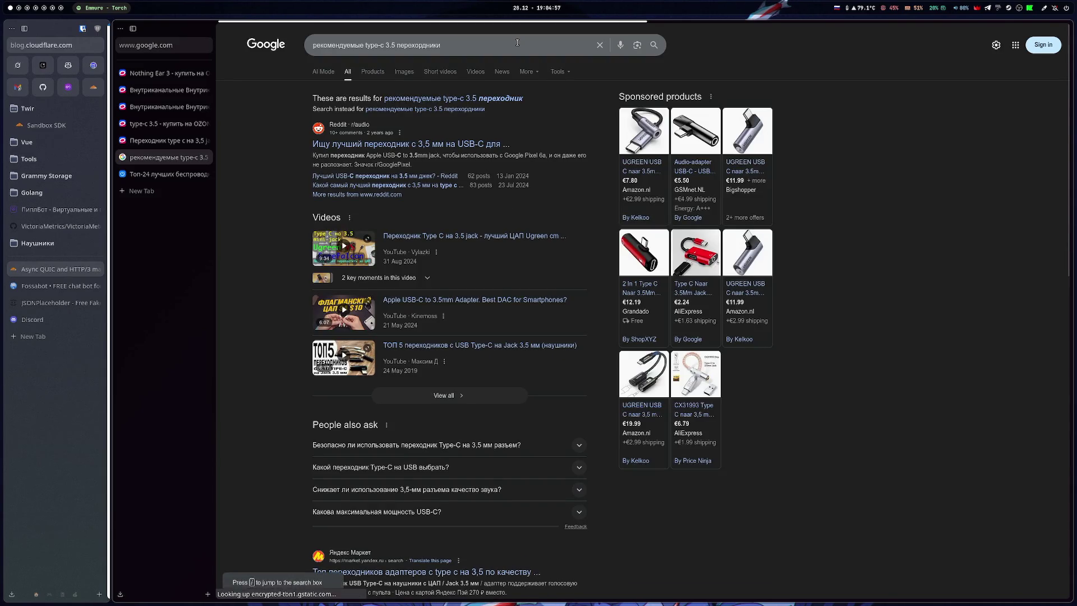
click(454, 98)
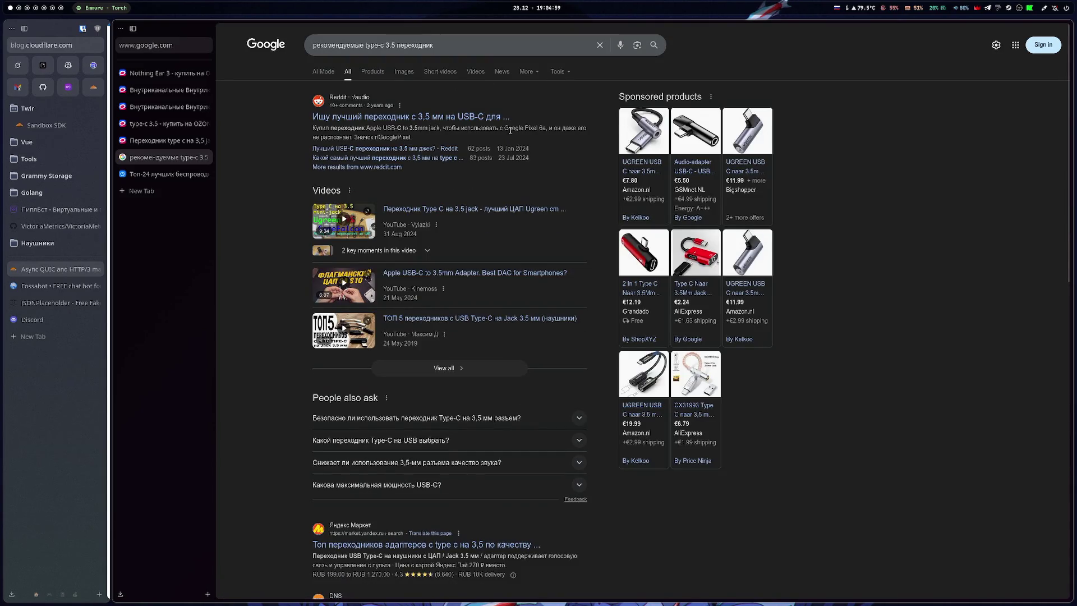
Open the Reddit adapter thread in a new tab and switch to it.
middle_click(452, 117)
scroll(476, 198, down, 6)
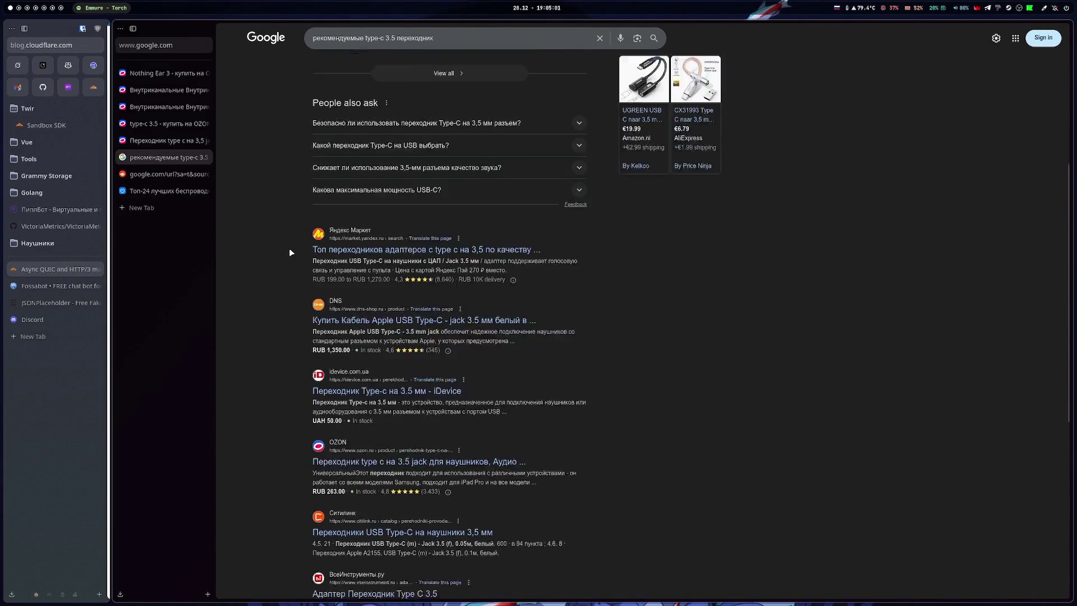
click(166, 174)
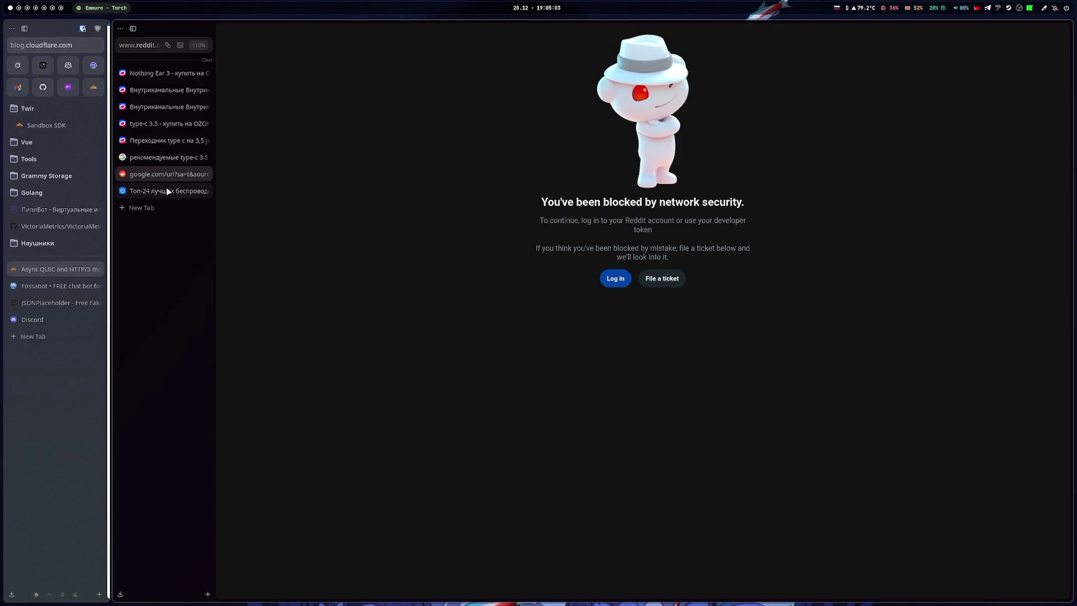
Close the Top-24 wireless earbuds tab and return to the blocked Reddit page.
middle_click(166, 189)
click(162, 158)
click(166, 175)
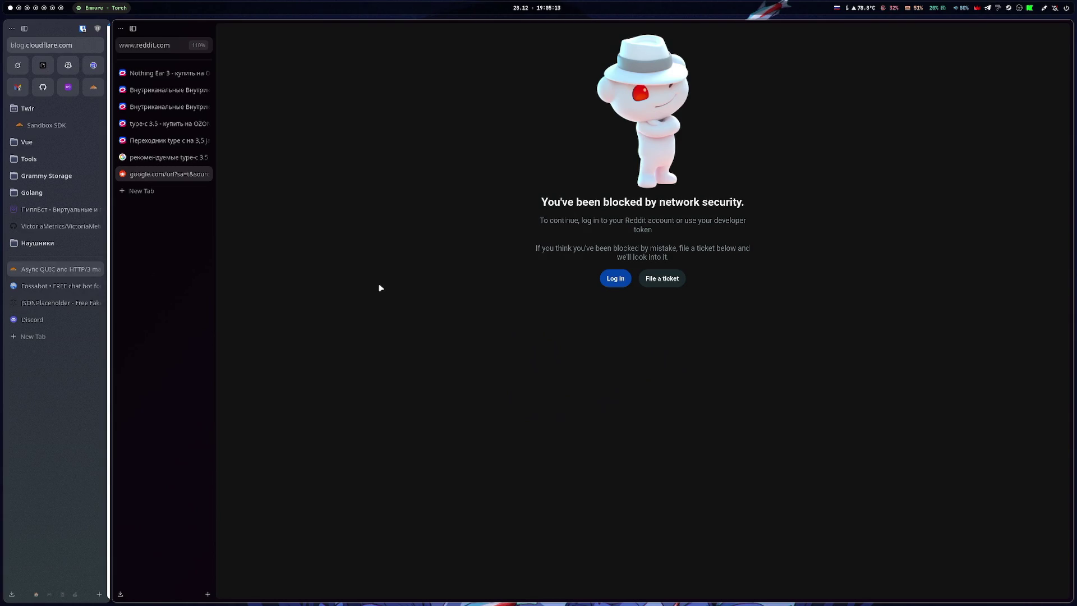
click(168, 140)
Scroll up and down the Ozon type-c 3.5 grid of adapters and cables.
click(168, 124)
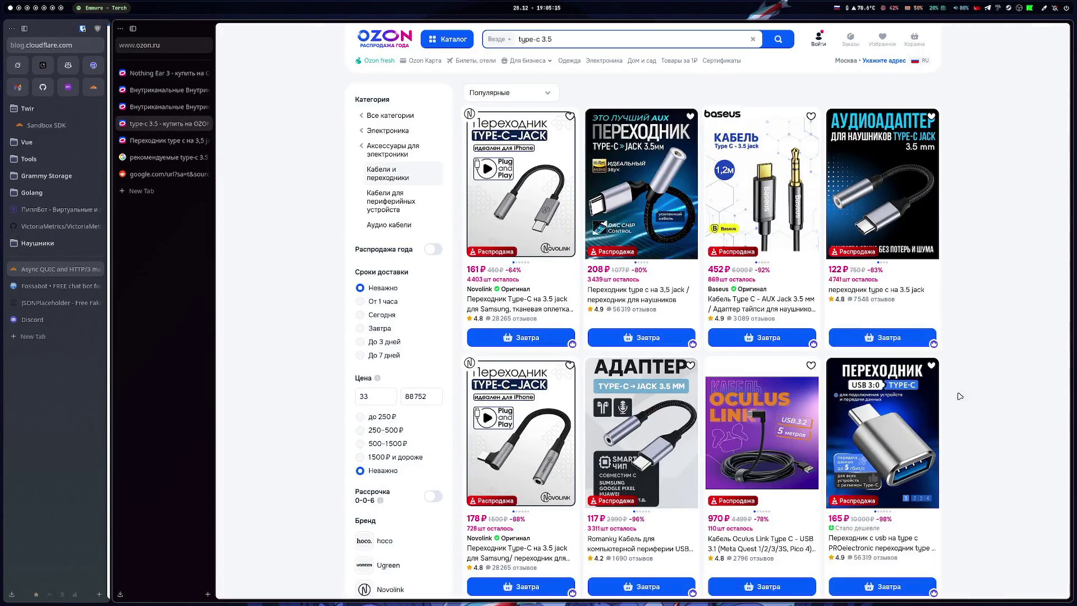
scroll(966, 271, down, 10)
scroll(969, 266, up, 4)
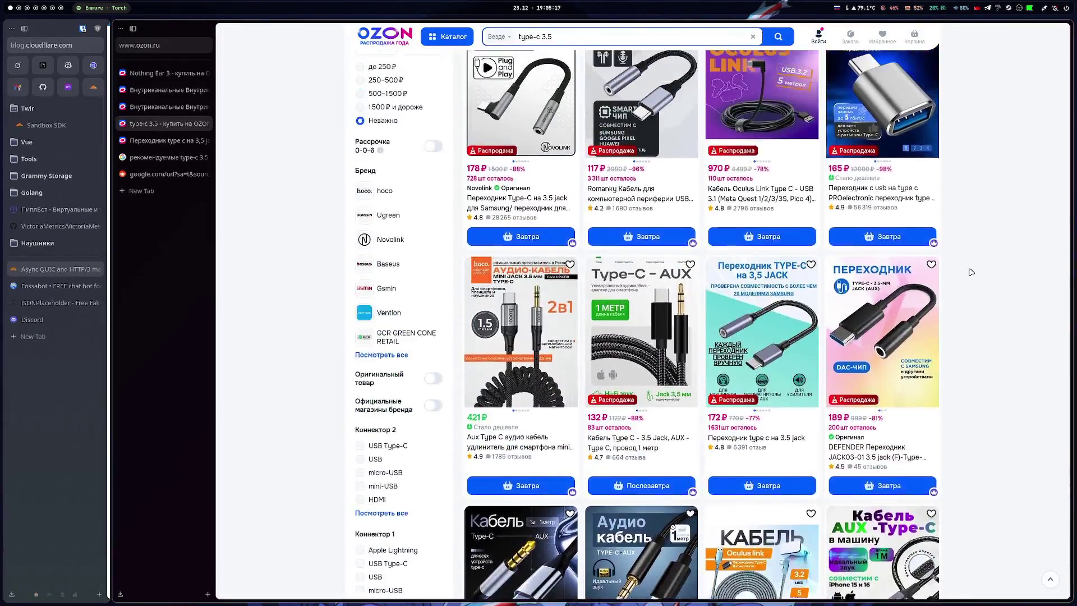
scroll(971, 272, up, 2)
scroll(971, 273, down, 10)
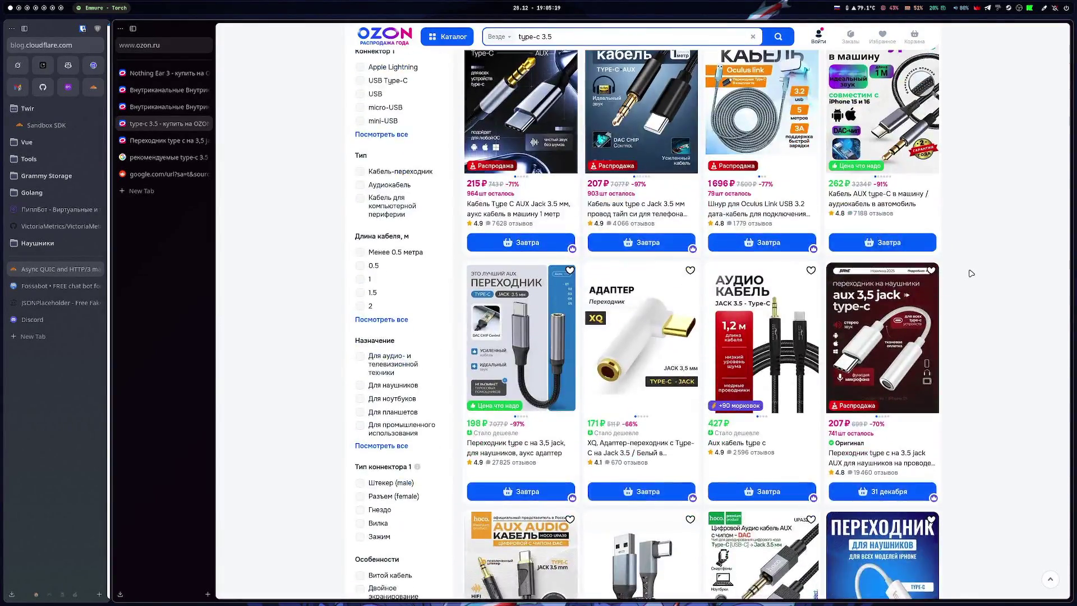
scroll(971, 273, down, 8)
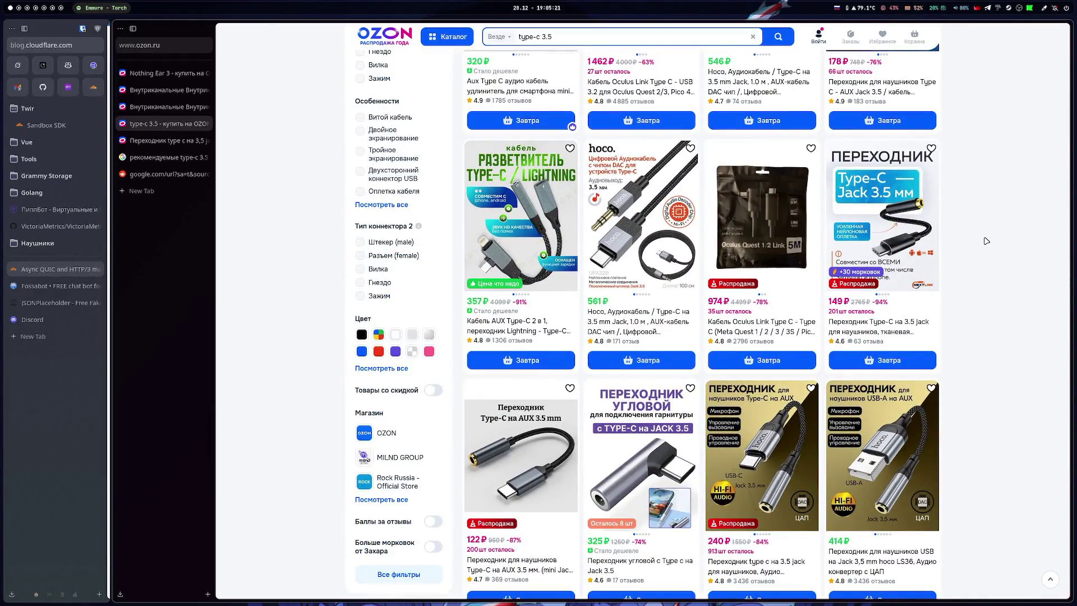
scroll(986, 241, up, 8)
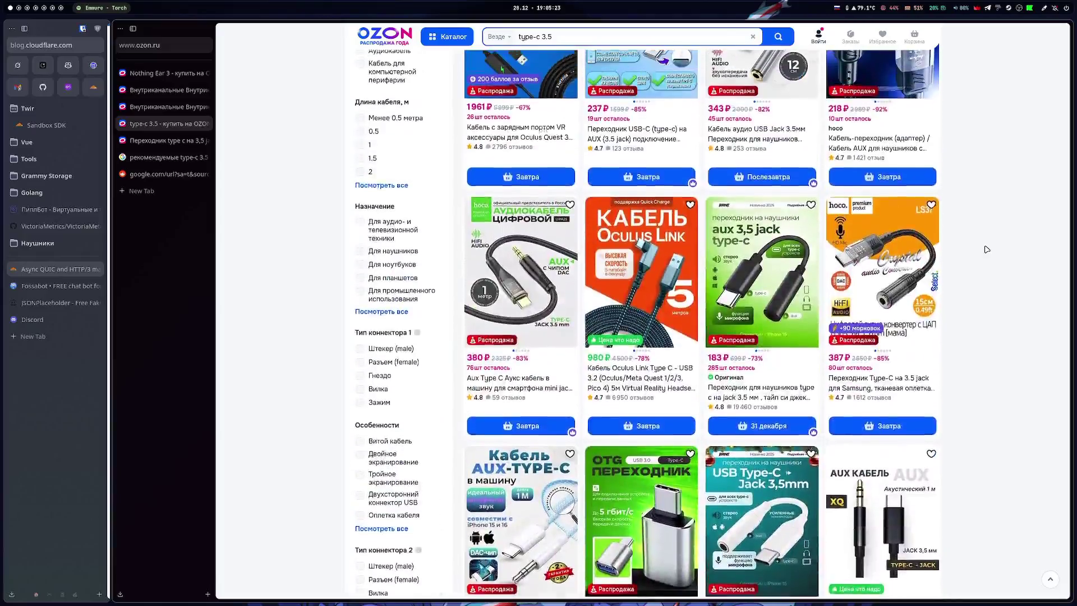
scroll(985, 249, up, 2)
scroll(990, 248, down, 3)
scroll(988, 246, down, 7)
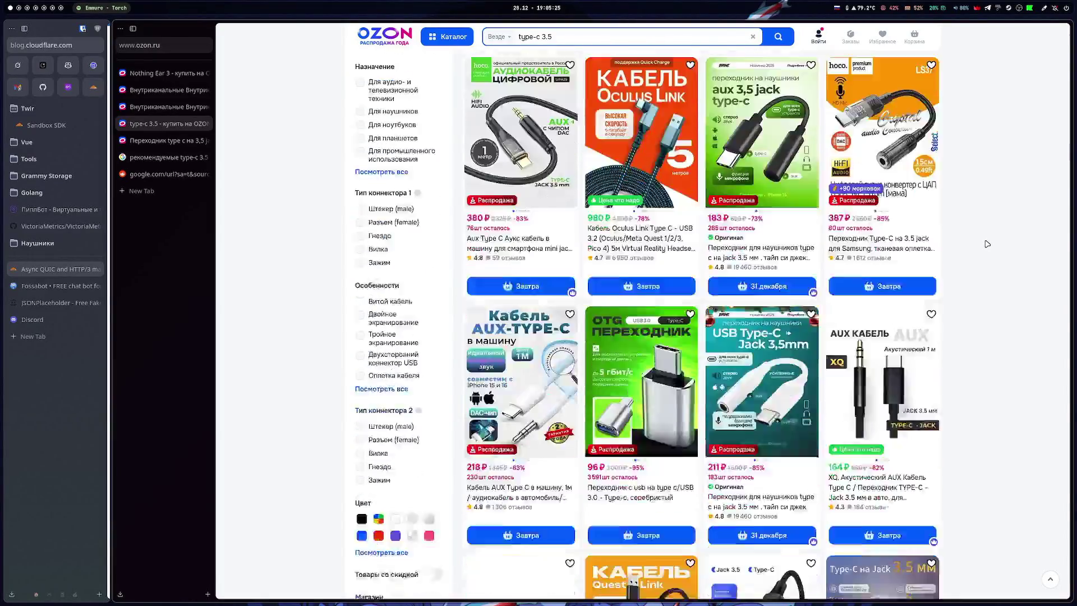
scroll(987, 242, down, 15)
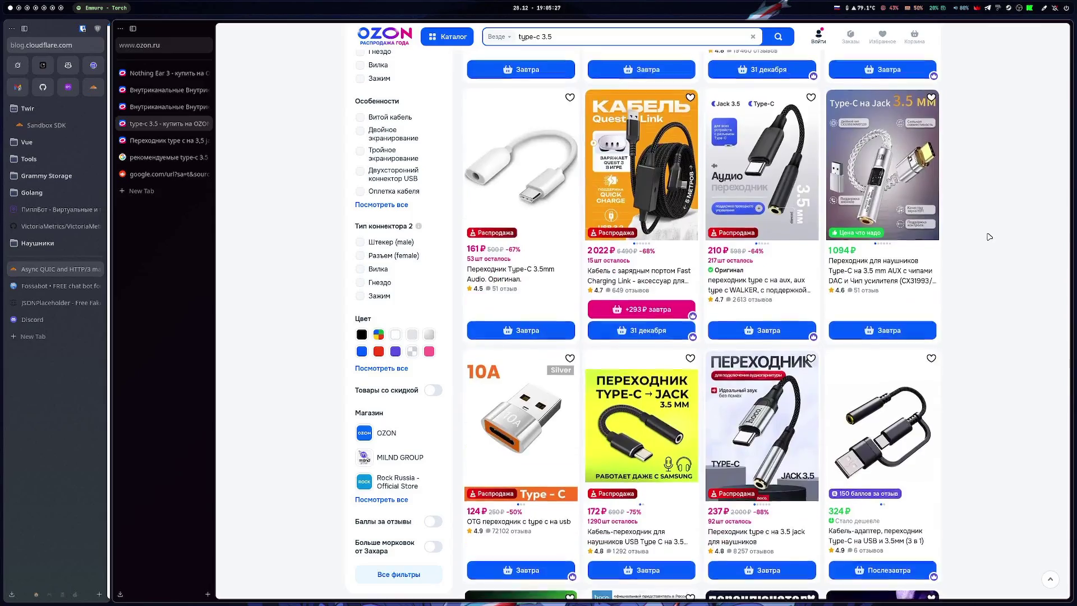
scroll(986, 232, up, 10)
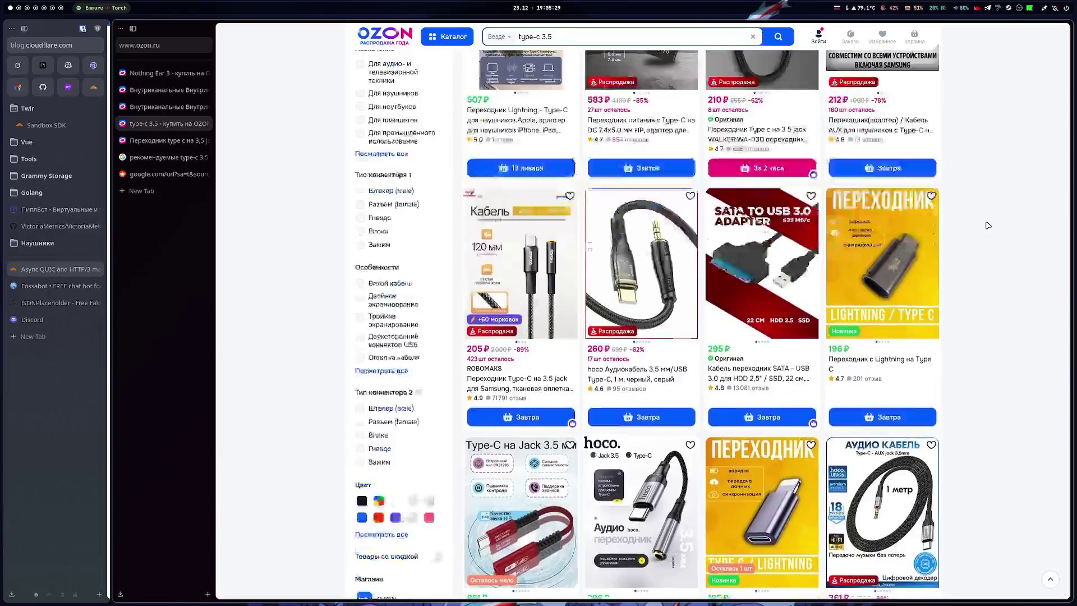
scroll(987, 231, up, 1)
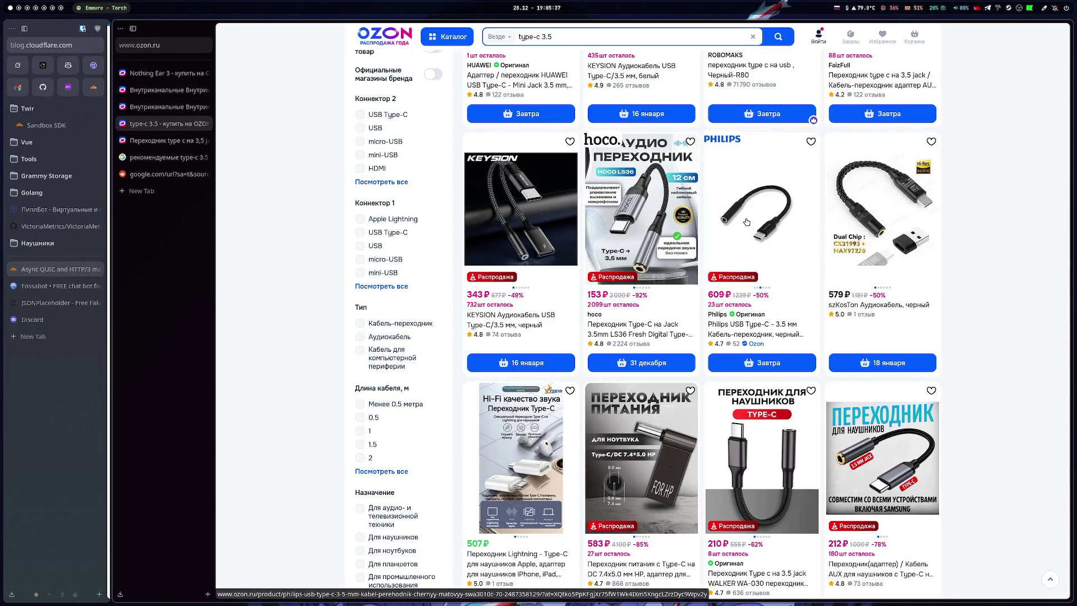
click(163, 141)
click(165, 158)
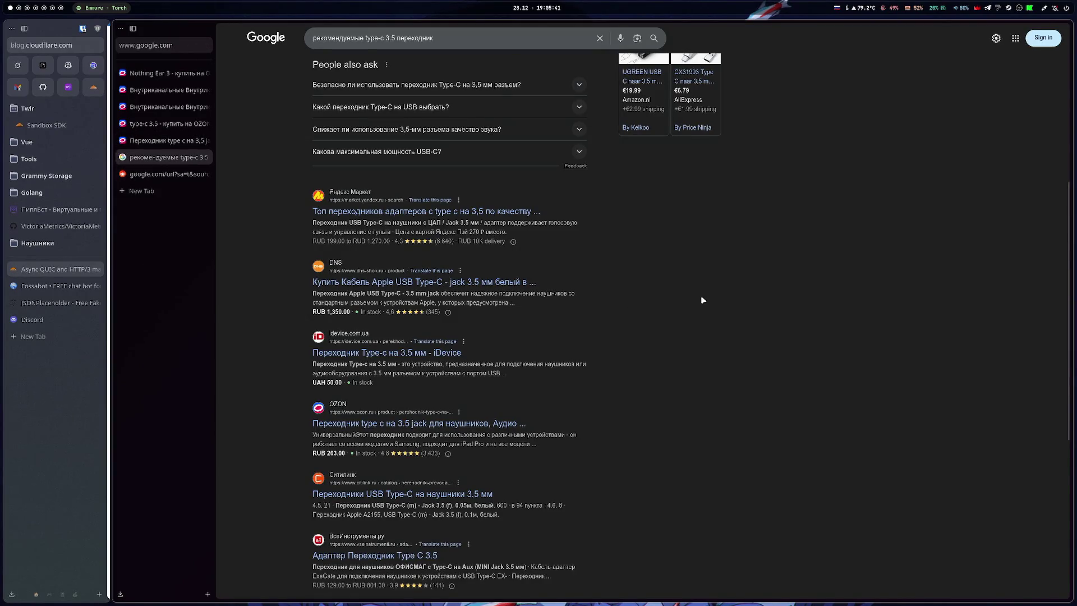
Load the copied r/audio thread address in the other window, then follow the store.google.com link.
scroll(702, 300, up, 6)
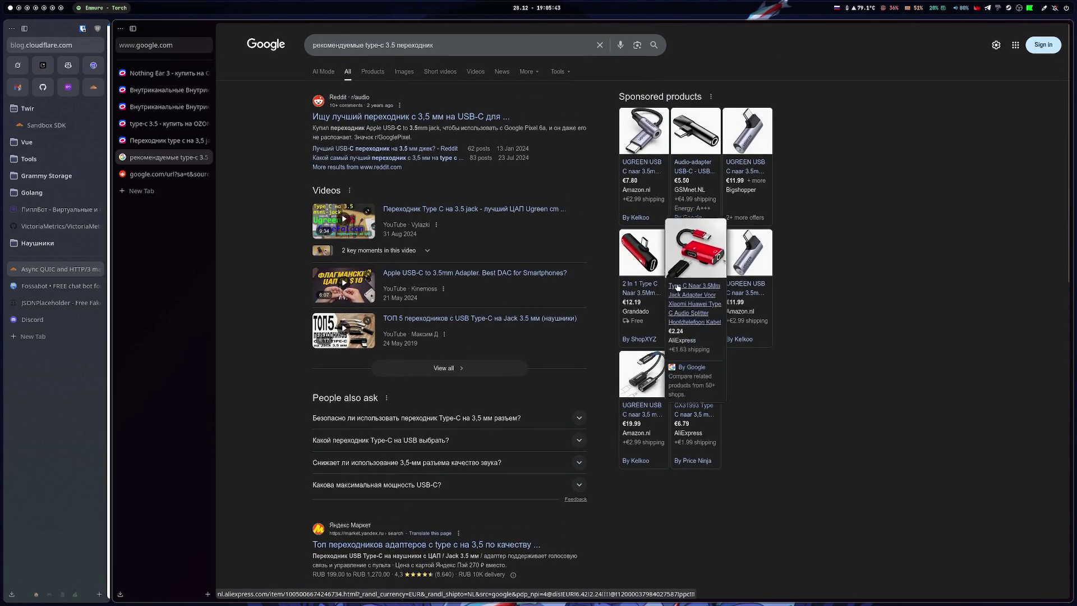
click(179, 174)
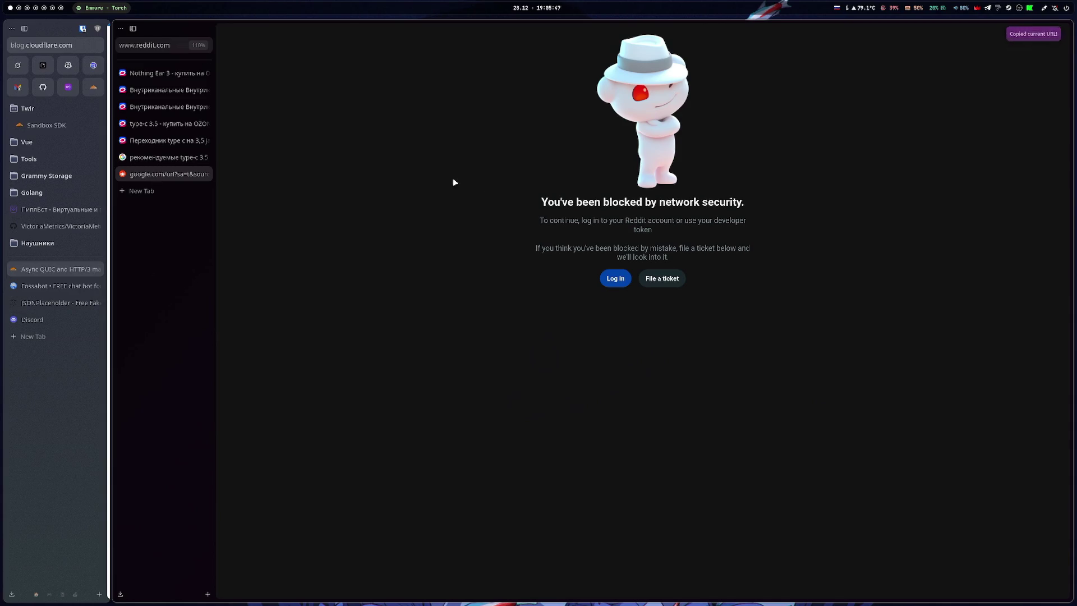
key(ctrl+t)
text(https://www.reddit.com/r/audio/comments/17b0ol5/looking_for_the_best_35mm_headphone_to_usb_c/?tl=ru)
key(Return)
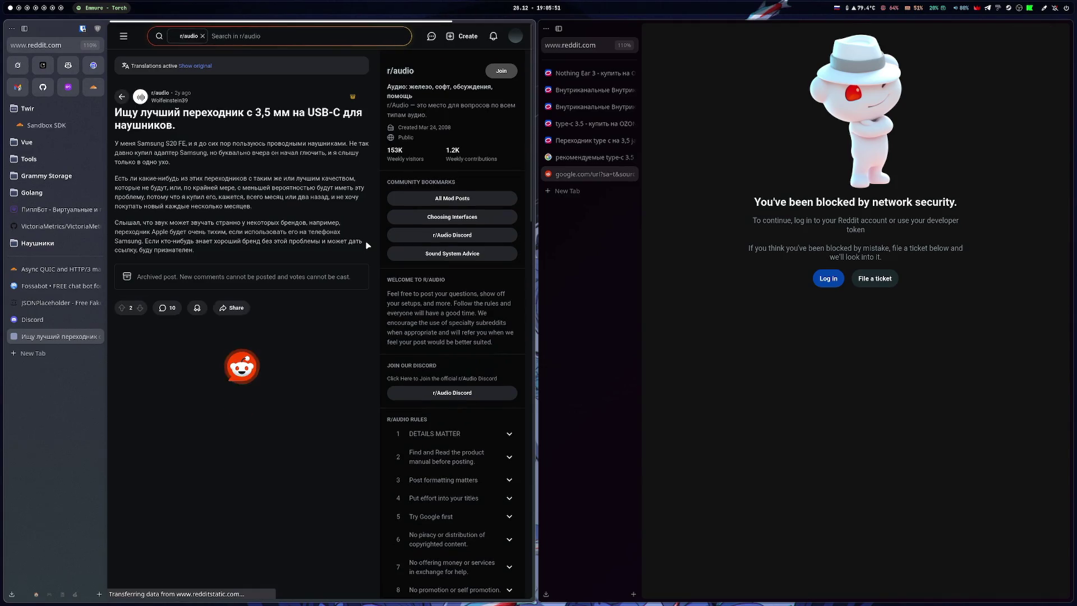
scroll(308, 202, down, 10)
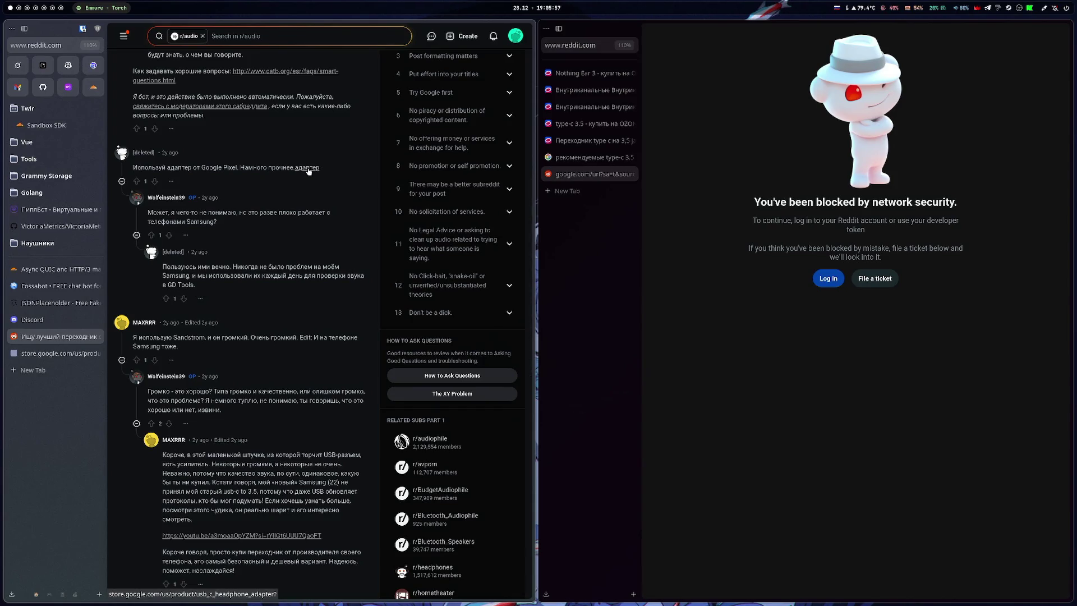
click(62, 351)
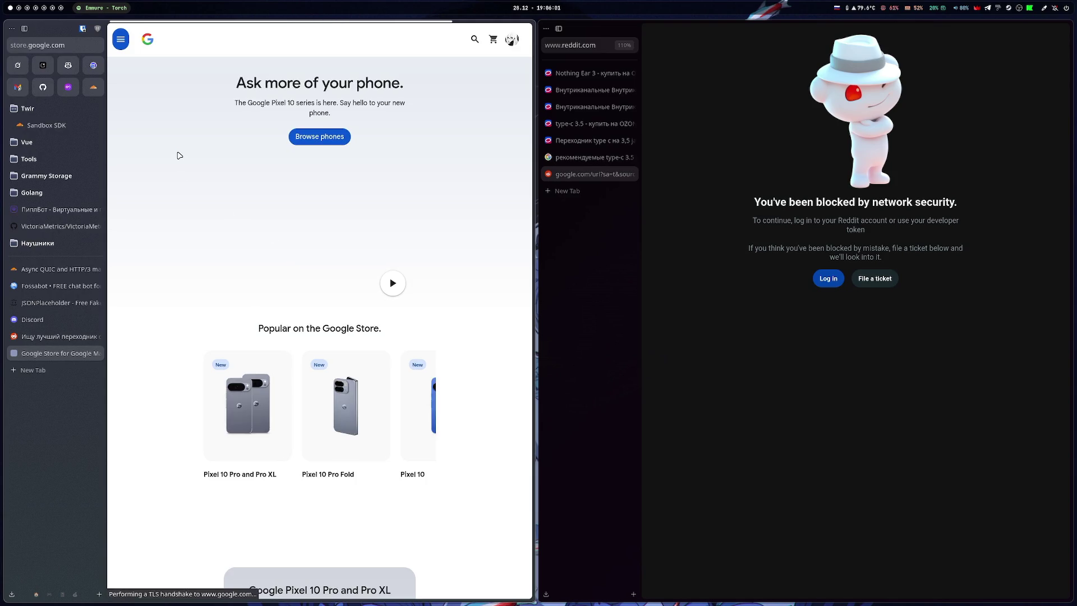
Scroll the Google Store page, enlarge the window and dismiss the 10% off signup popup.
scroll(182, 156, down, 7)
scroll(142, 245, up, 5)
scroll(138, 242, up, 1)
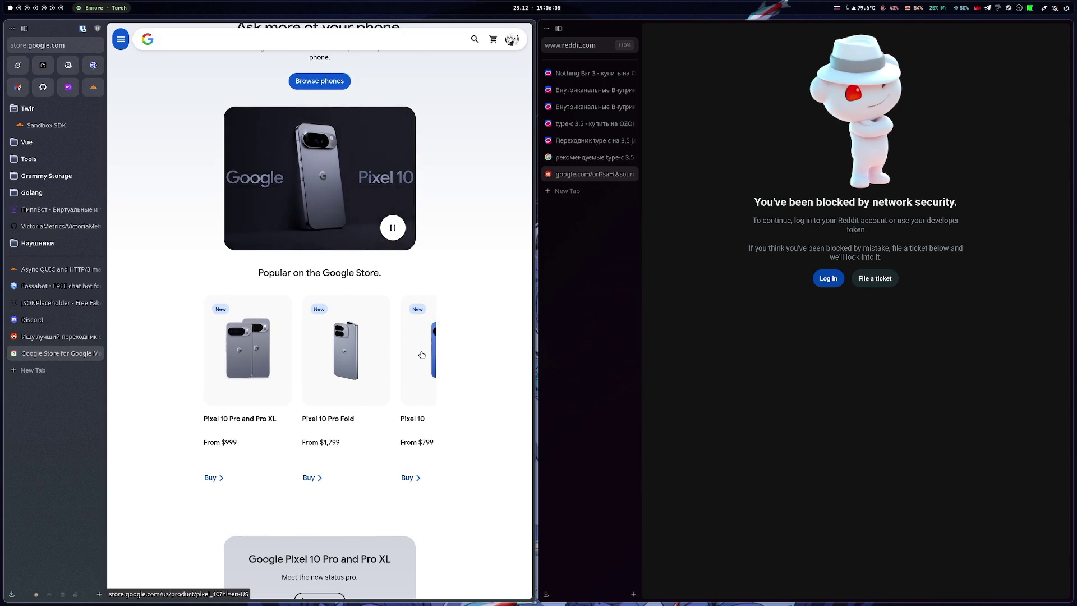
scroll(480, 339, down, 15)
scroll(477, 340, down, 20)
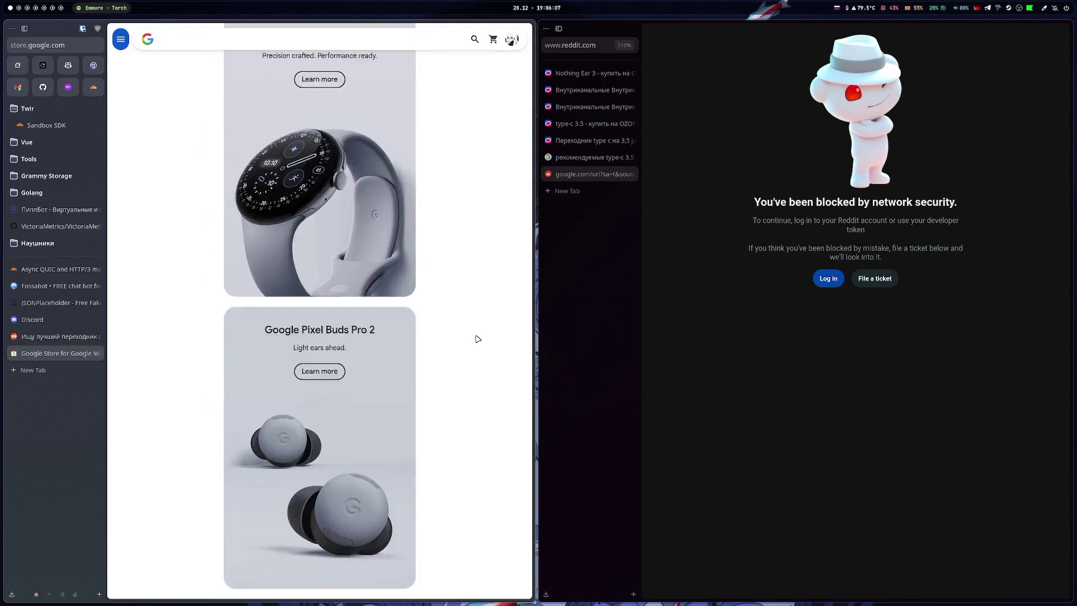
scroll(479, 333, up, 10)
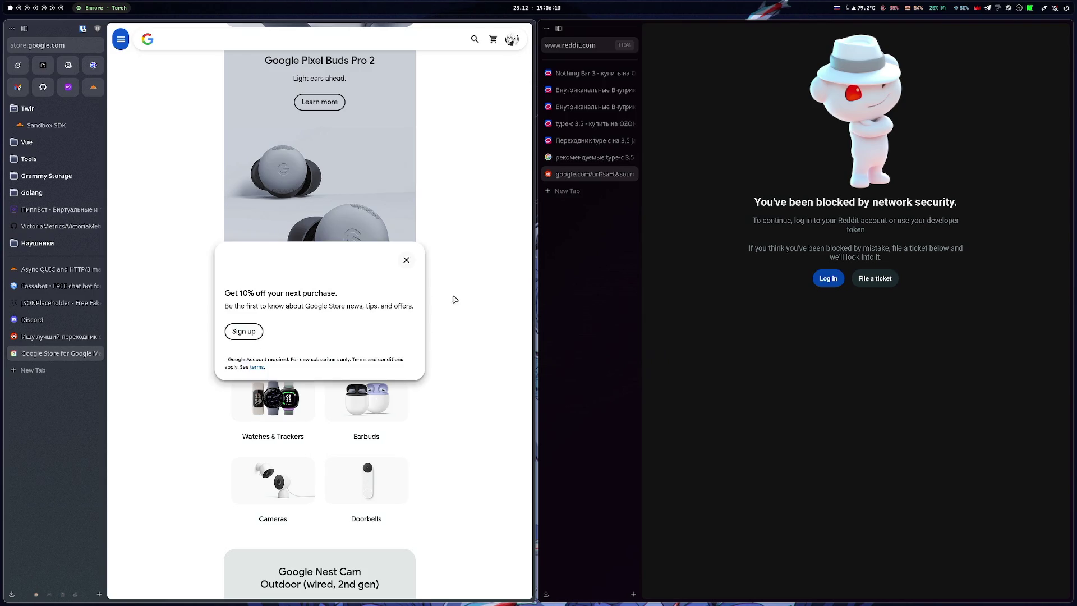
key(super+Right)
click(578, 263)
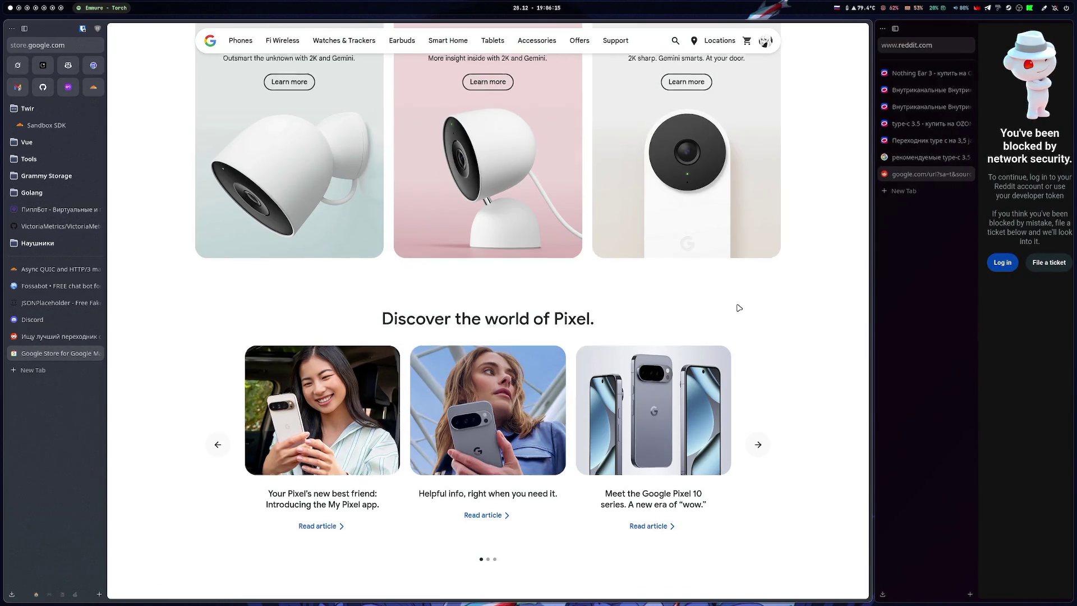
Page through the popular products carousel to its end and back to the start.
scroll(781, 384, up, 9)
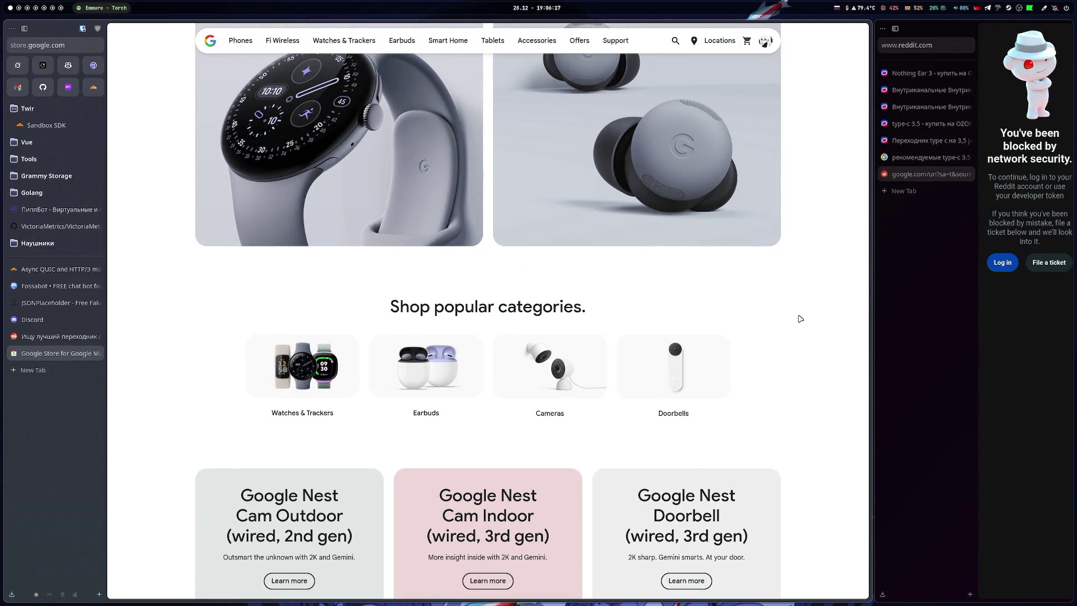
scroll(800, 318, up, 8)
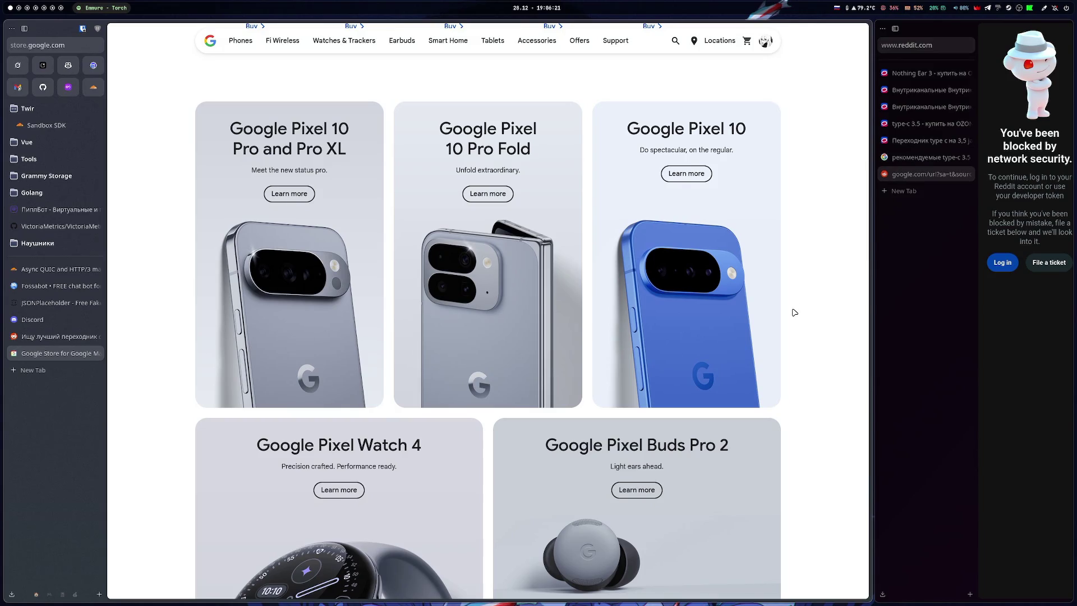
scroll(799, 305, down, 20)
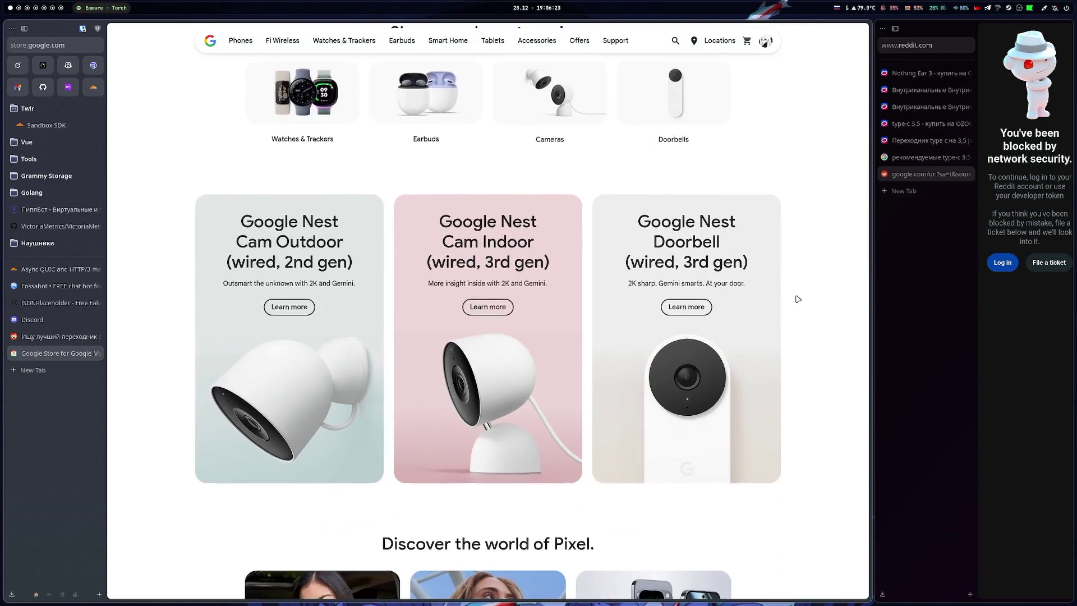
scroll(800, 297, down, 15)
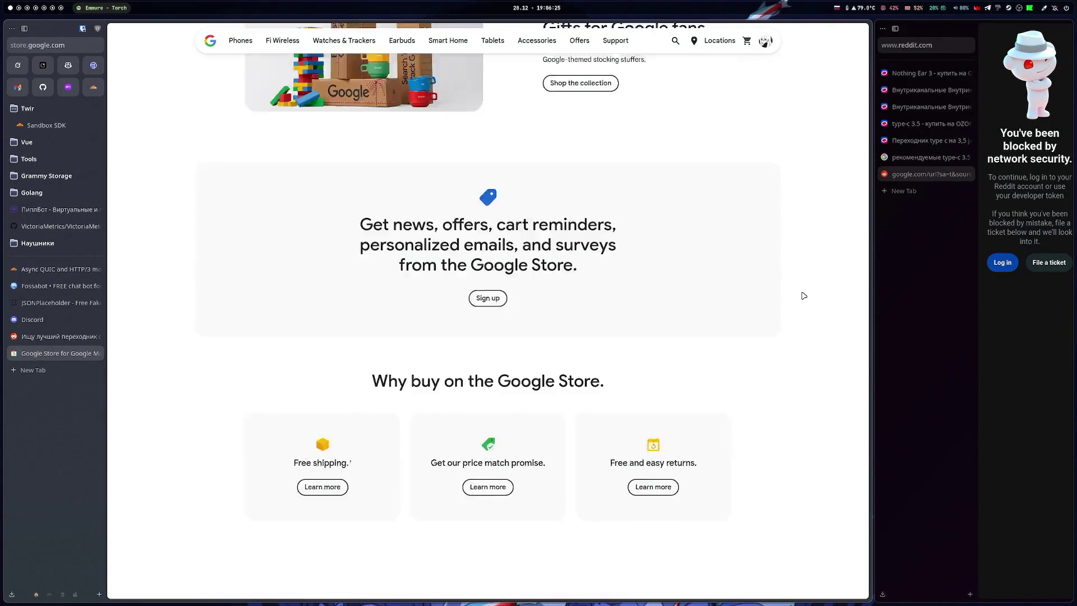
scroll(795, 420, up, 20)
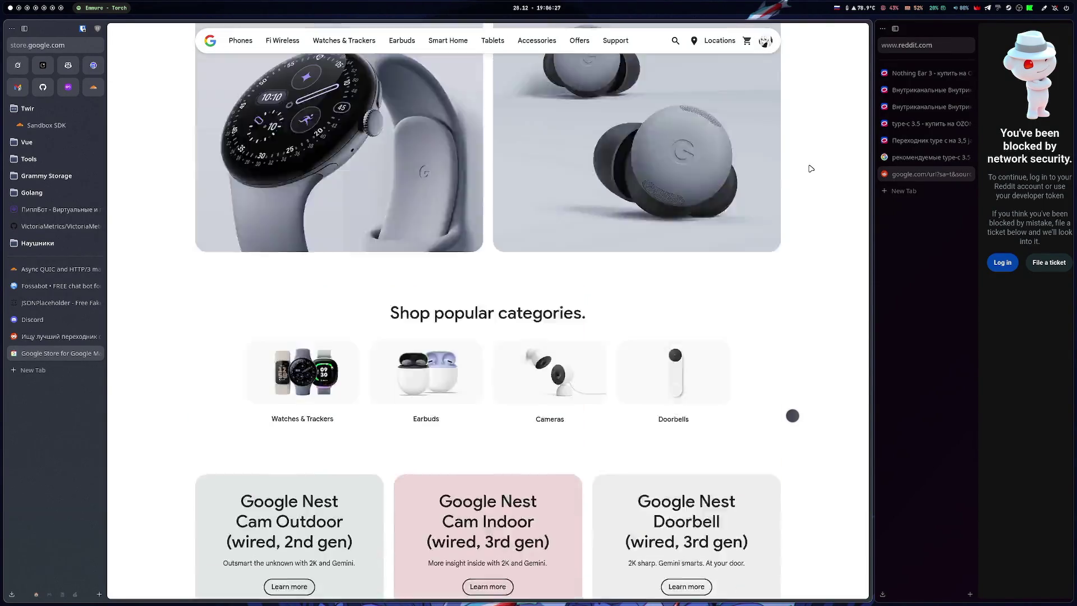
scroll(823, 268, down, 2)
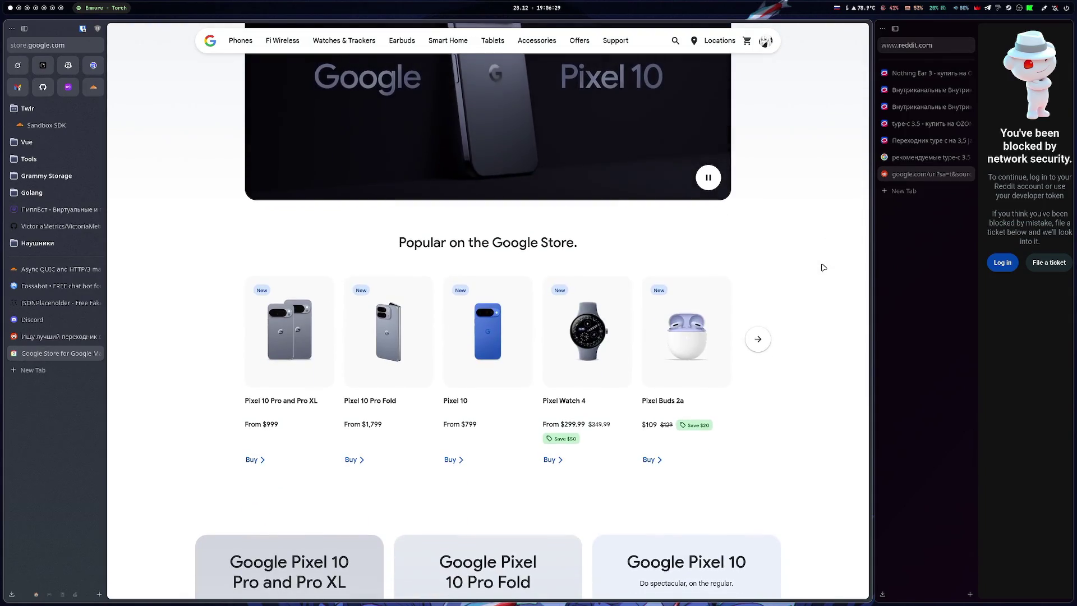
click(759, 339)
click(759, 339)
click(758, 339)
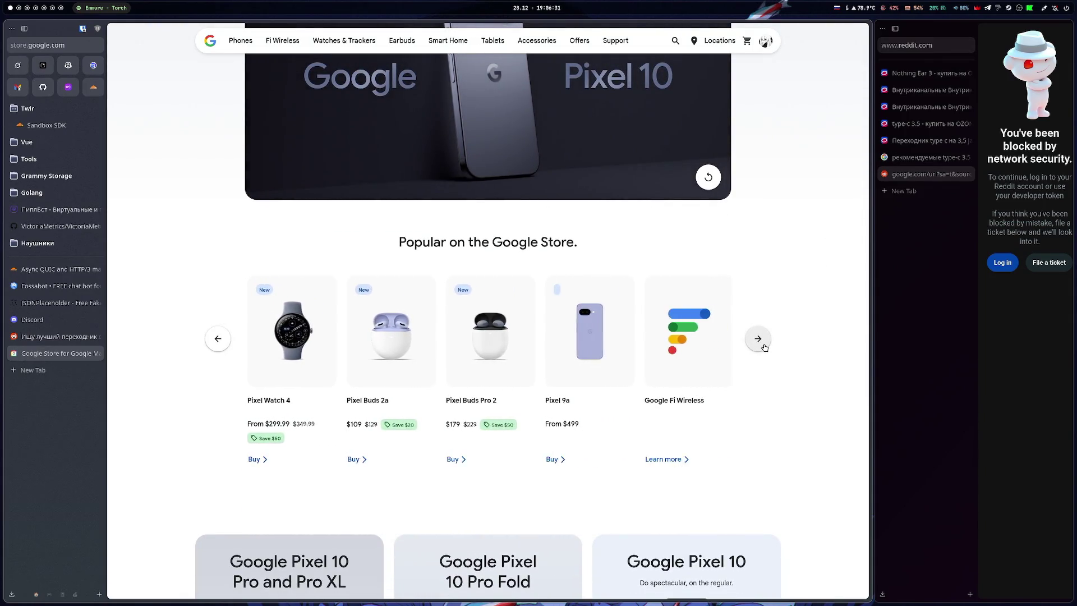
click(758, 339)
click(758, 339)
click(763, 347)
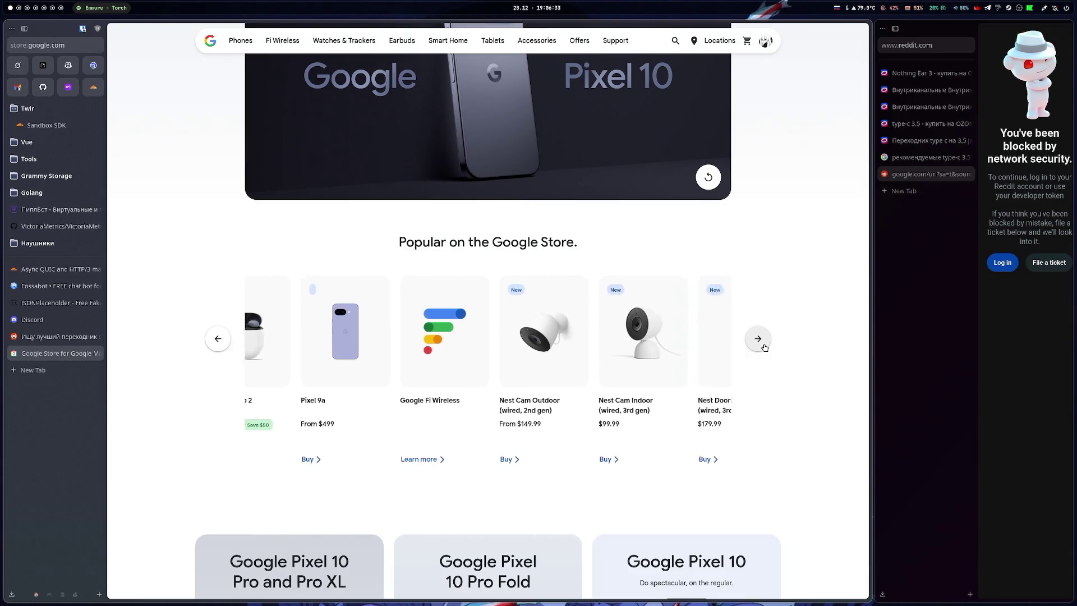
click(763, 347)
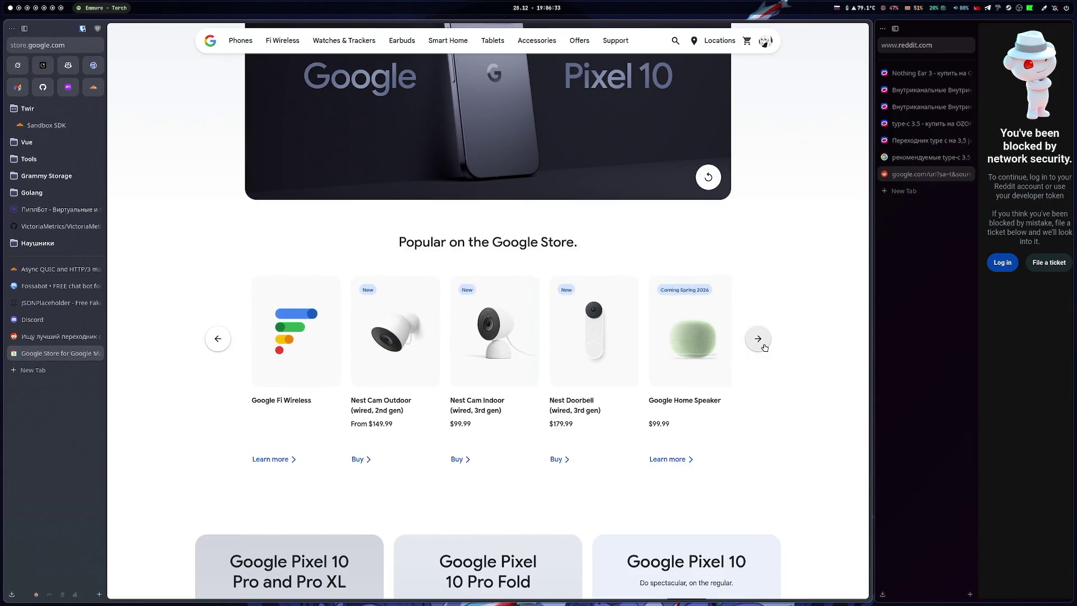
click(218, 337)
click(218, 336)
click(218, 337)
click(218, 337)
click(218, 337)
click(218, 336)
Scroll back to the top and close the Google Store tab.
scroll(195, 280, up, 1)
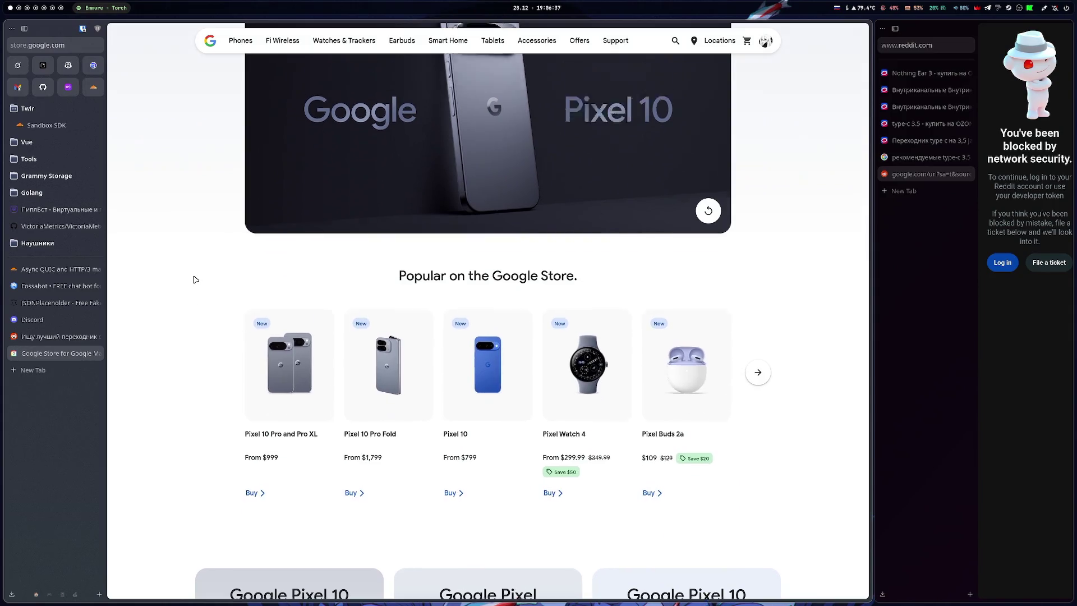
scroll(196, 280, up, 4)
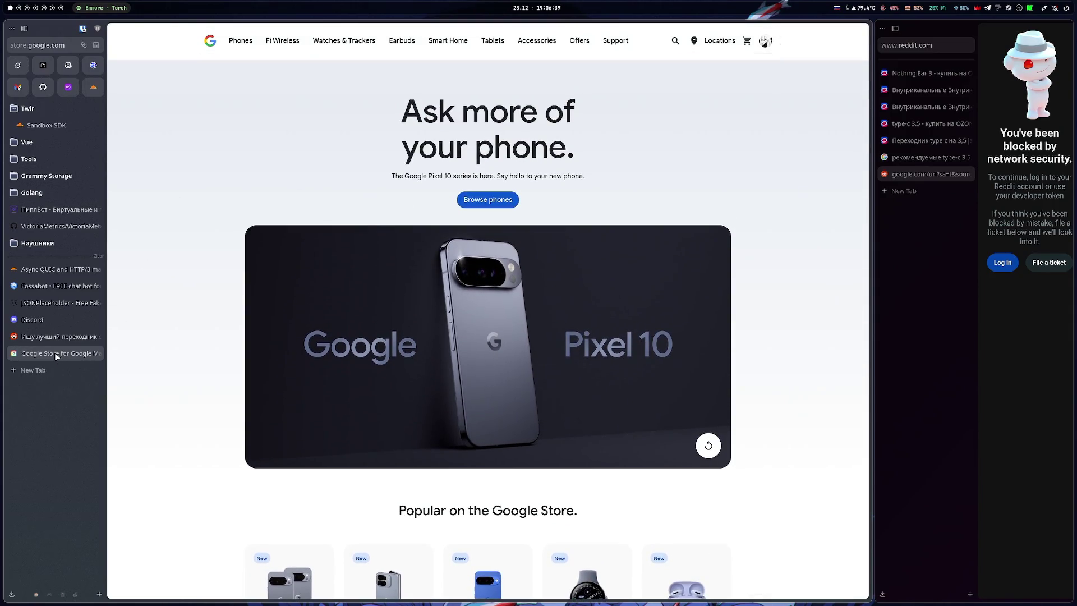
middle_click(59, 357)
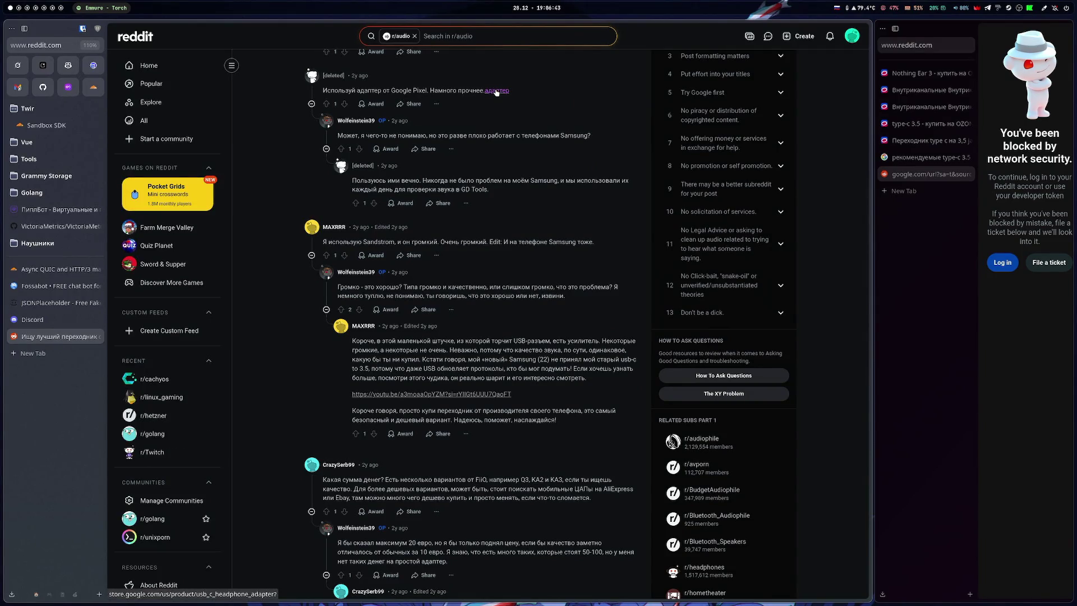
Search Google in a new tab for 'google pixel usb-c'.
key(ctrl+t)
text(пщщ)
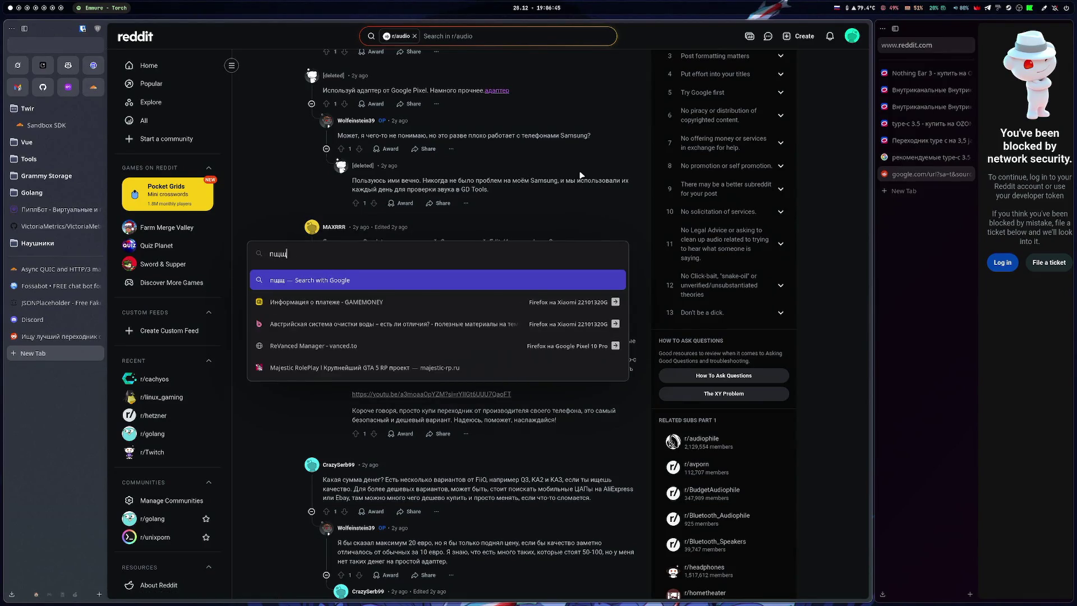
key(ctrl+a)
text(google pixel usb)
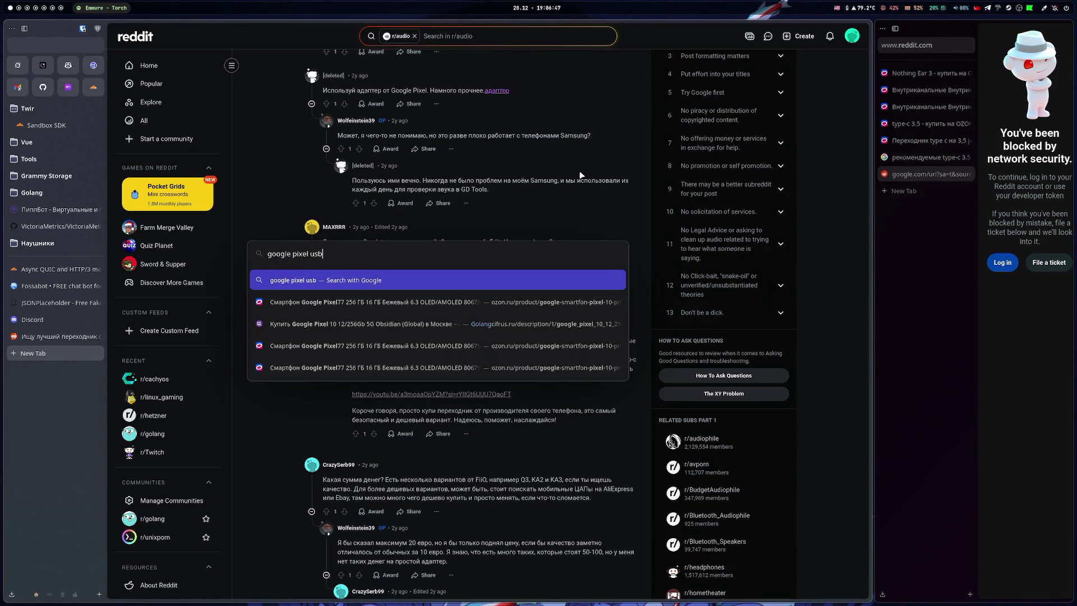
text(-c headphone adapter)
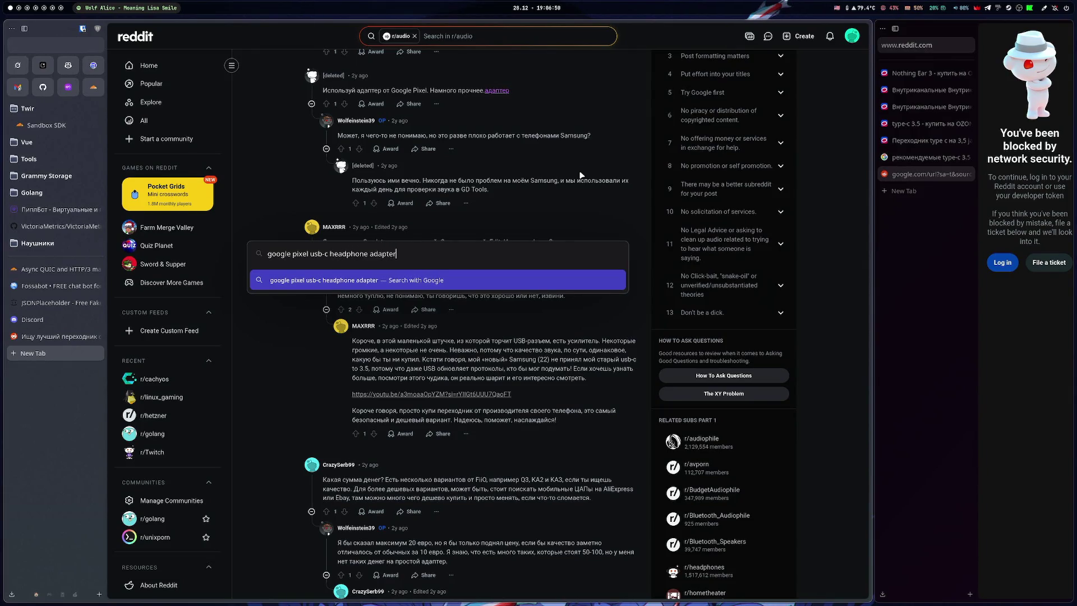
key(Return)
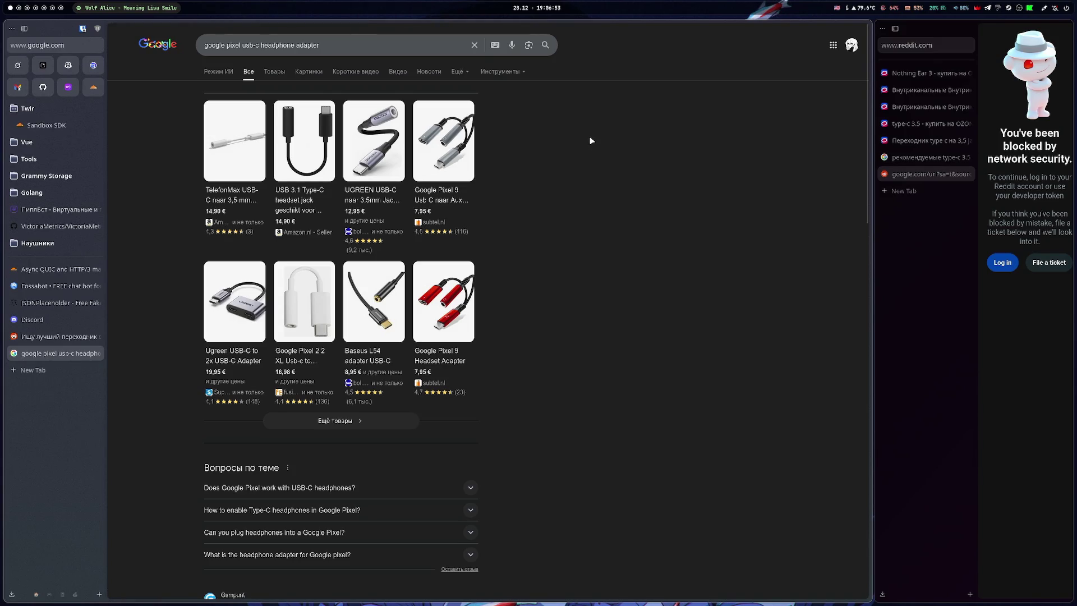
Scan the results, then run the suggested 'google usb type c to 3.5 mm headphone adapter pixel' search.
scroll(590, 141, down, 5)
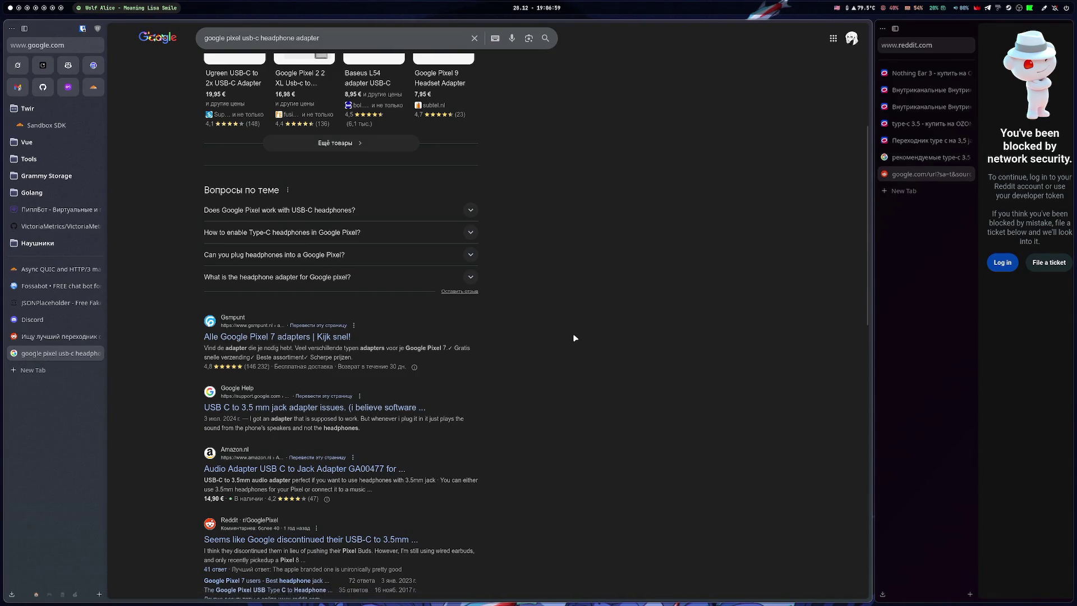
scroll(573, 333, up, 5)
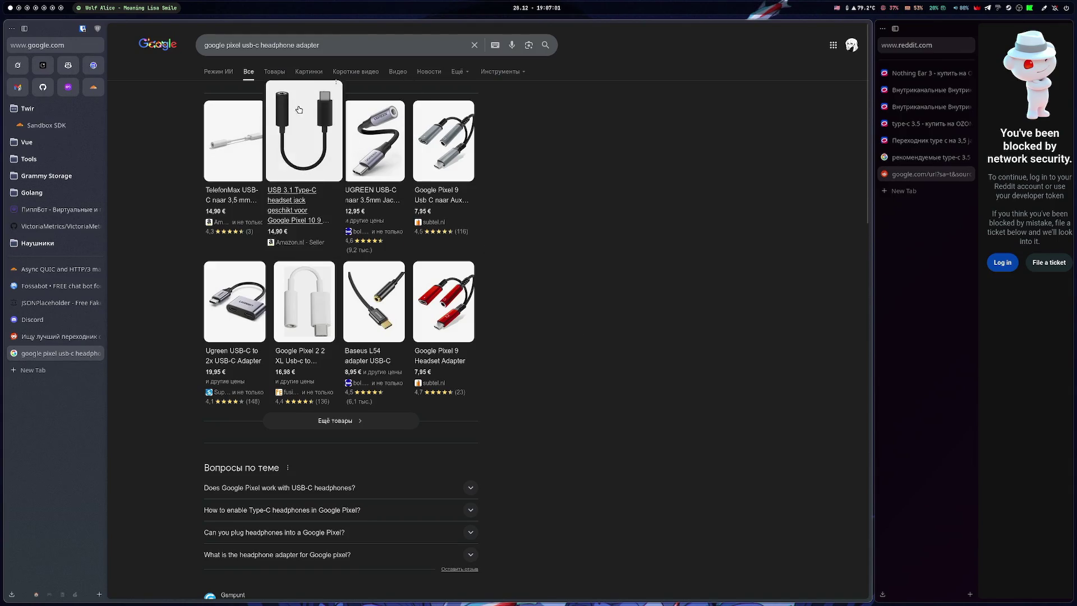
click(348, 45)
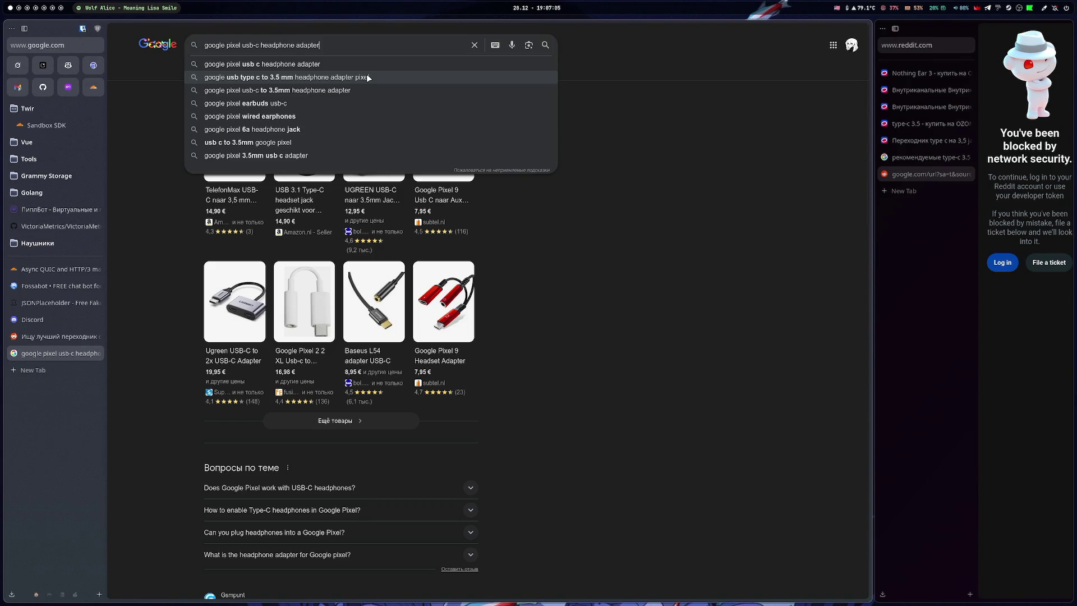
click(370, 77)
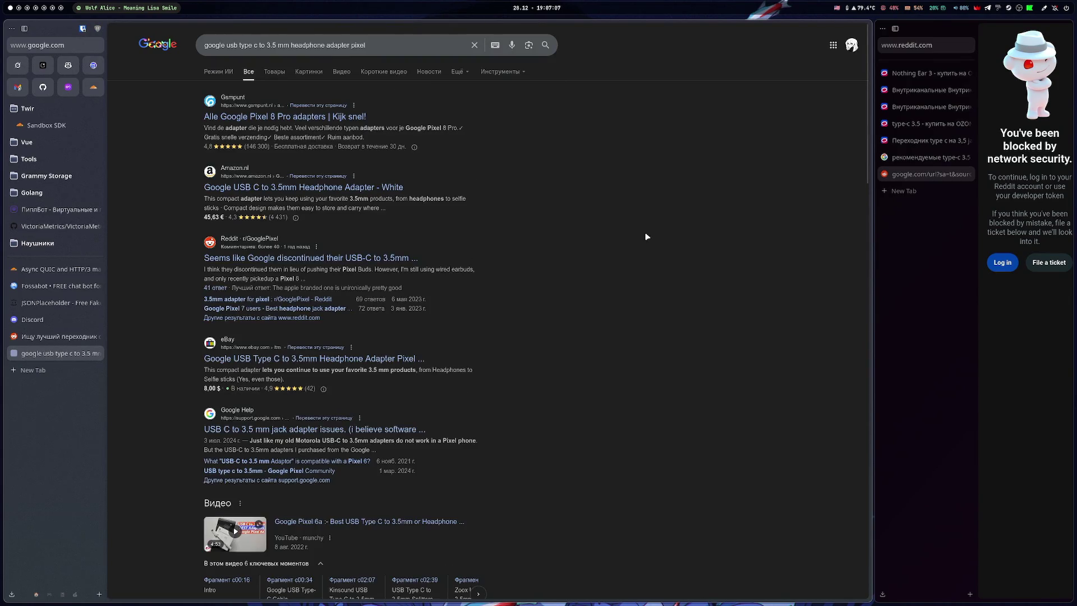
Open the gsmpunt Pixel 8 Pro adapters result, then go back to the search results.
click(292, 116)
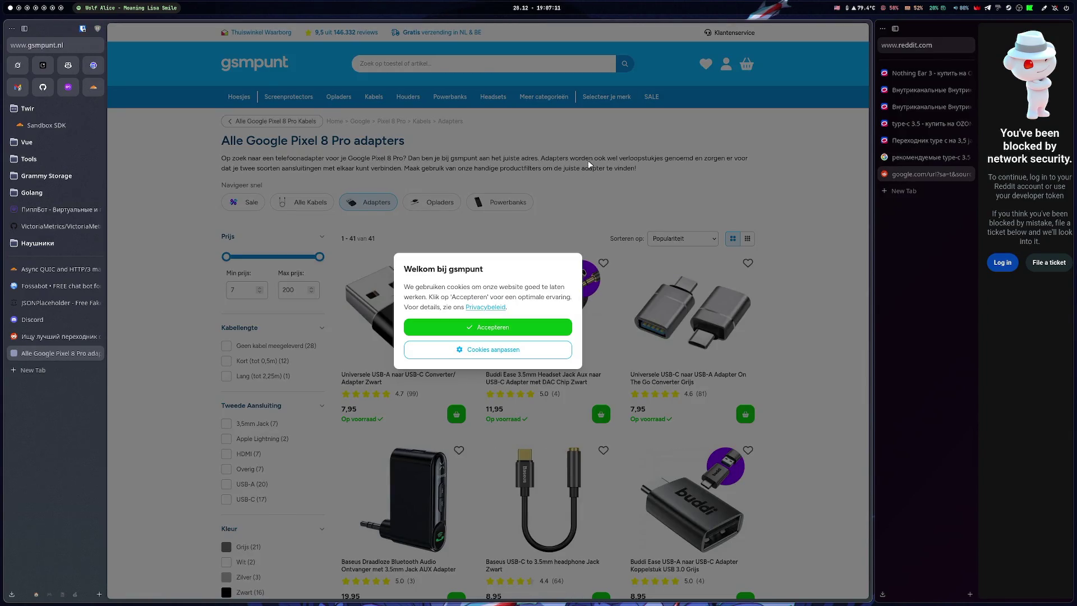
key(alt+Left)
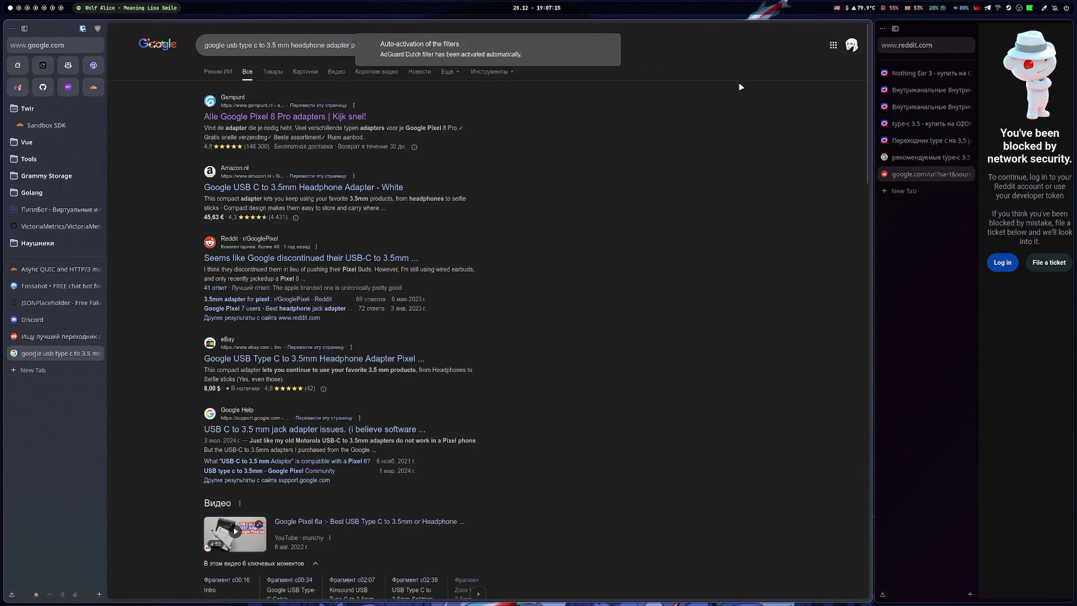
scroll(597, 137, down, 3)
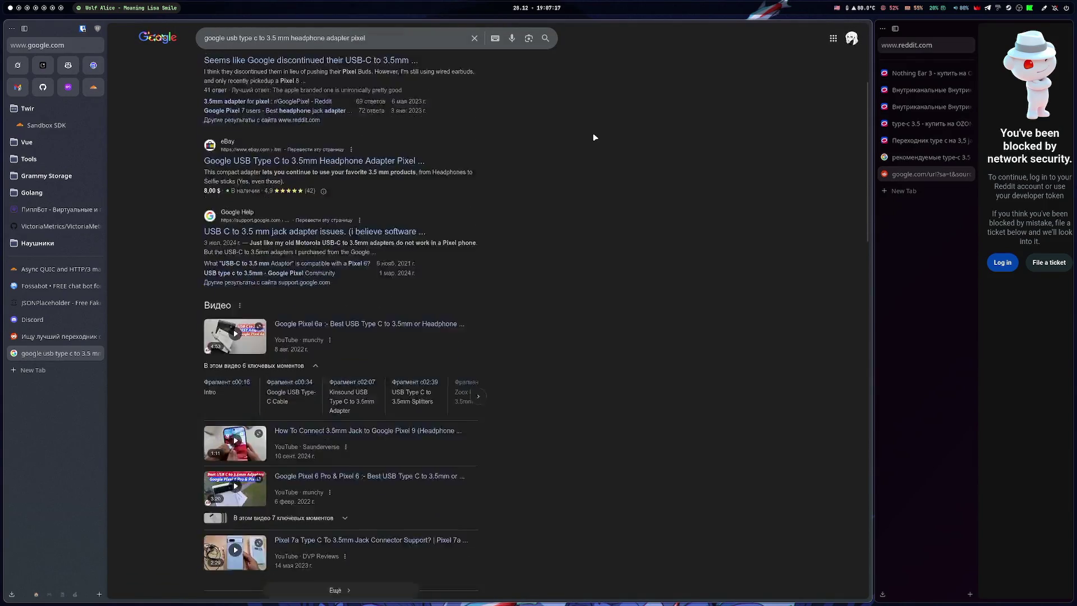
scroll(597, 138, up, 3)
Open the Google apps grid, then the Google account menu.
click(833, 45)
scroll(771, 152, down, 2)
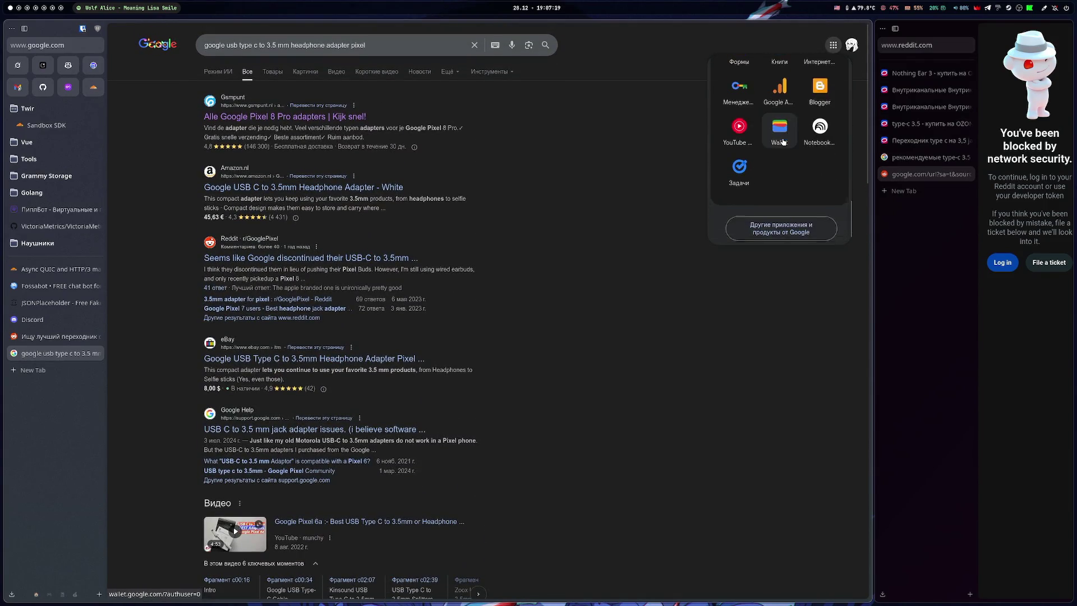
scroll(771, 153, up, 5)
triple_click(654, 133)
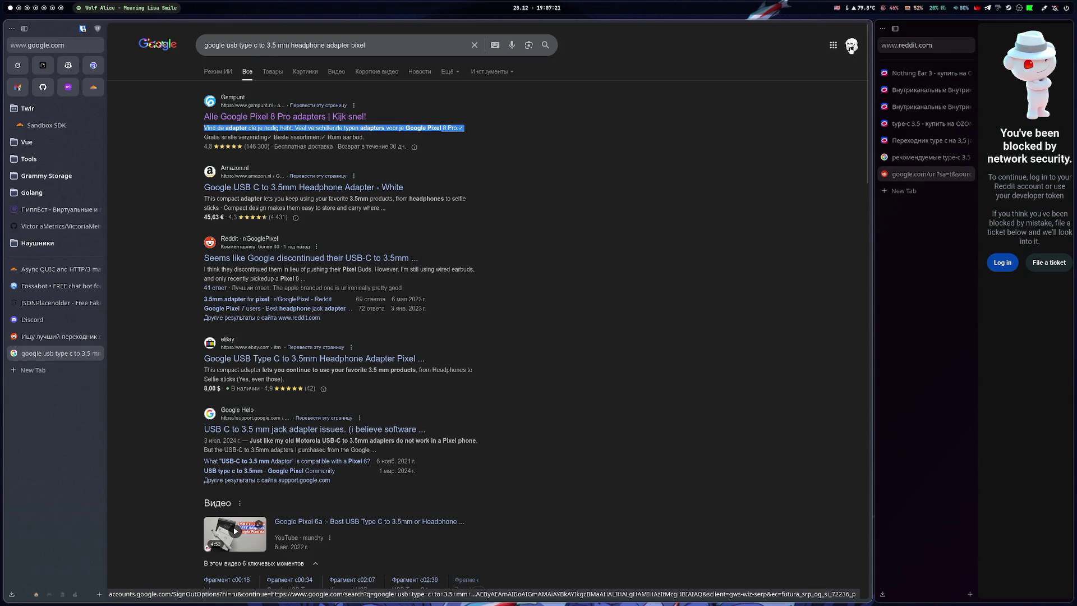
click(851, 45)
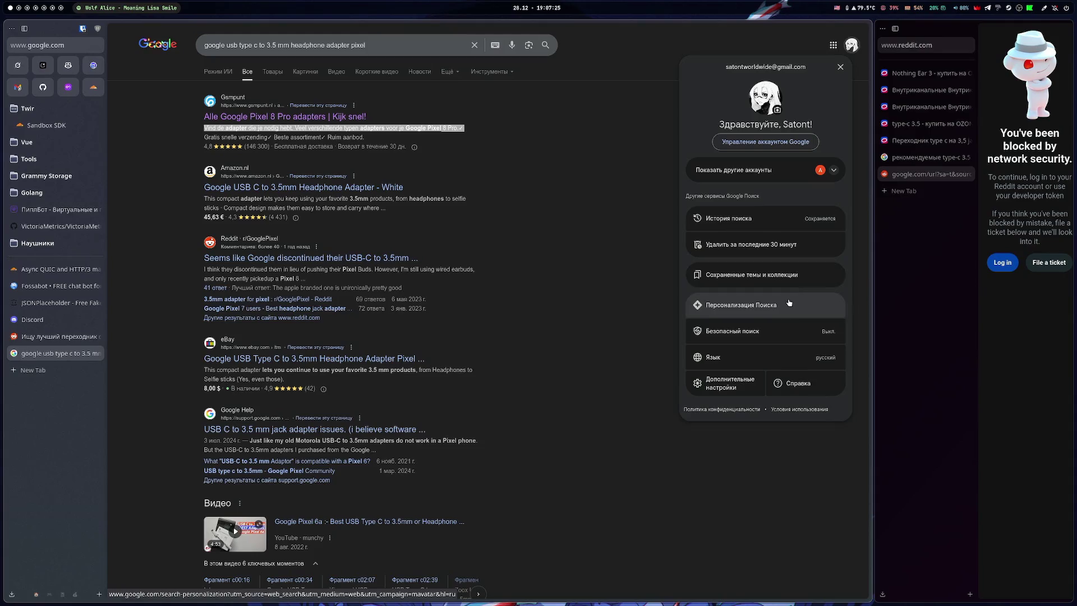
Open Google's full search settings from the account menu.
click(763, 315)
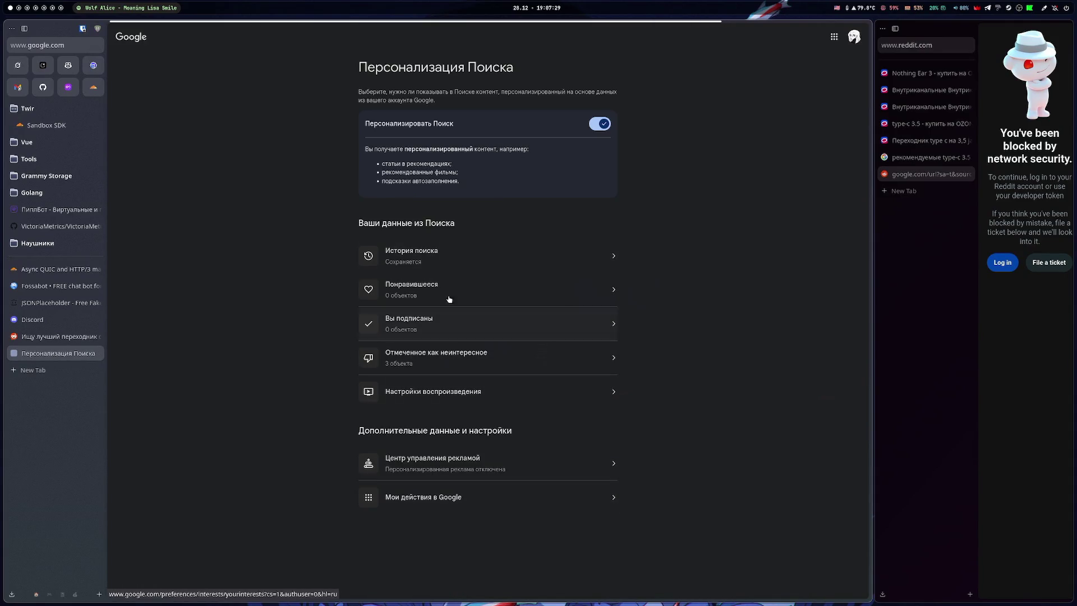
key(alt+Left)
click(852, 45)
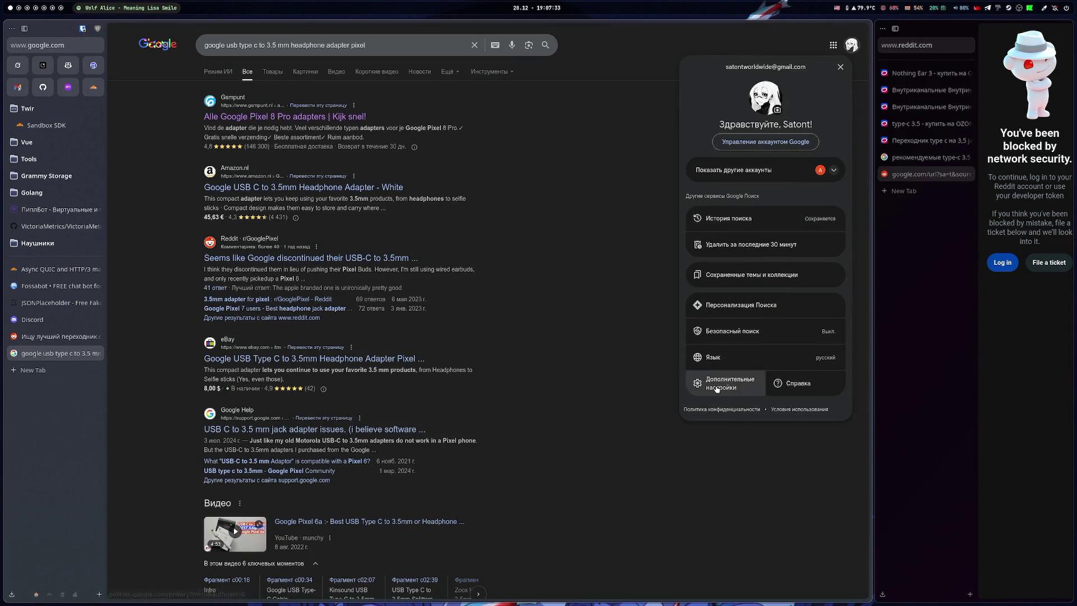
click(722, 381)
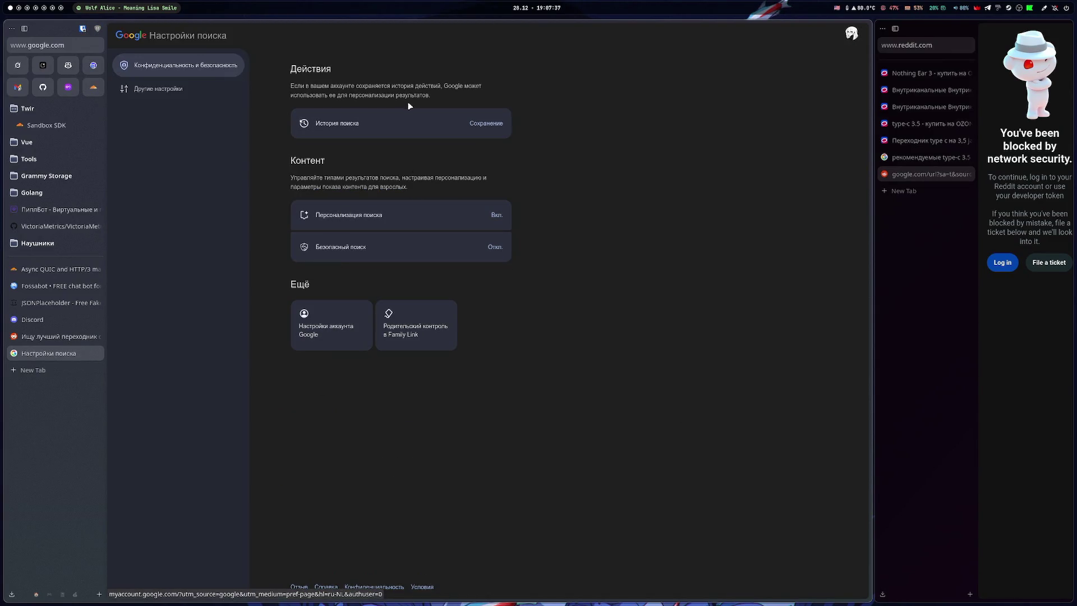
Choose Россия as the search region under Language and region, then return to the adapter results.
click(146, 88)
click(476, 112)
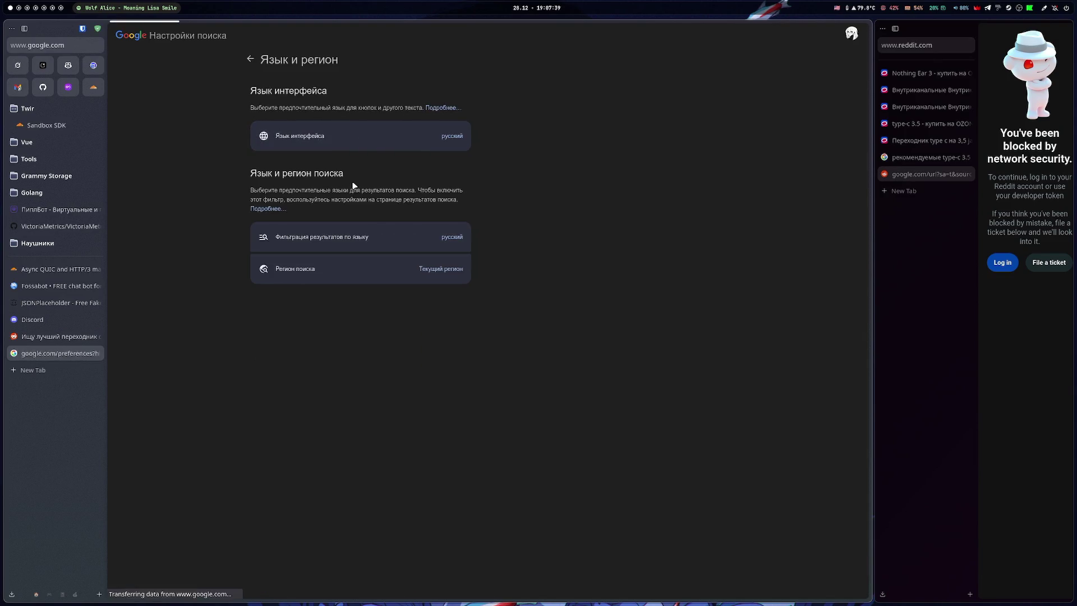
click(362, 276)
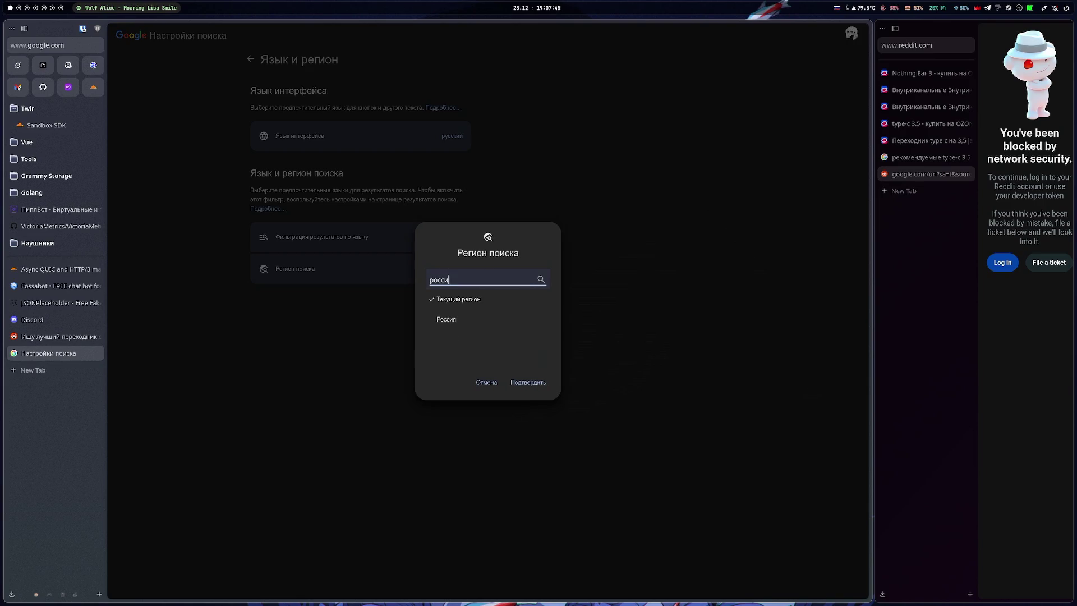
click(487, 319)
click(527, 382)
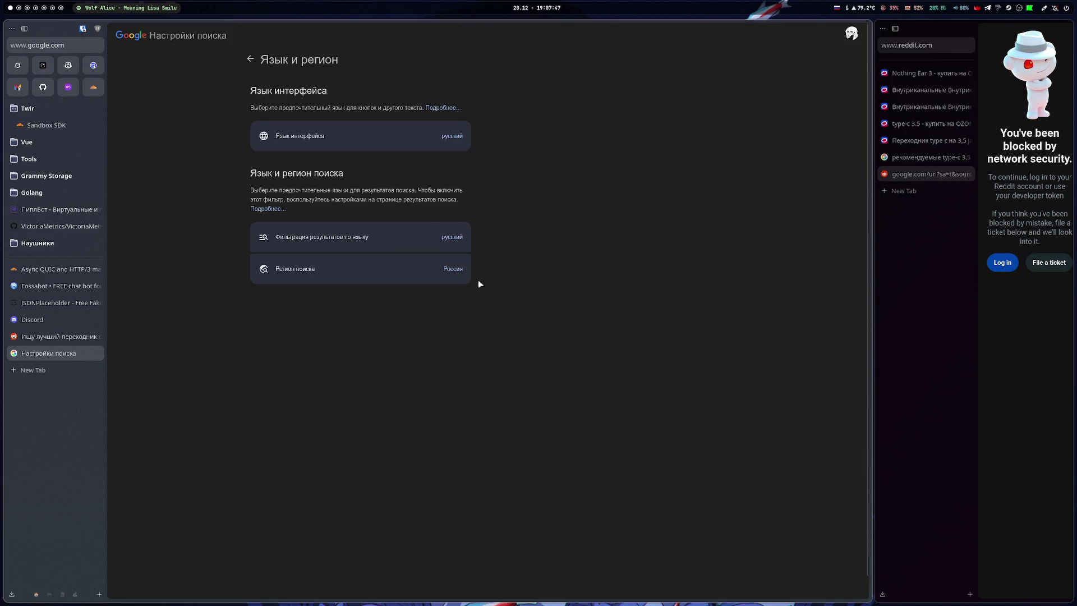
key(alt+Left)
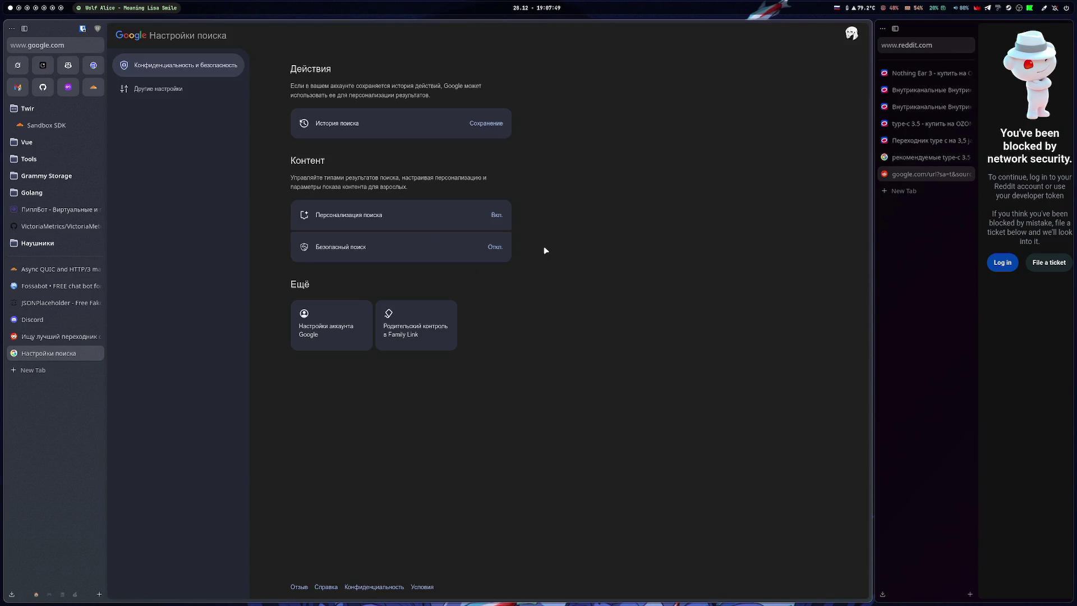
key(alt+Left)
click(374, 50)
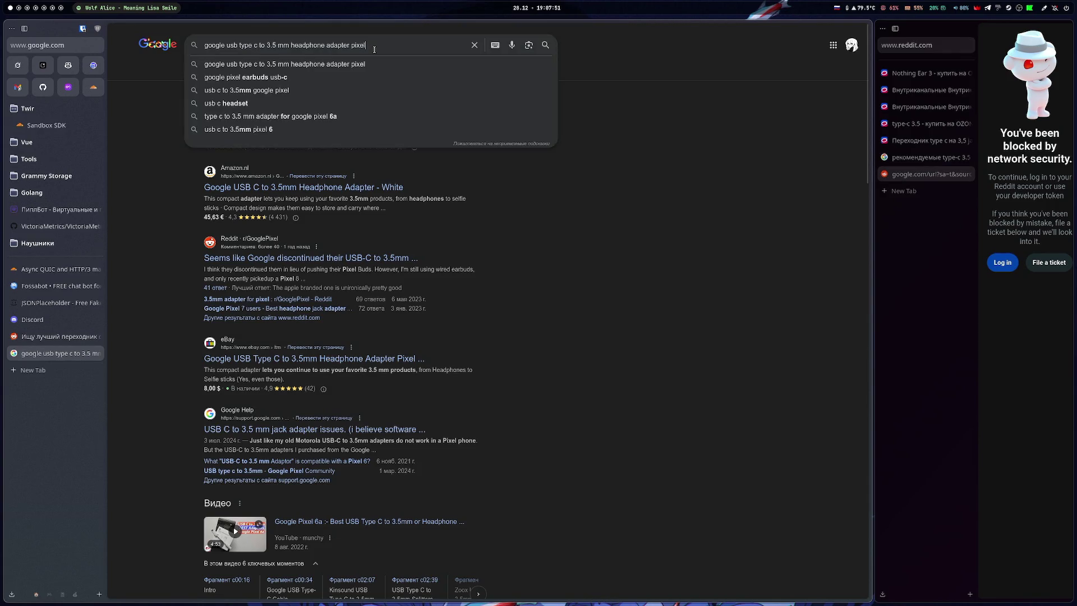
Rerun the adapter search for Russian results and open the Яндекс Маркет listing in a background tab.
key(Return)
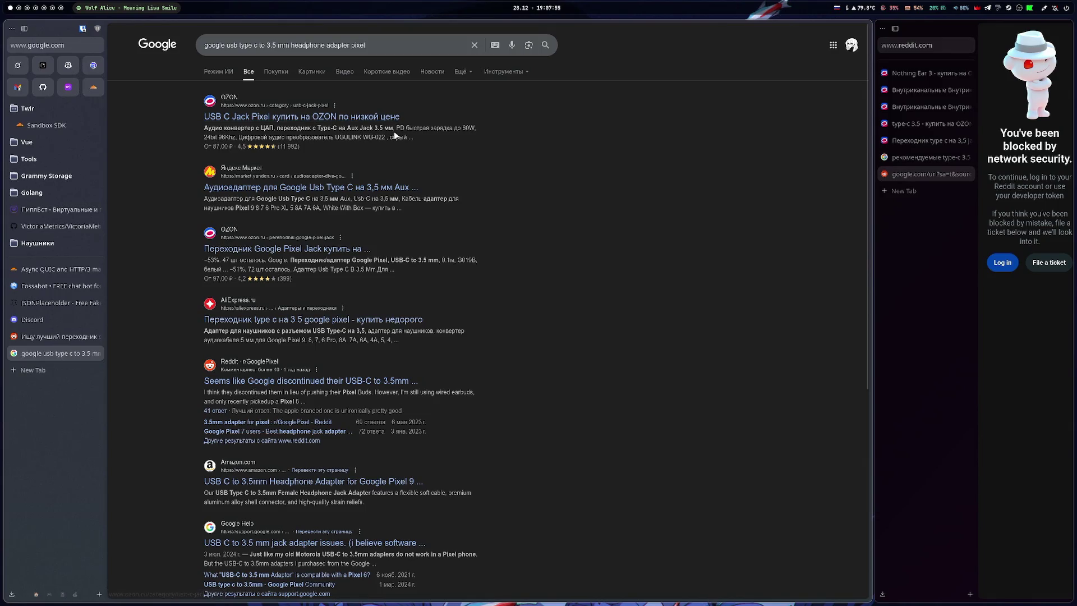
middle_click(303, 188)
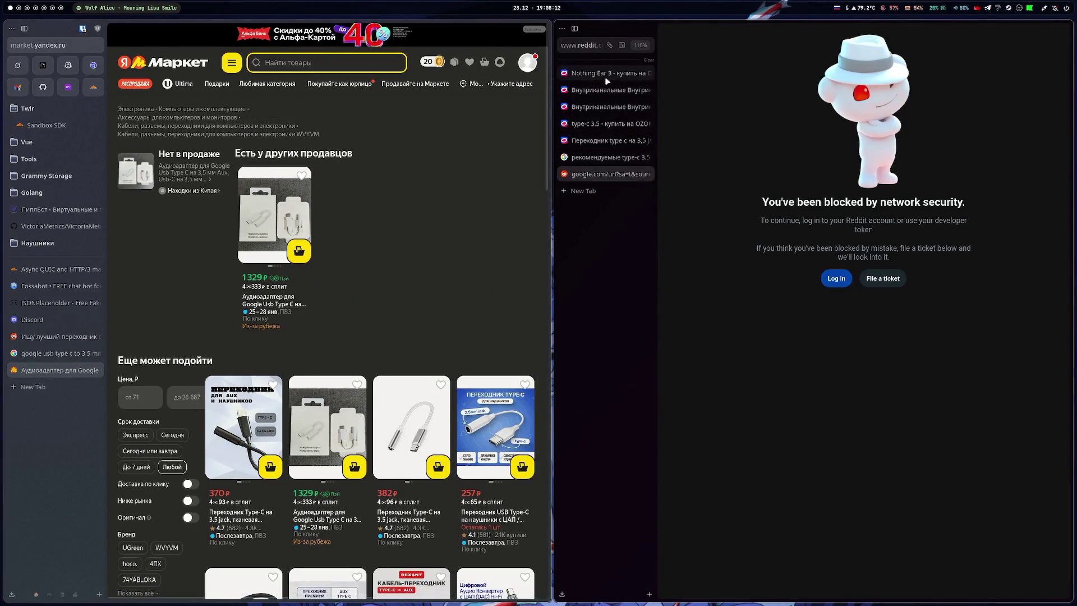
Replace the Nothing Ear 3 query on Ozon with 'google usb type-c 3.5' and list the matching adapters.
click(606, 74)
click(920, 39)
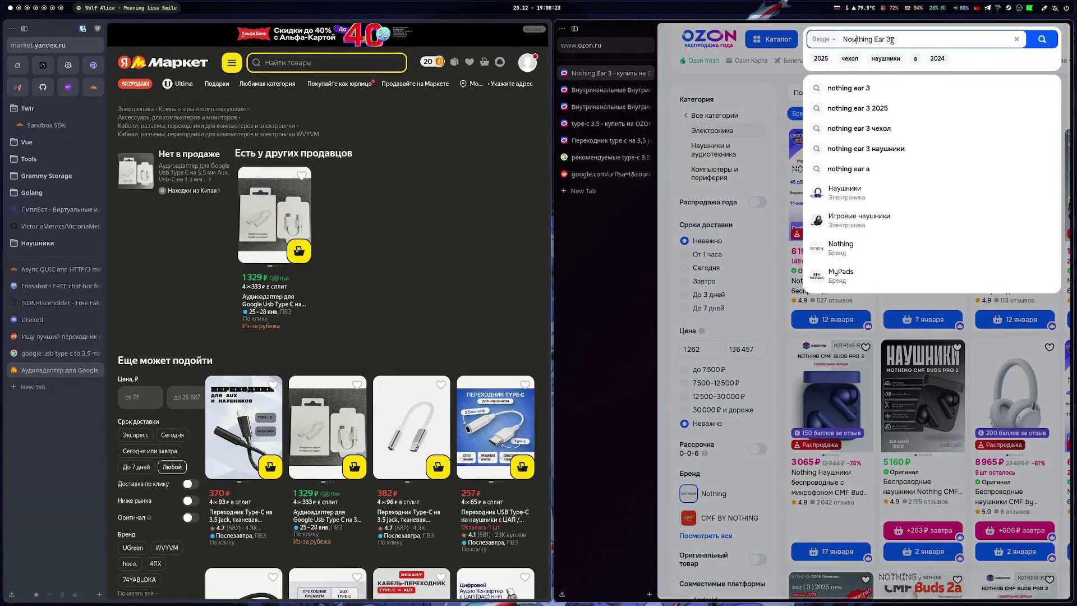
key(BackSpace)
key(BackSpace)
key(BackSpace)
text(goo gl)
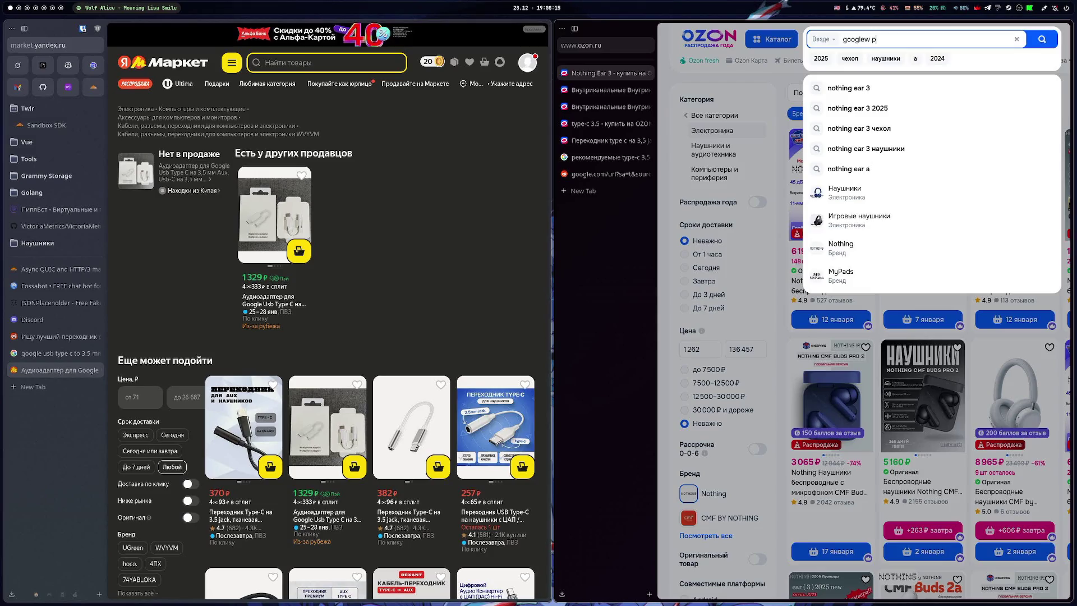
key(BackSpace)
key(BackSpace)
key(BackSpace)
text(gle usb ty)
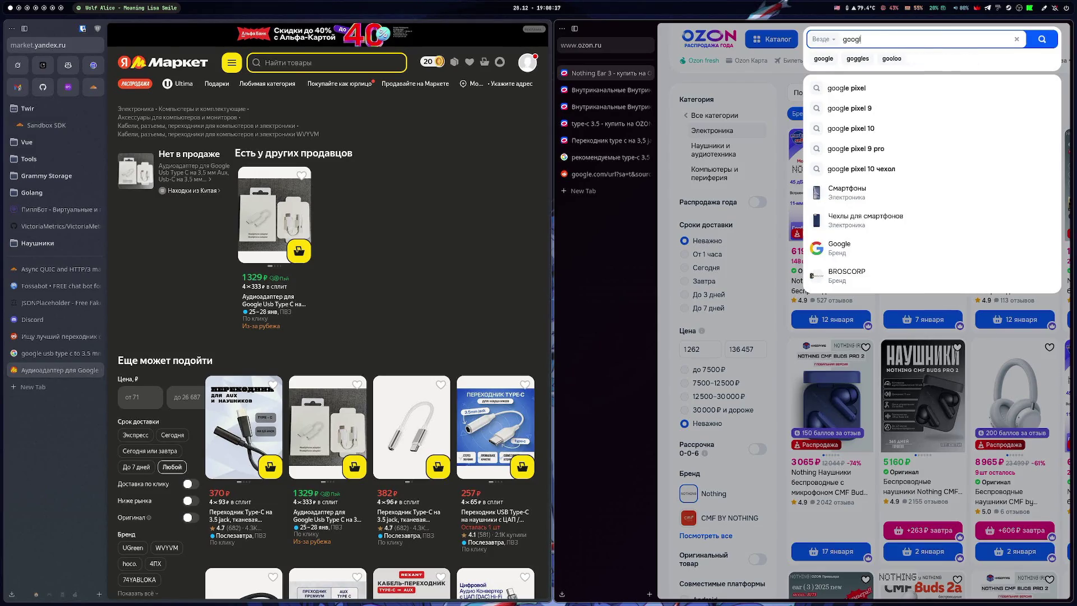
text(pe-c 3.)
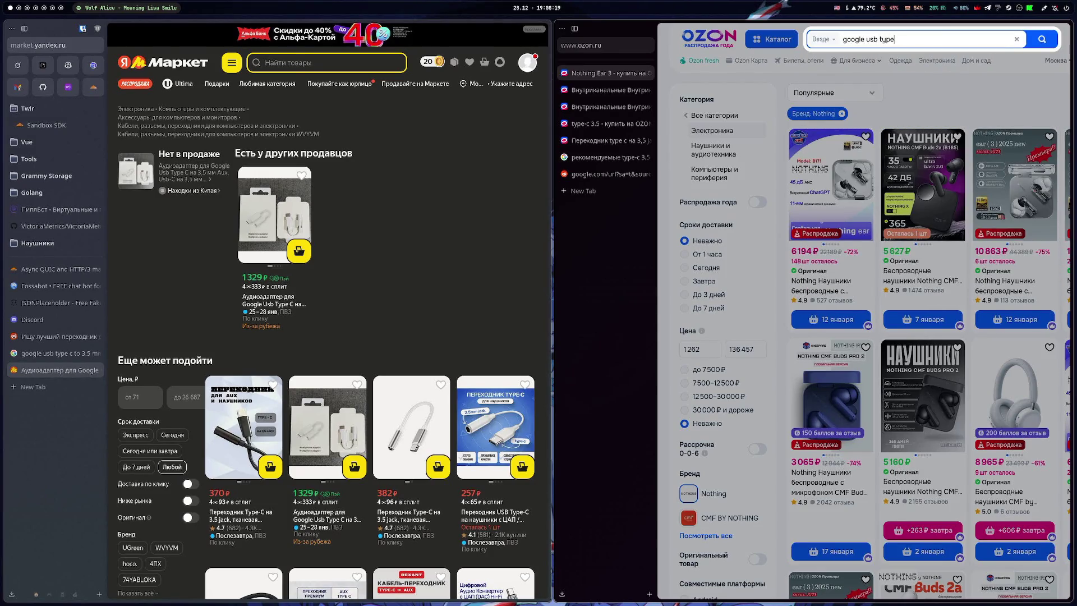
text(5)
key(Return)
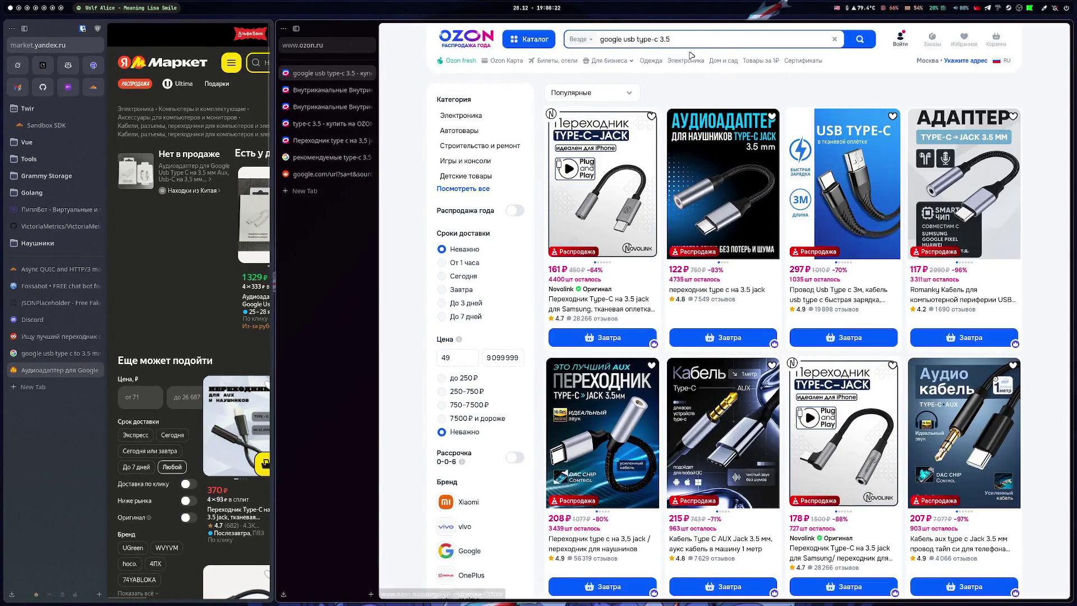
click(683, 36)
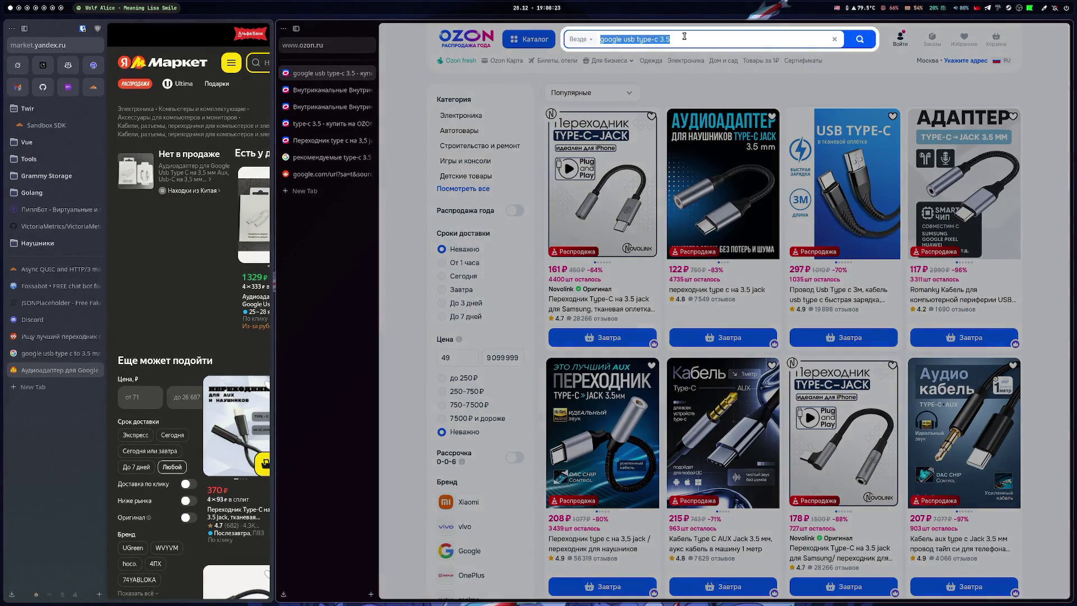
key(ctrl+t)
Search the web for wildberries and open the Russian wildberries.ru site.
text(woi)
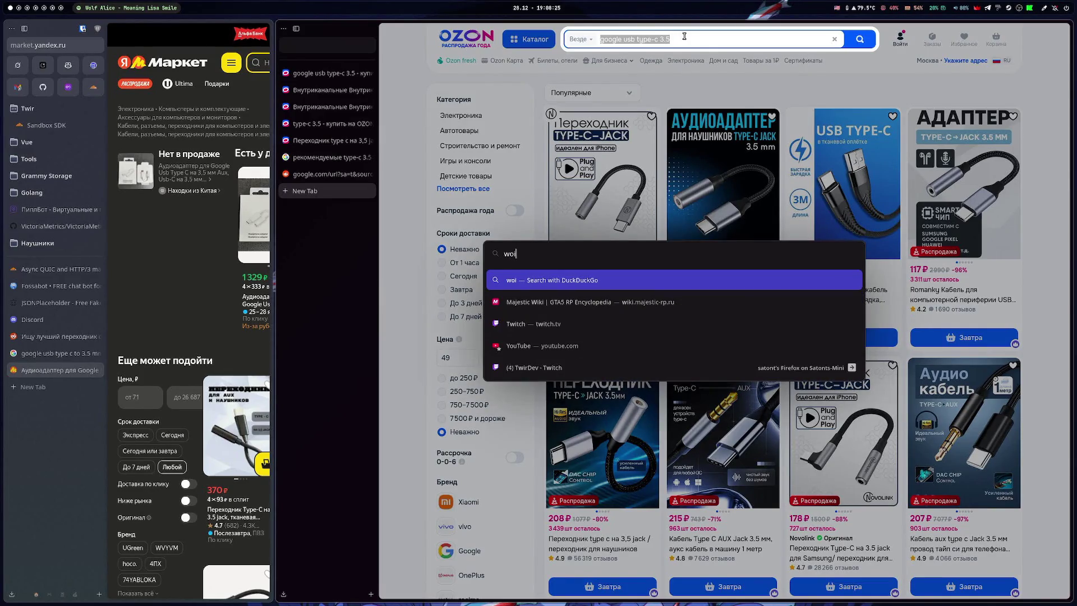
key(BackSpace)
text(lf alice)
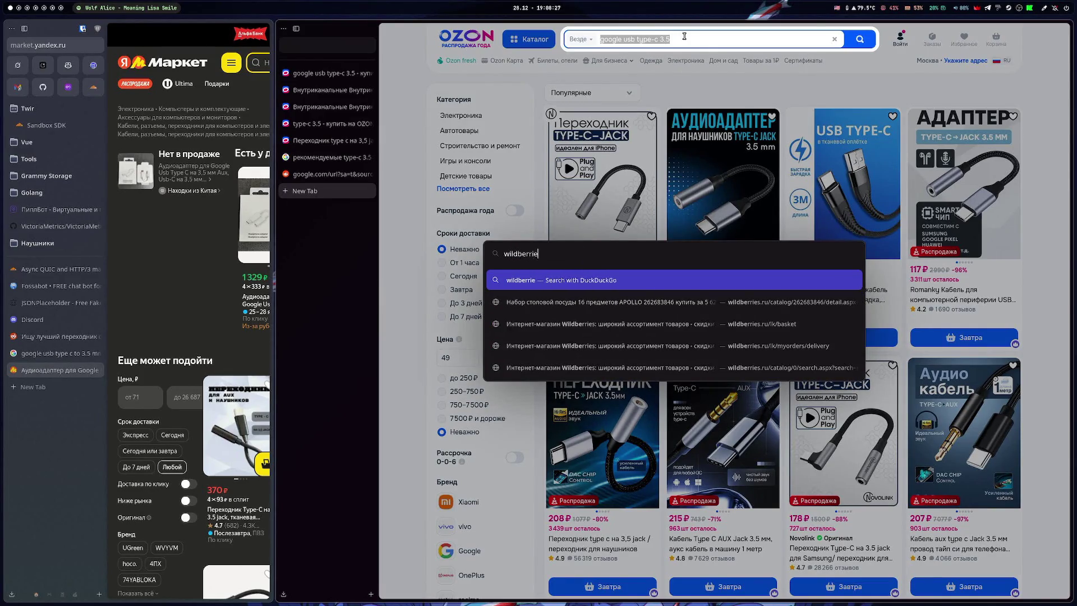
key(Return)
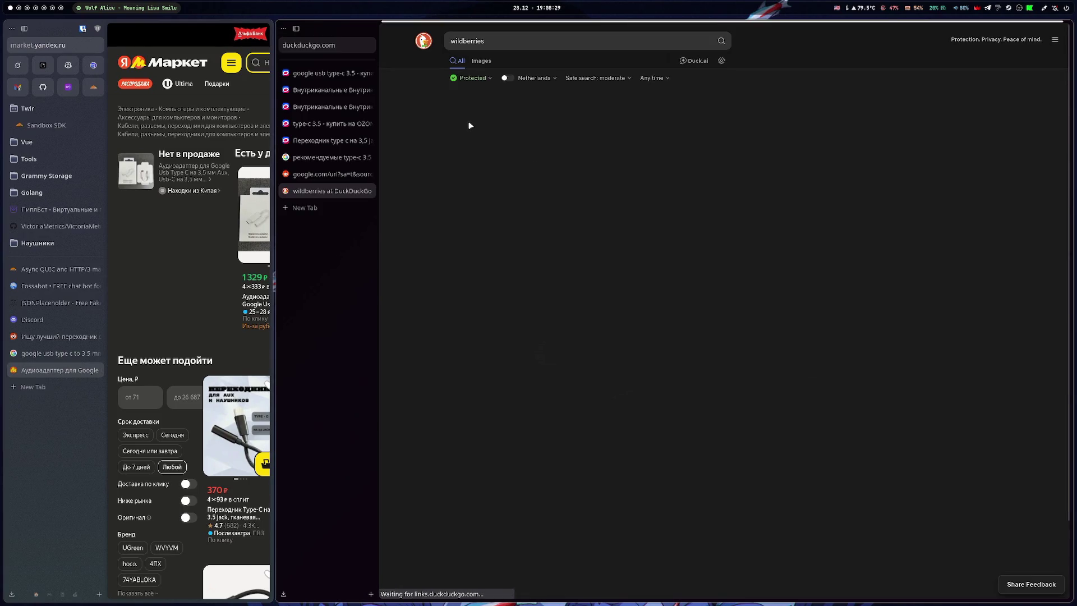
click(487, 115)
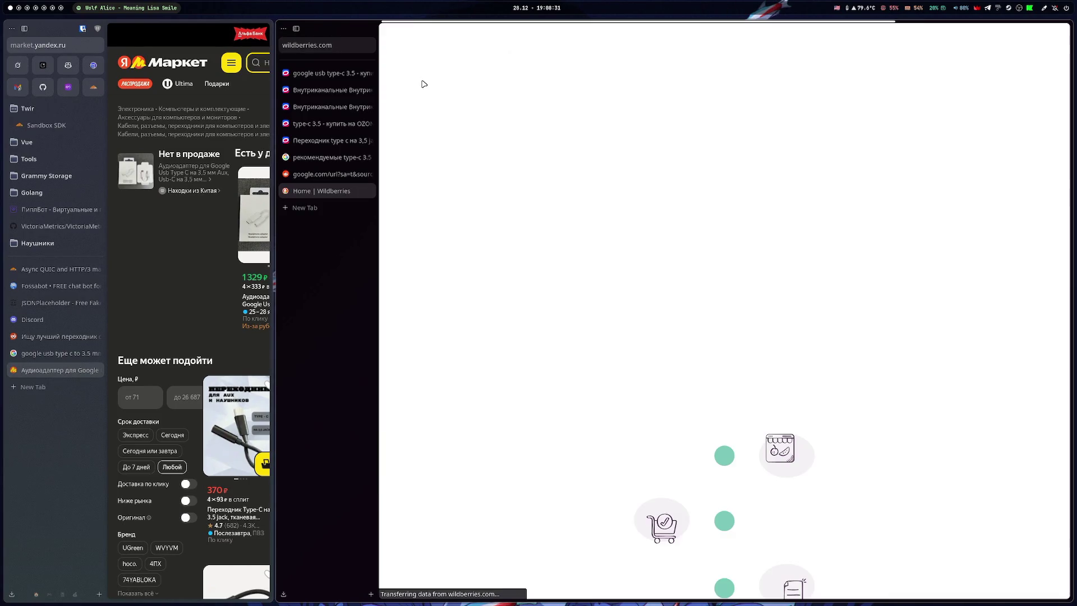
key(alt+Left)
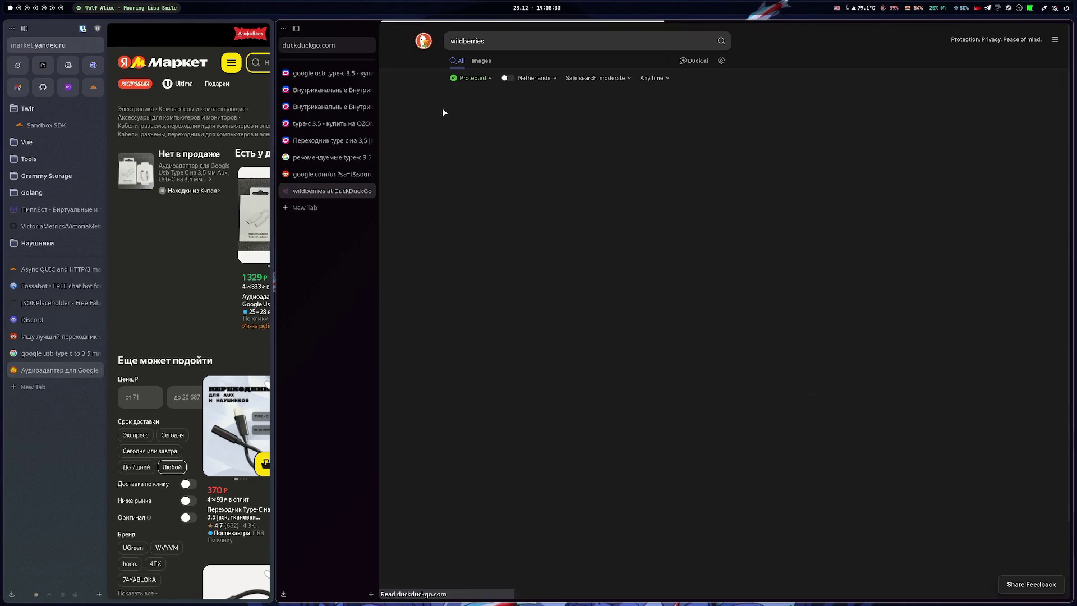
click(474, 258)
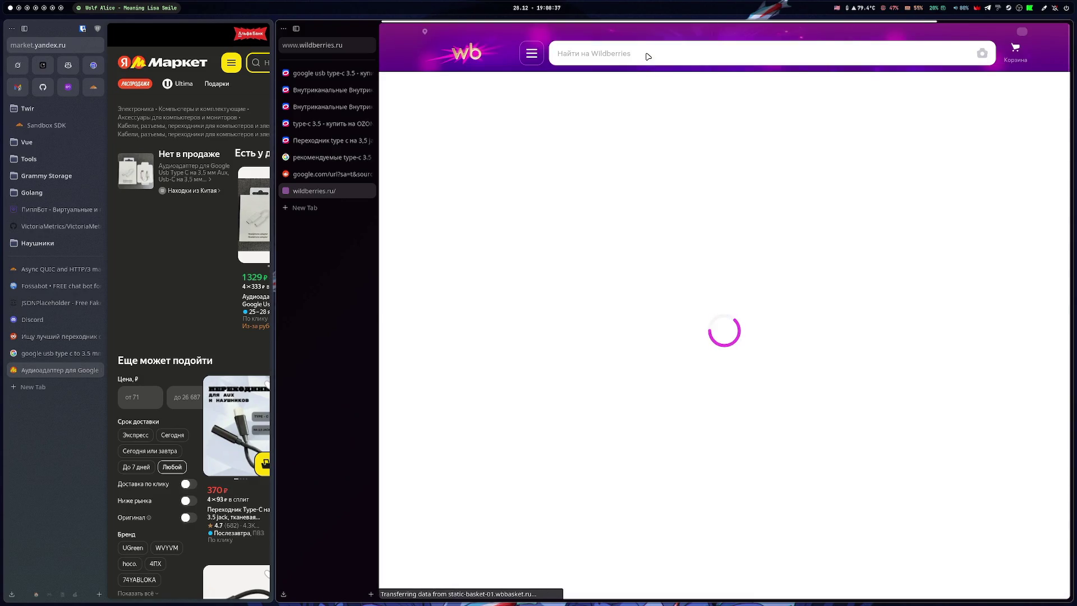
Dismiss the promo popup, search Wildberries for 'google usb type-c 3.5', and open the first adapter.
click(651, 51)
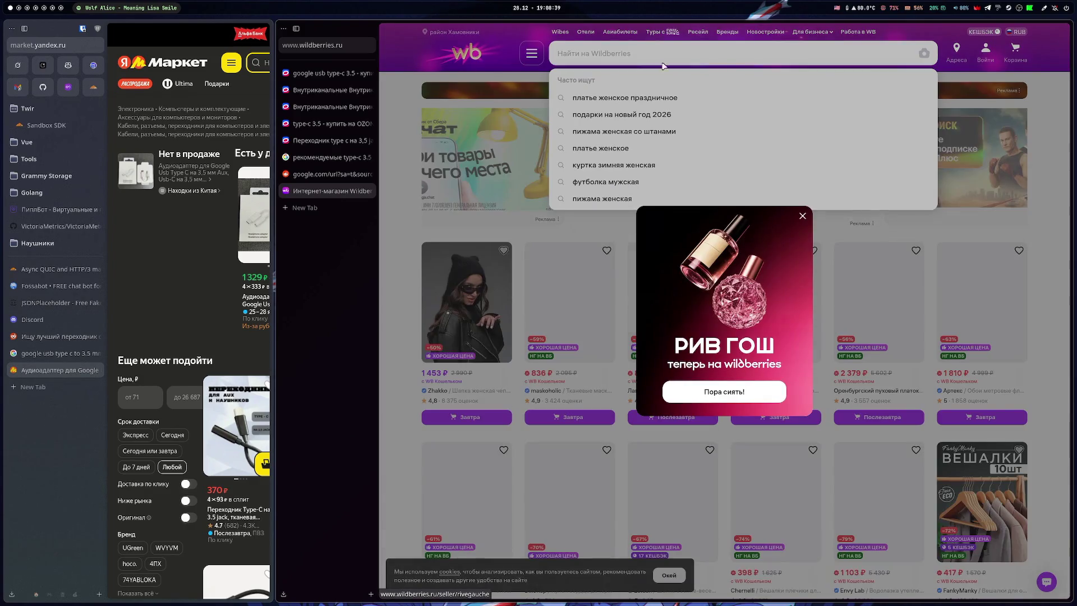
click(802, 217)
text(google usb type-c 3.5)
key(Return)
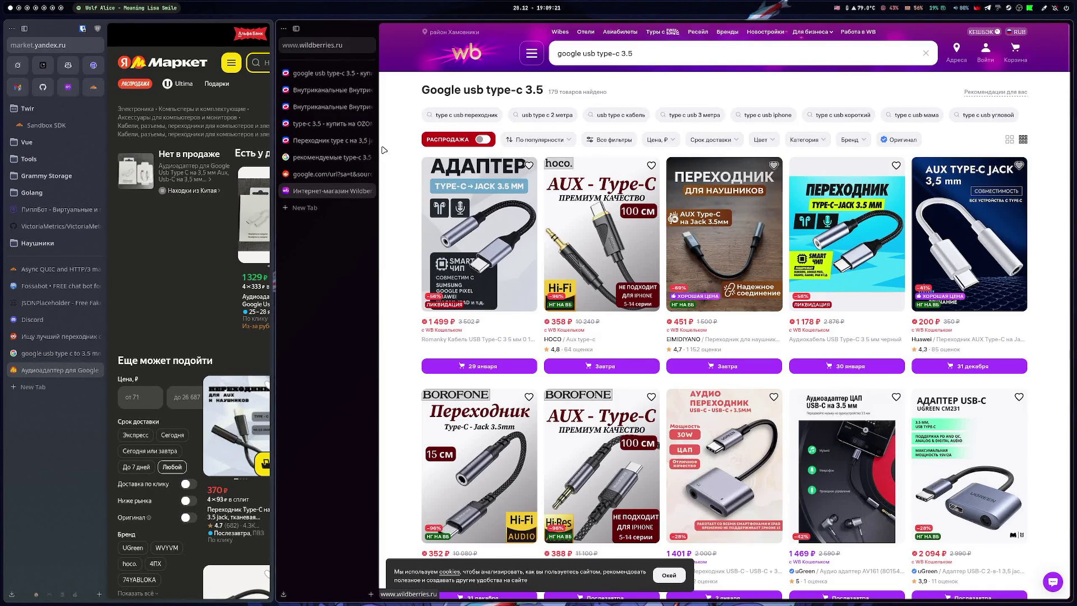
scroll(384, 153, down, 2)
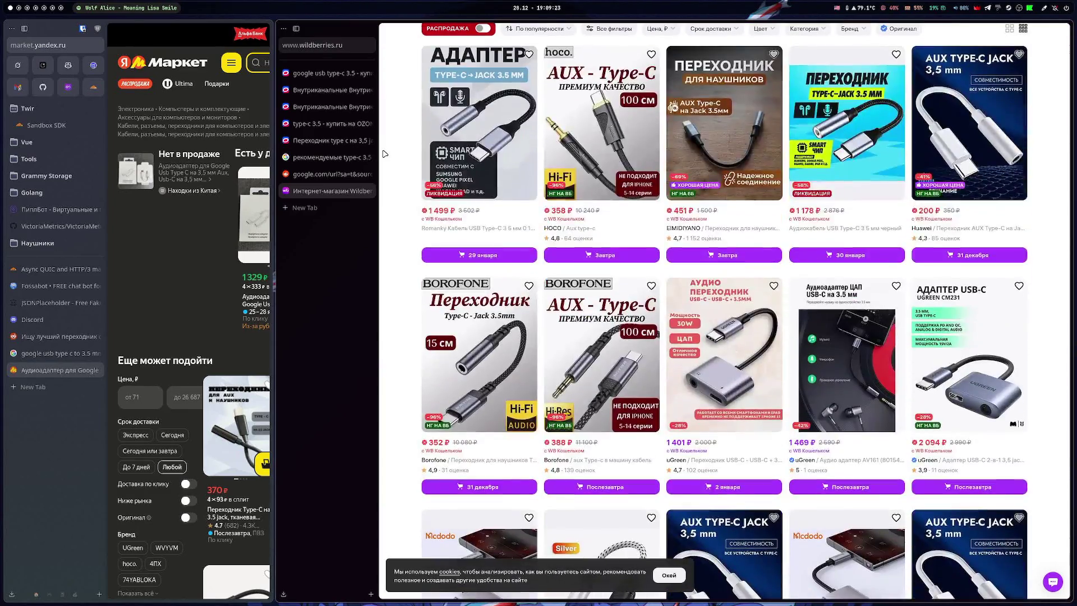
scroll(385, 153, up, 2)
click(477, 185)
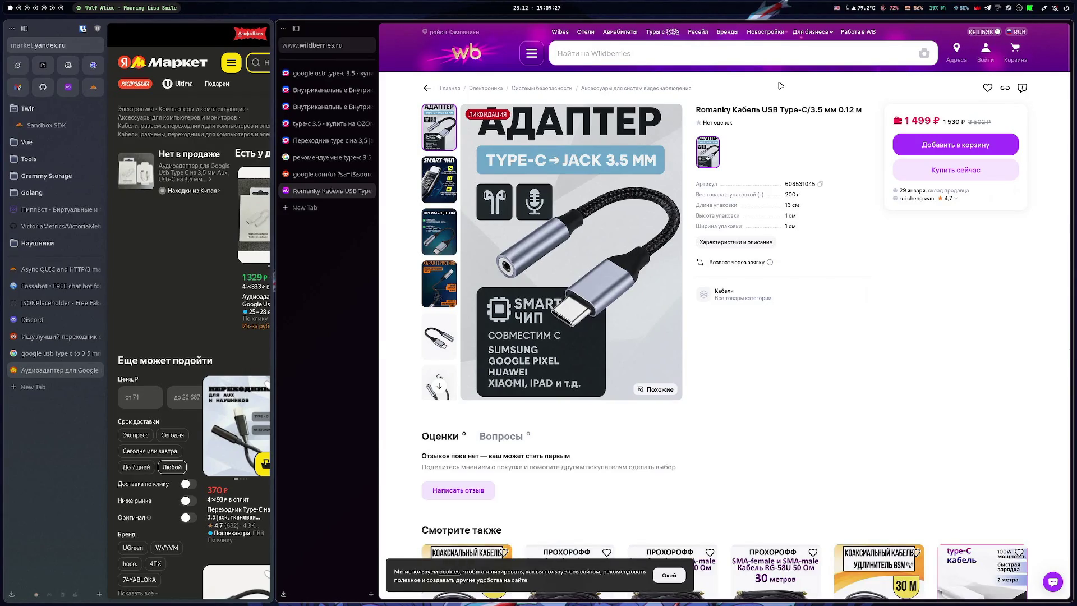
scroll(781, 85, down, 1)
scroll(780, 84, down, 8)
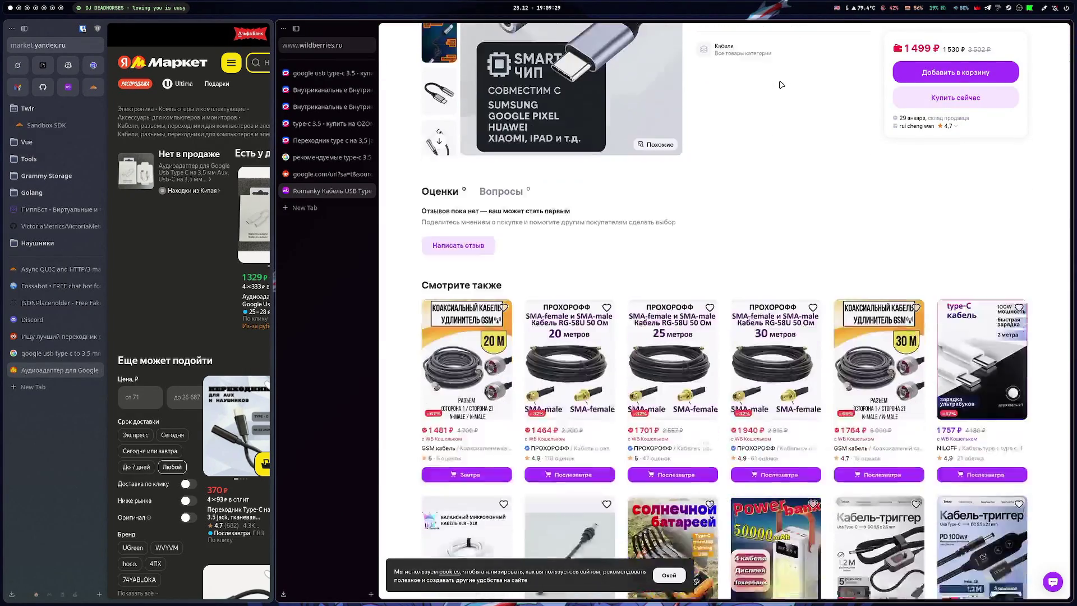
scroll(766, 108, up, 8)
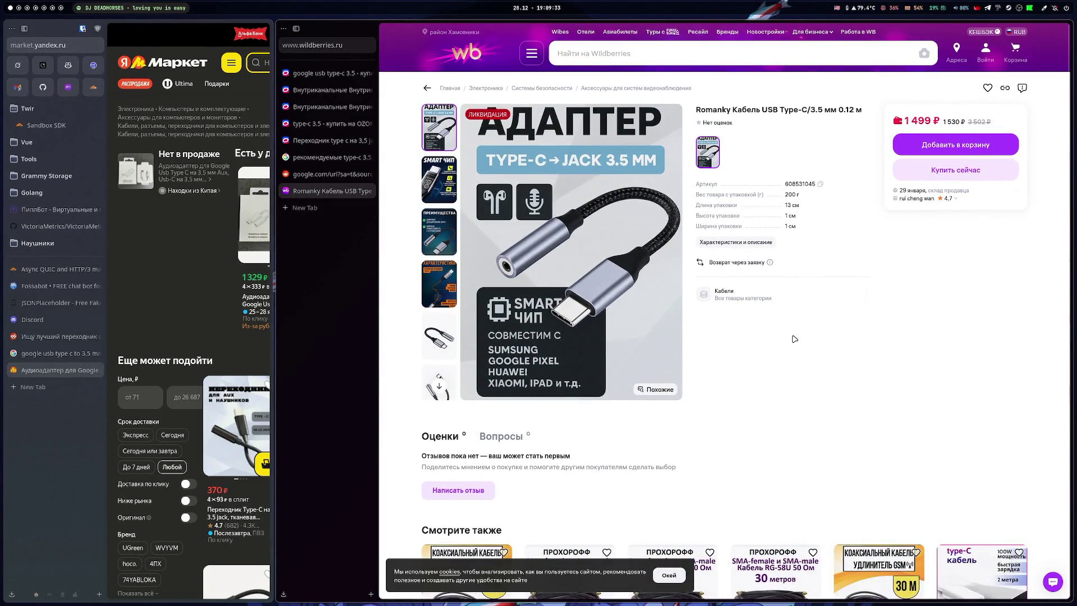
key(alt+Left)
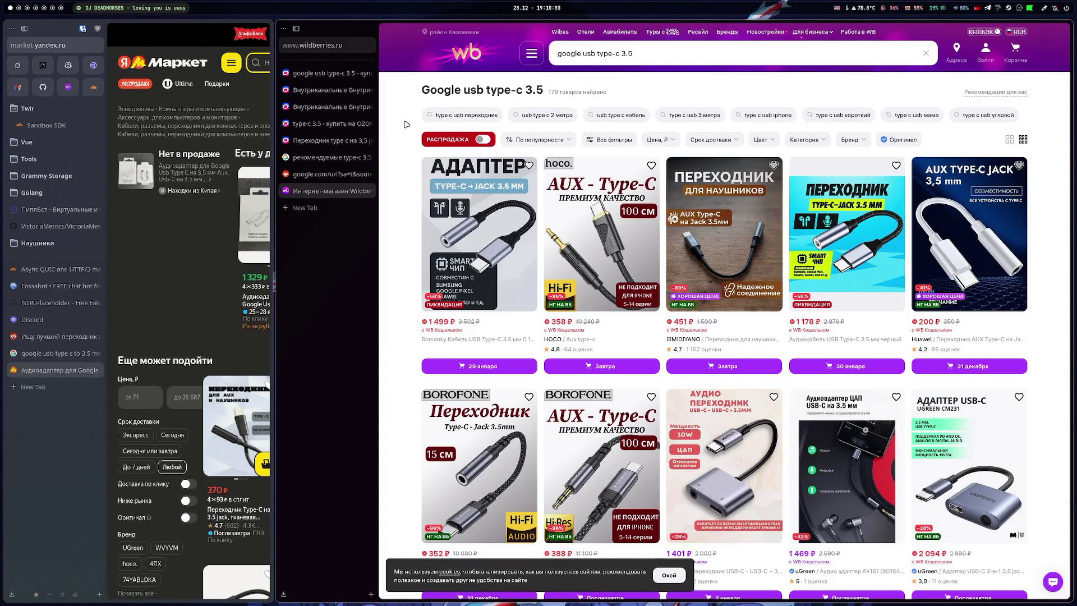
scroll(407, 124, down, 2)
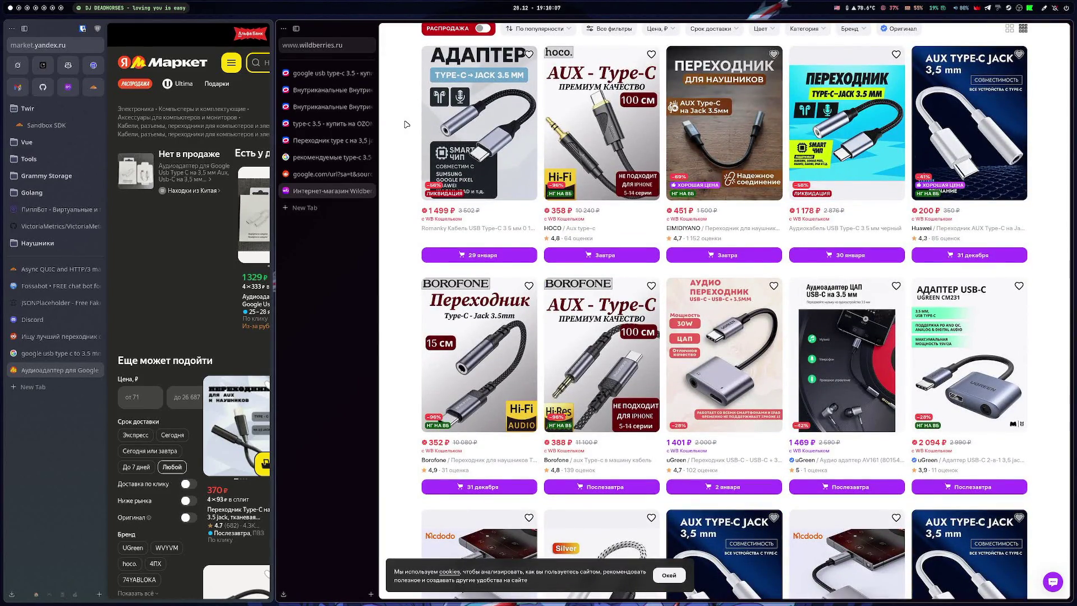
scroll(408, 124, up, 2)
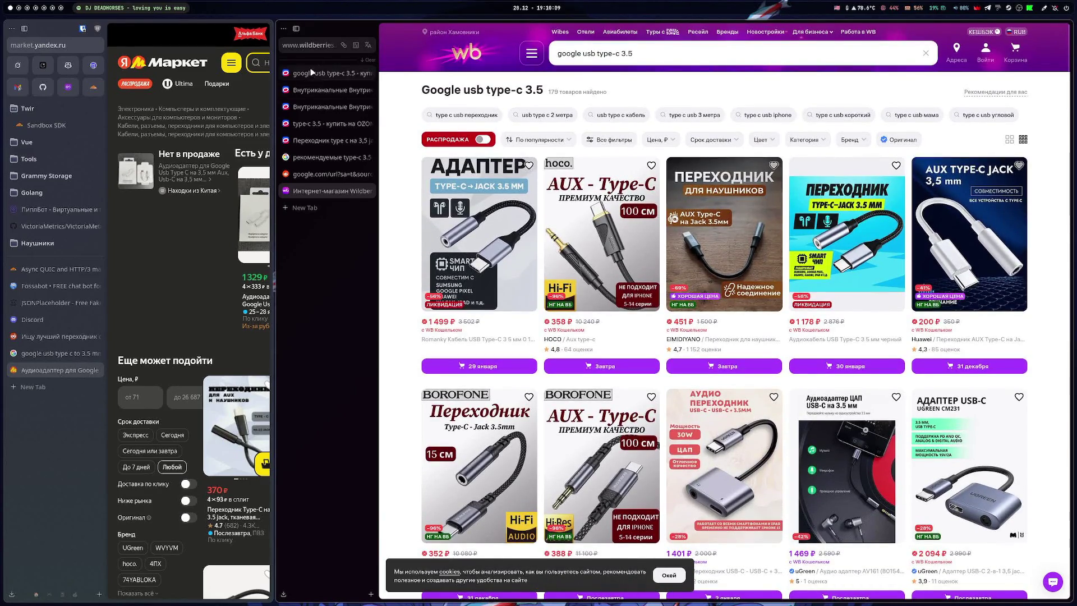
Search Ozon for 'ugreen type c 3.5' and open the UGREEN AV161 adapter page.
click(331, 73)
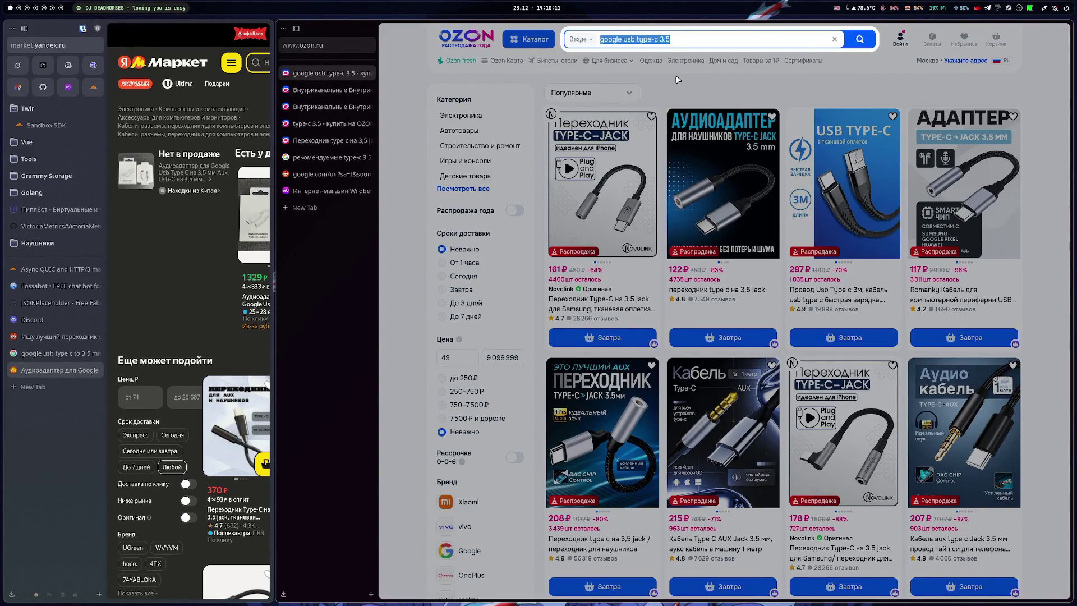
text(ugreen )
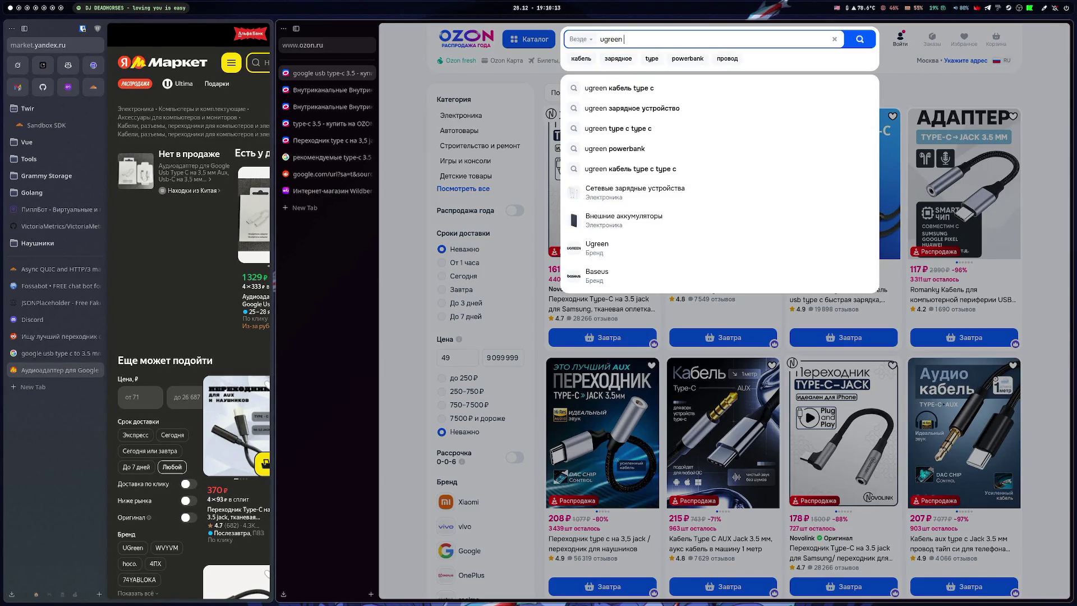
text(type c 3.5)
key(Return)
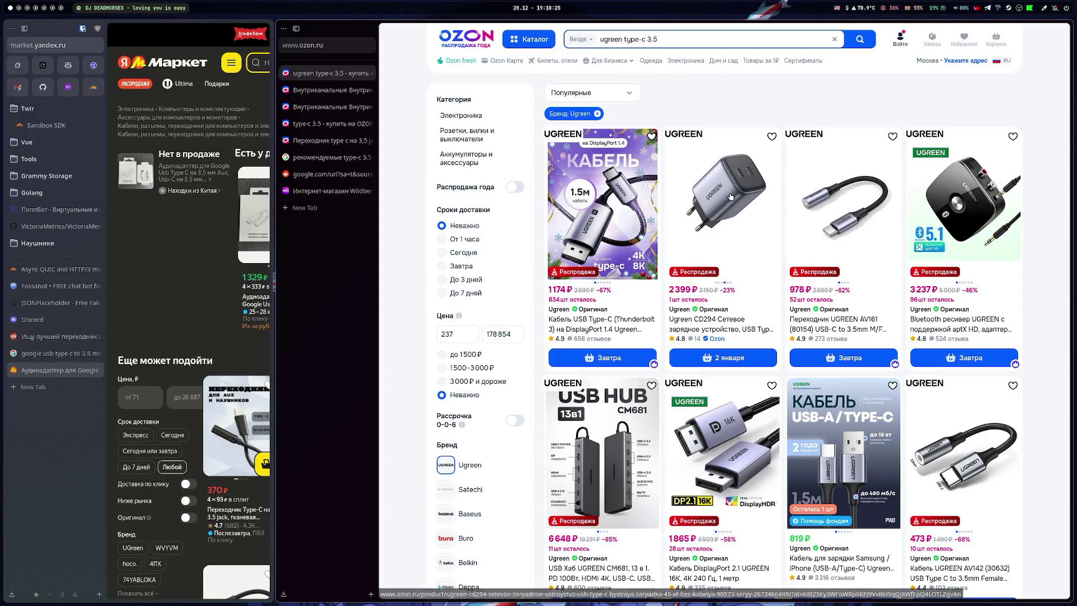
click(841, 202)
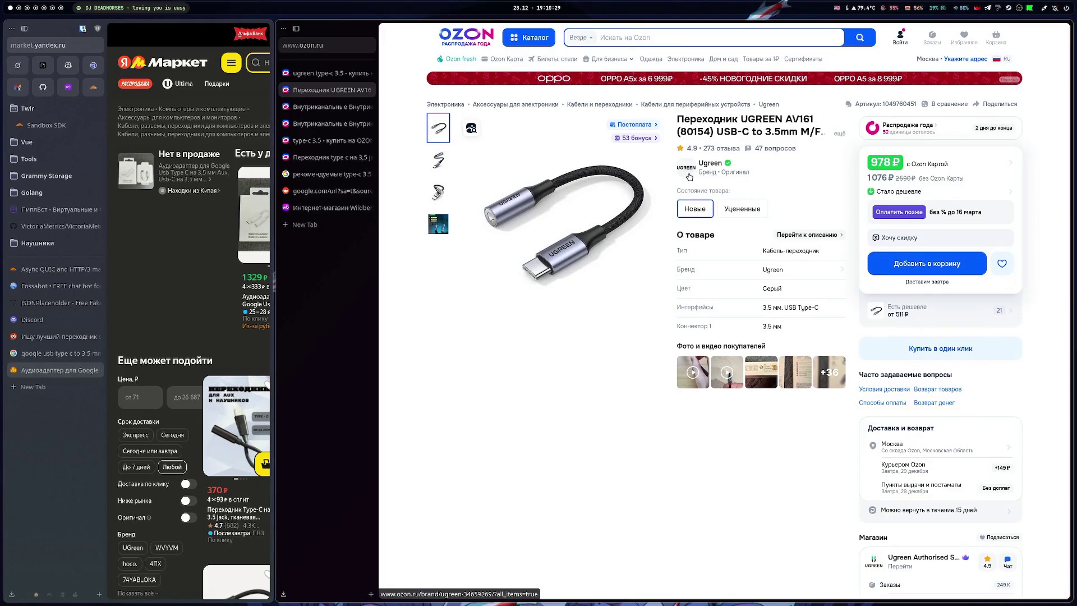
Look over the UGREEN AV161 adapter page and copy its link.
scroll(413, 270, down, 8)
scroll(413, 270, down, 8)
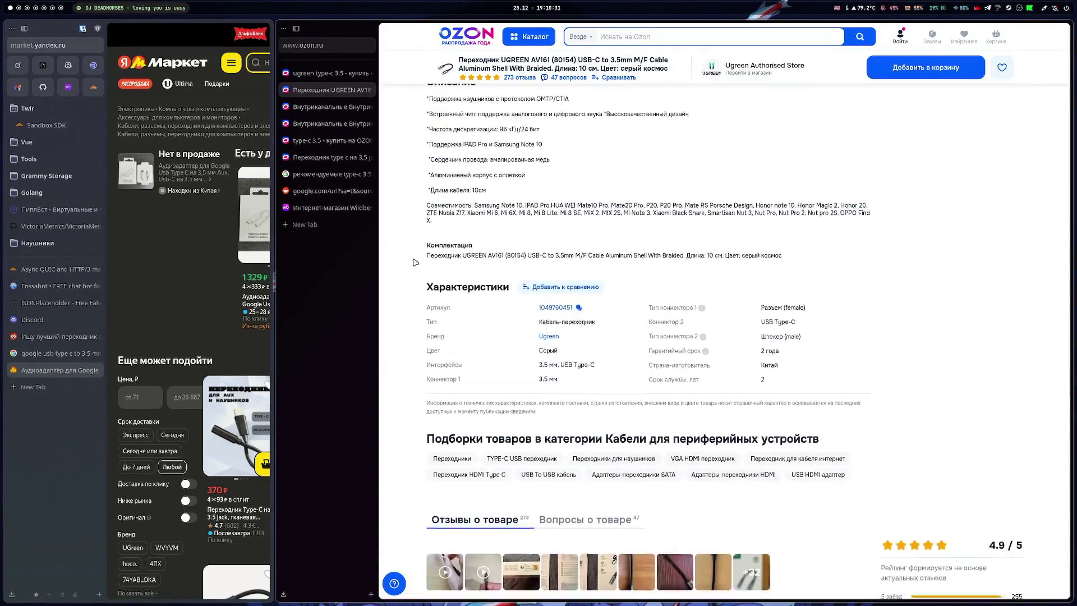
scroll(527, 203, up, 15)
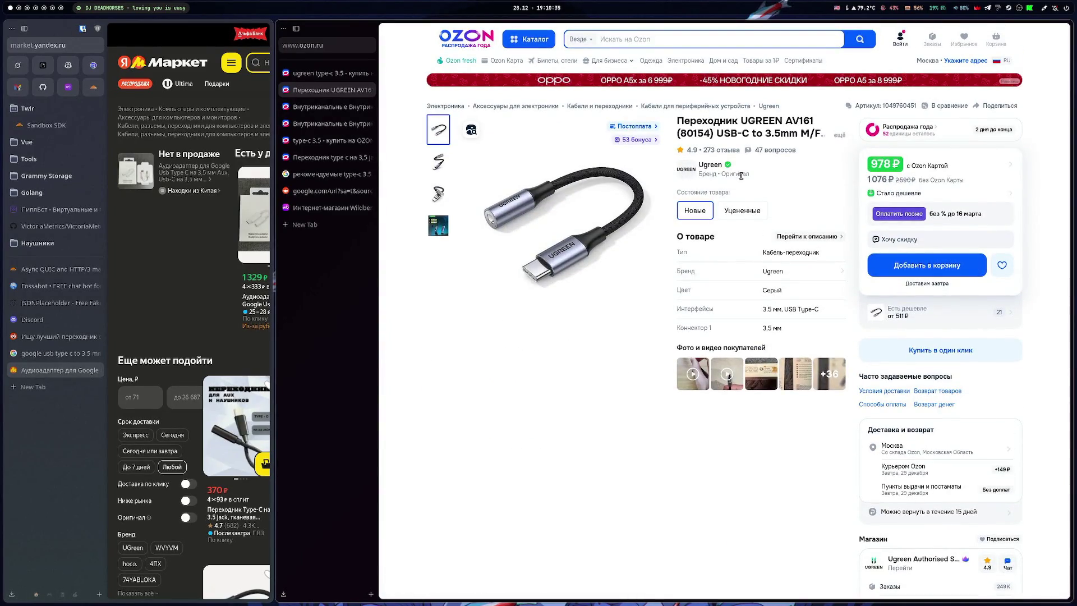
drag(696, 163, 791, 178)
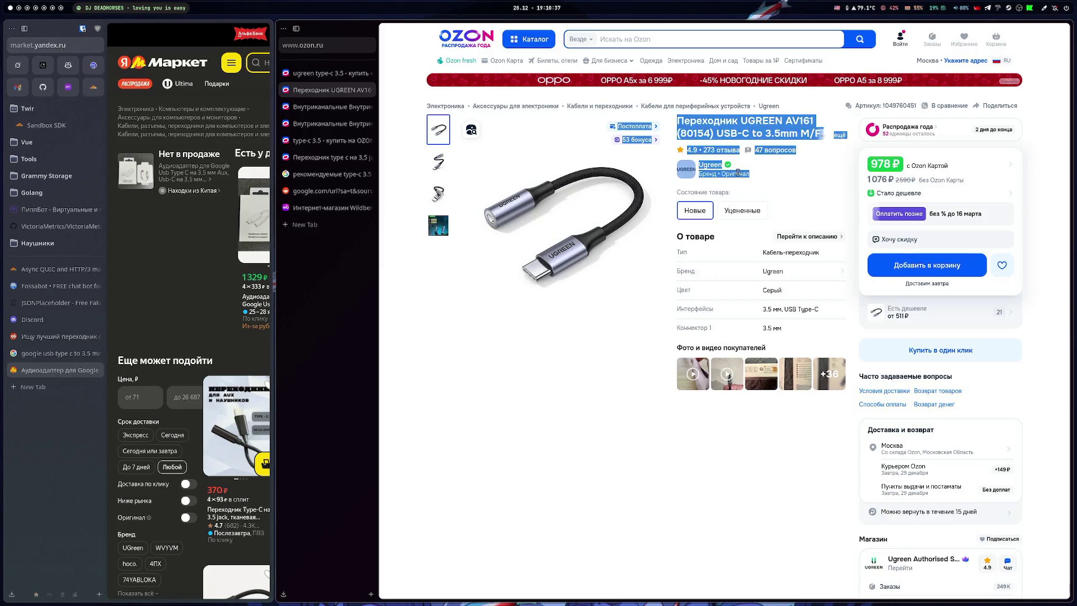
click(767, 180)
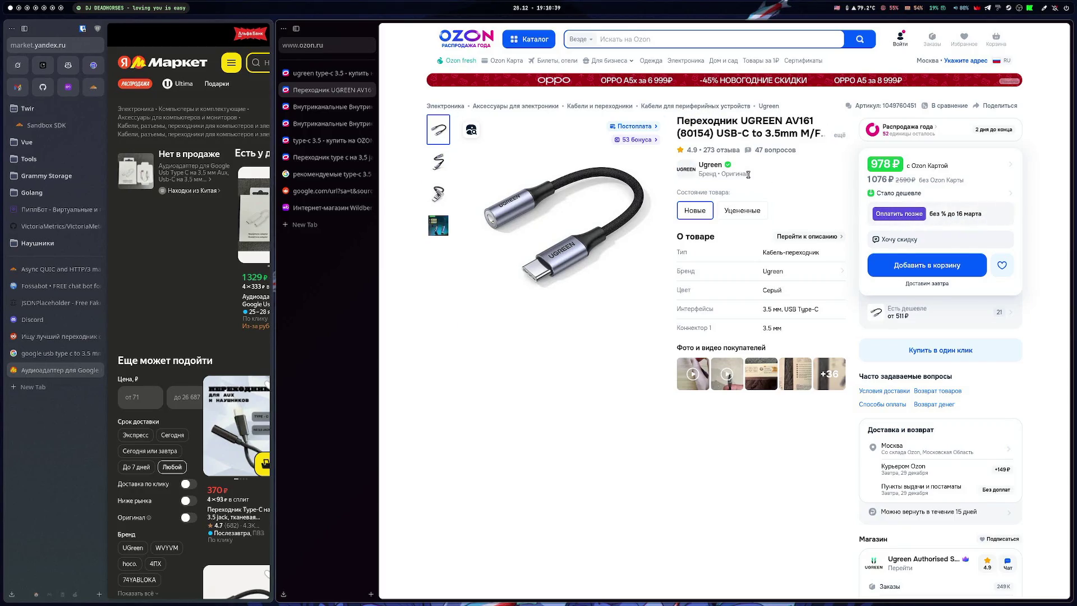
scroll(754, 191, down, 1)
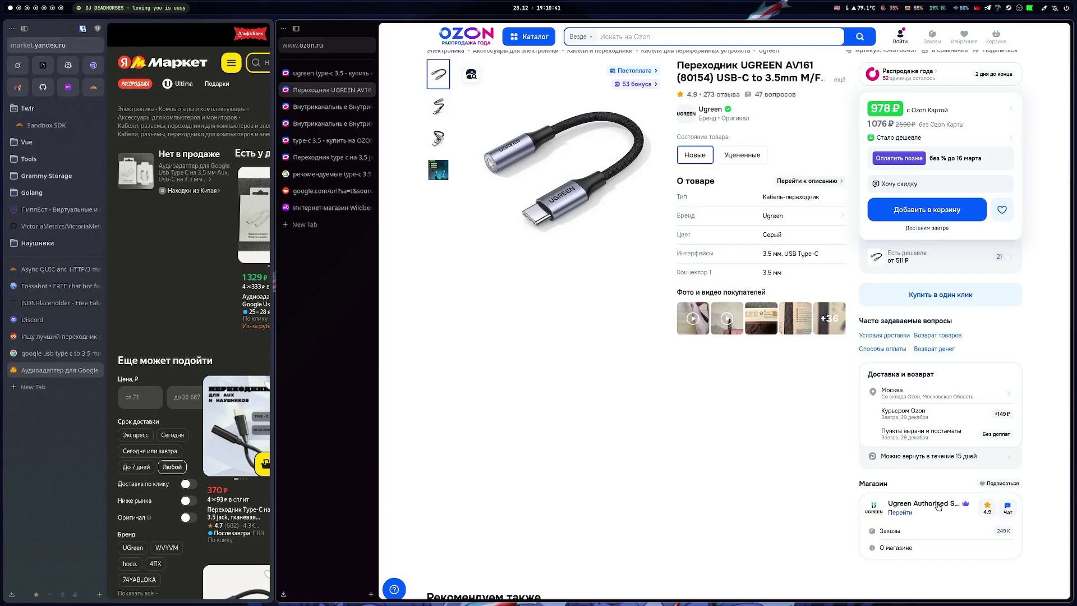
click(938, 506)
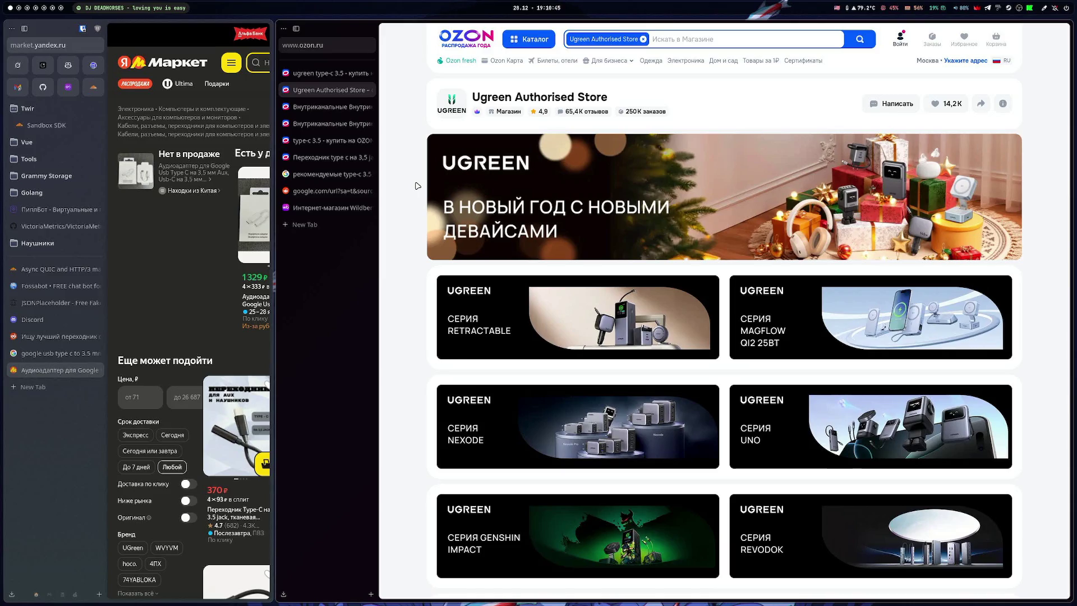
scroll(524, 146, left, 5)
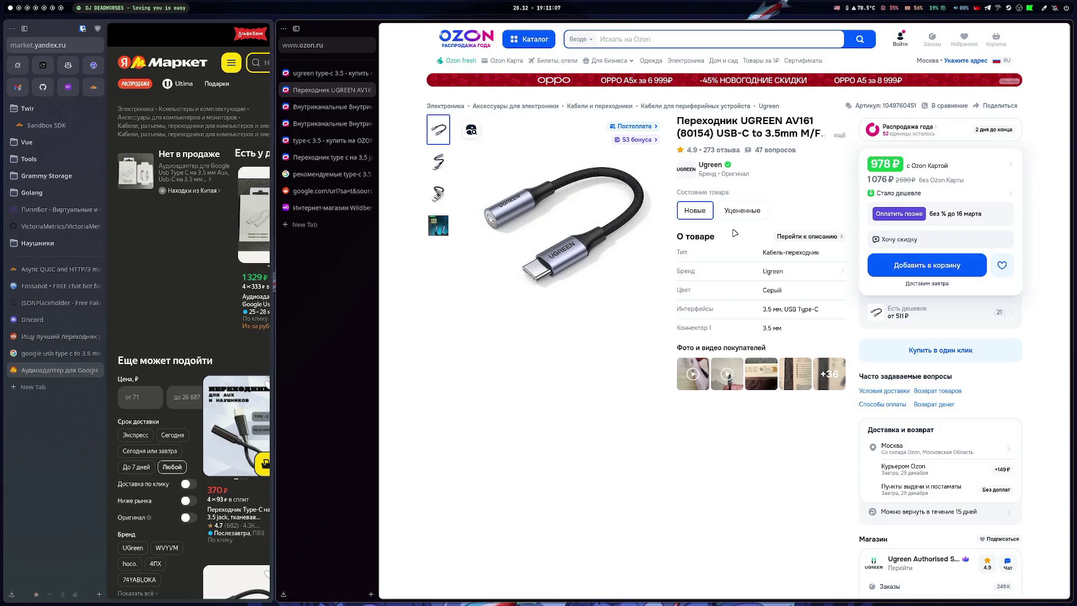
key(ctrl+shift+c)
Browse the Ugreen Authorised Store's product grid, then paste the AV161 link into a new tab.
scroll(781, 176, down, 2)
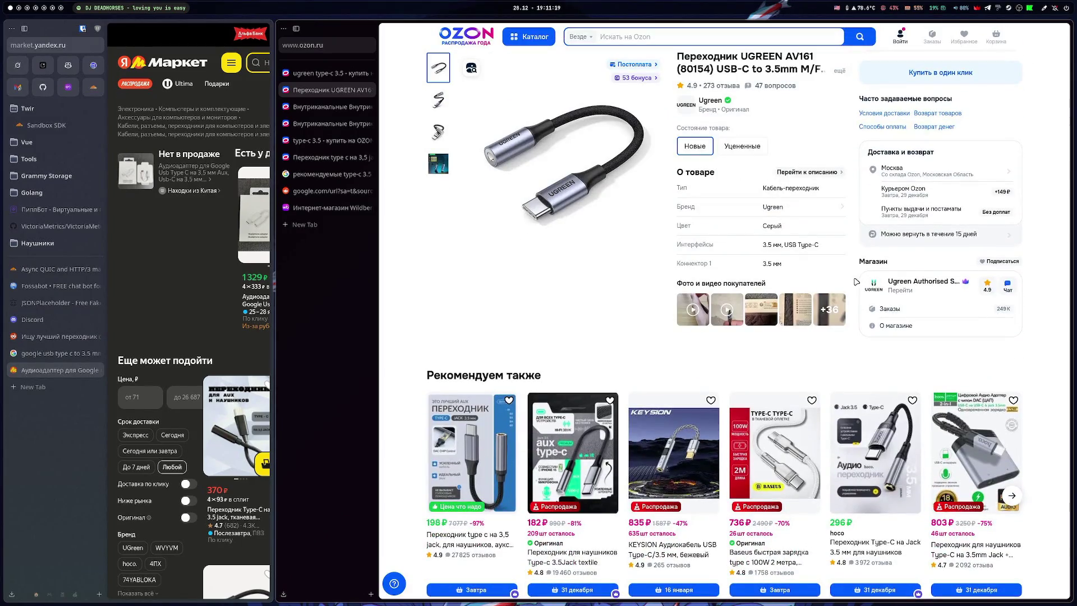
click(895, 282)
scroll(426, 301, down, 3)
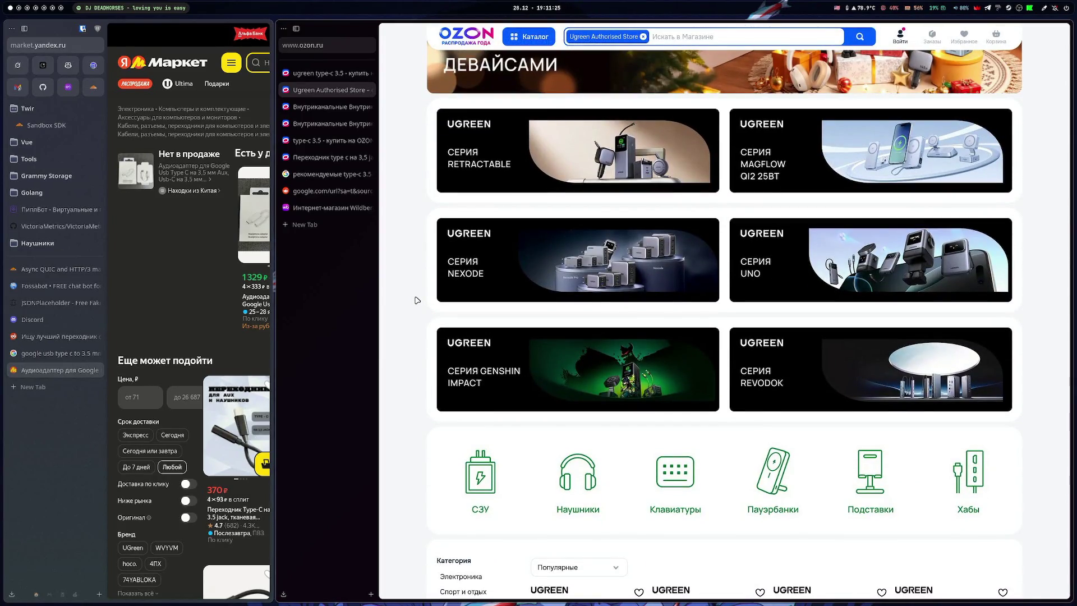
scroll(417, 300, down, 2)
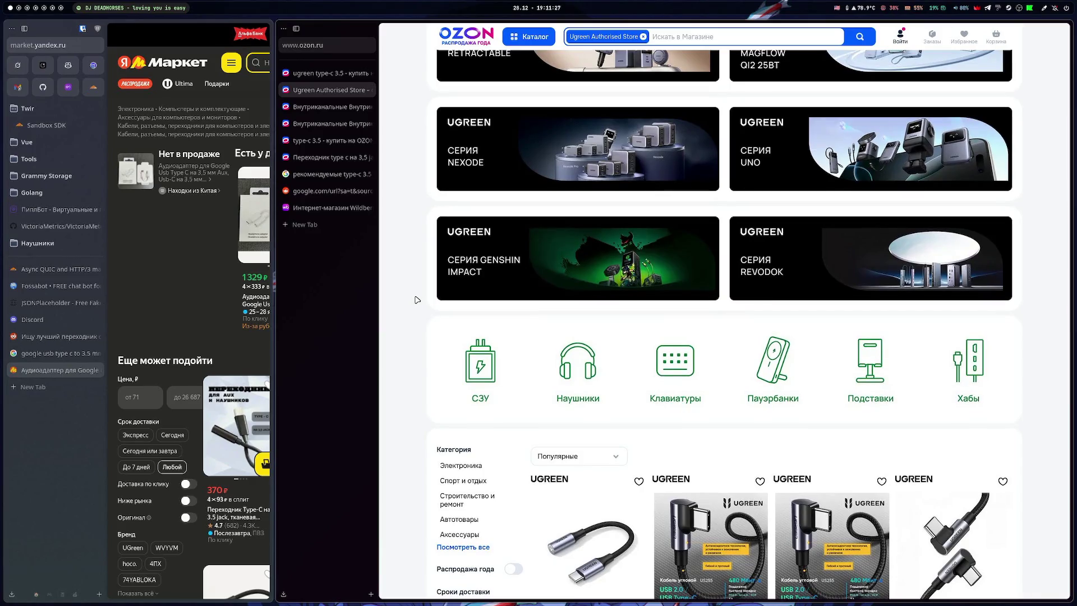
scroll(416, 300, down, 2)
scroll(417, 300, down, 3)
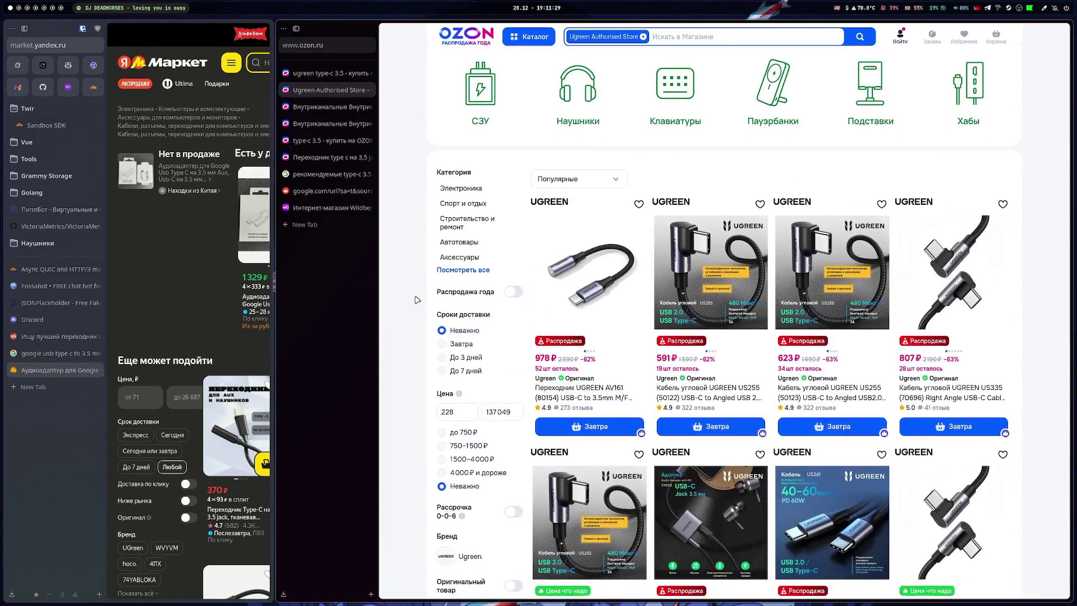
scroll(417, 300, down, 6)
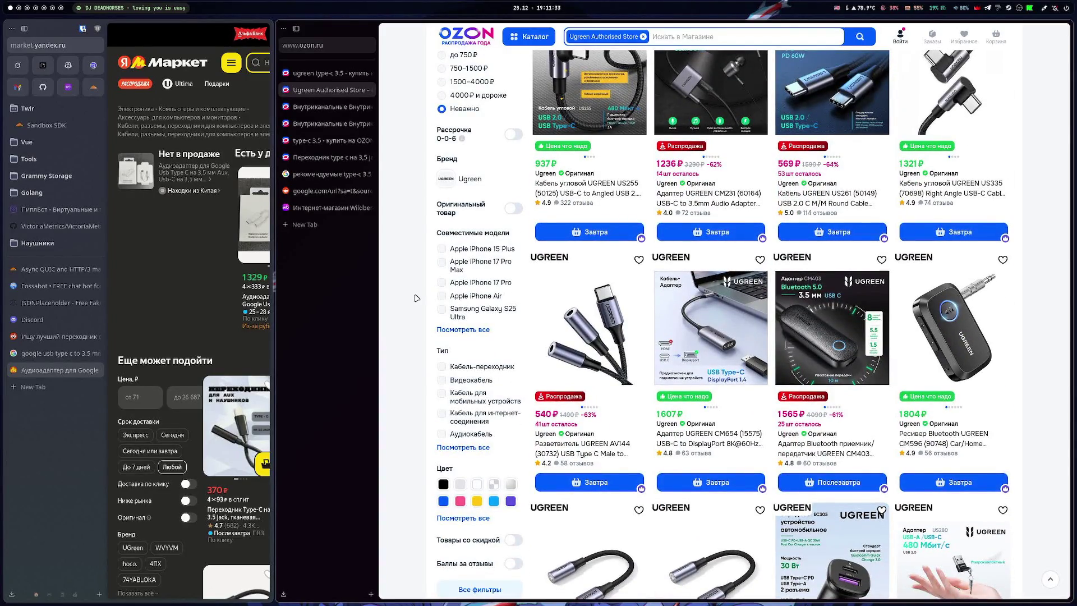
scroll(417, 297, down, 10)
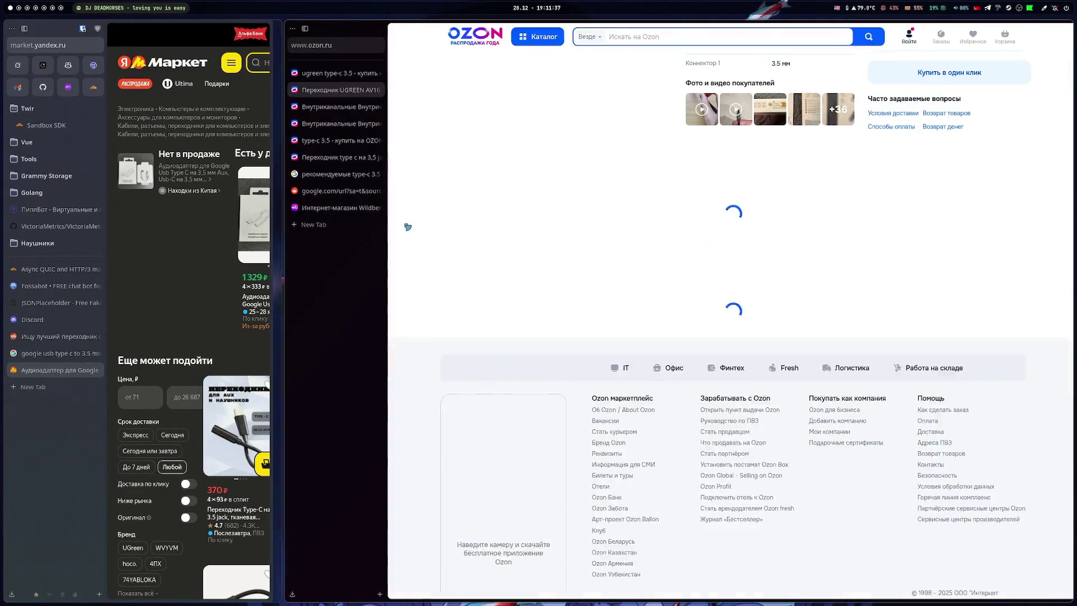
key(ctrl+t)
key(ctrl+v)
Load the pasted link to reopen the UGREEN AV161 adapter page (978 ₽, rated 4.9).
key(Return)
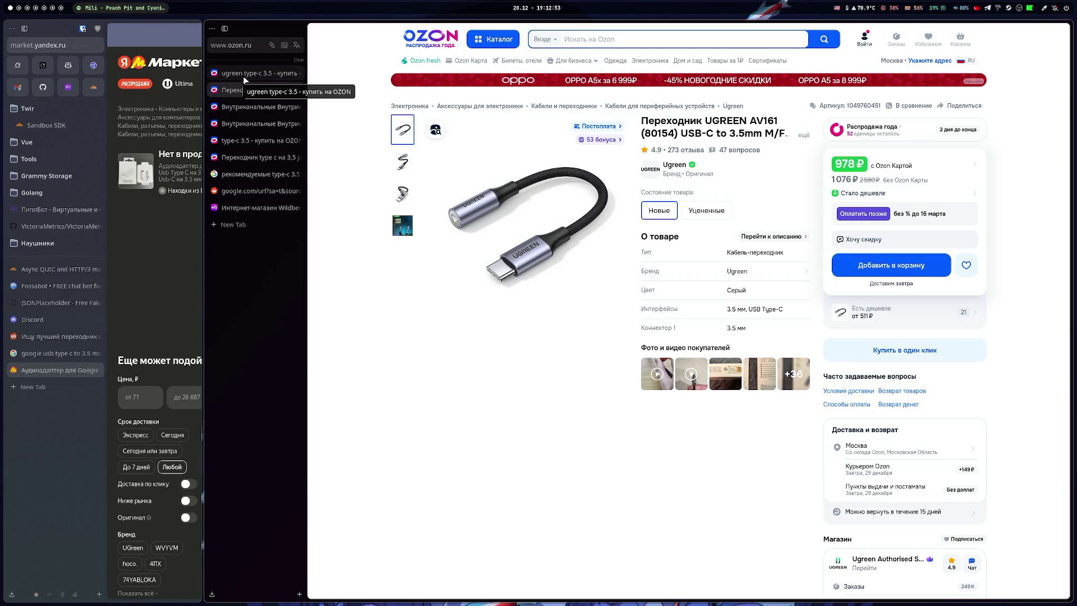
Close the adapter, Google, discussion, Discord and JSONPlaceholder tabs and move the Ozon window aside.
middle_click(42, 370)
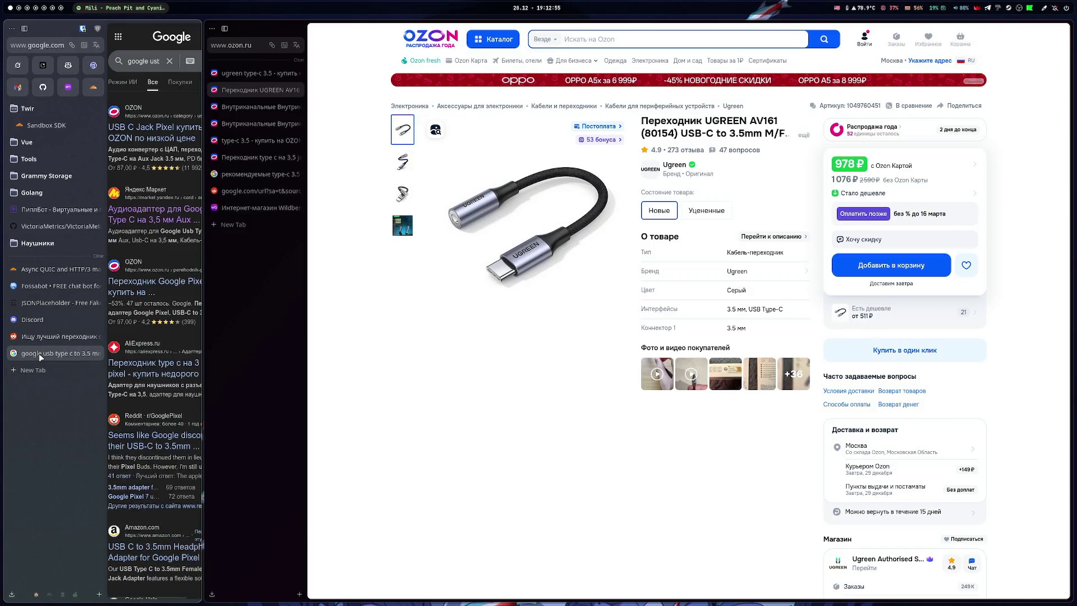
middle_click(38, 353)
middle_click(42, 336)
middle_click(48, 320)
middle_click(51, 300)
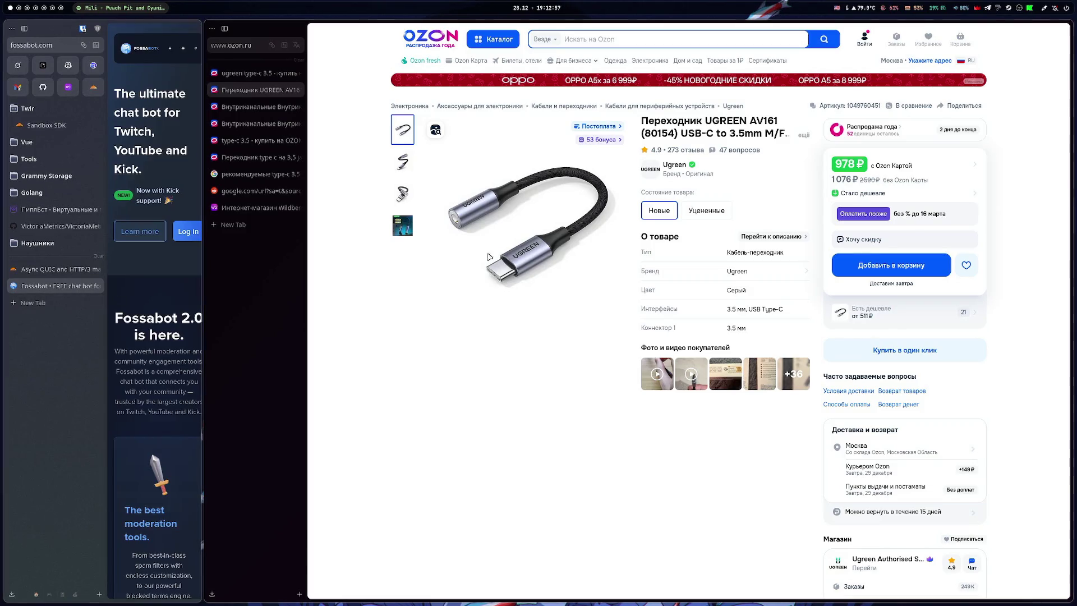
drag(757, 149, 803, 186)
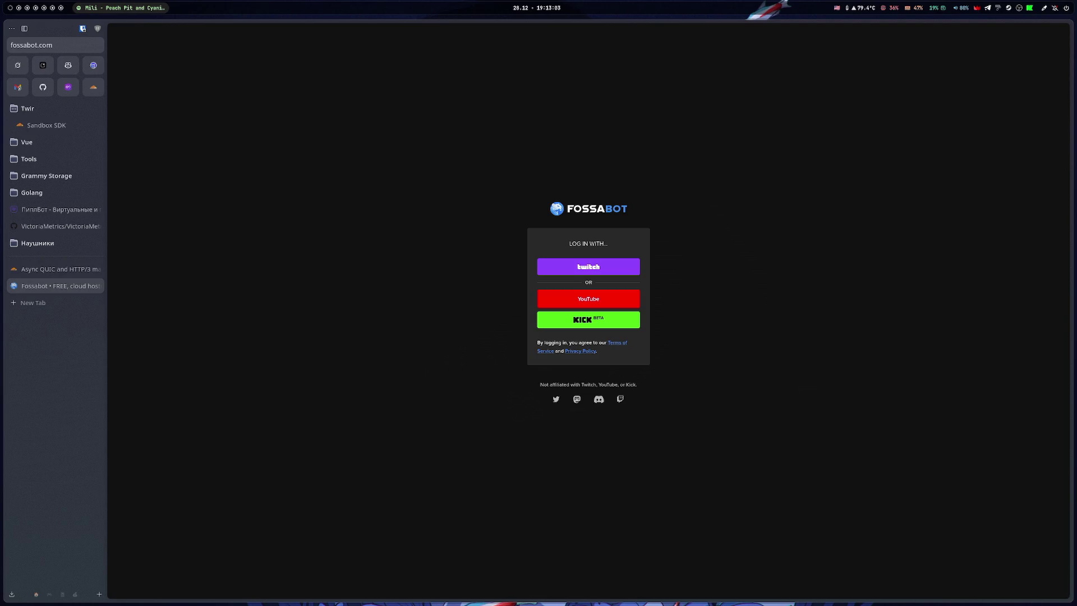
Log in to Fossabot with Twitch and view the new blocked term form without adding one.
click(585, 269)
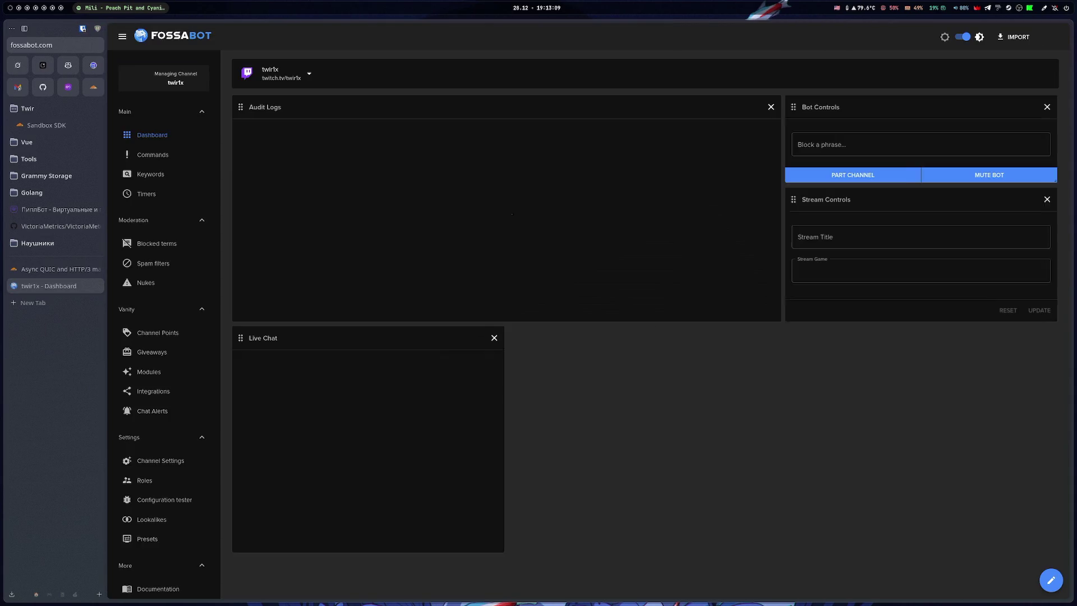
click(194, 244)
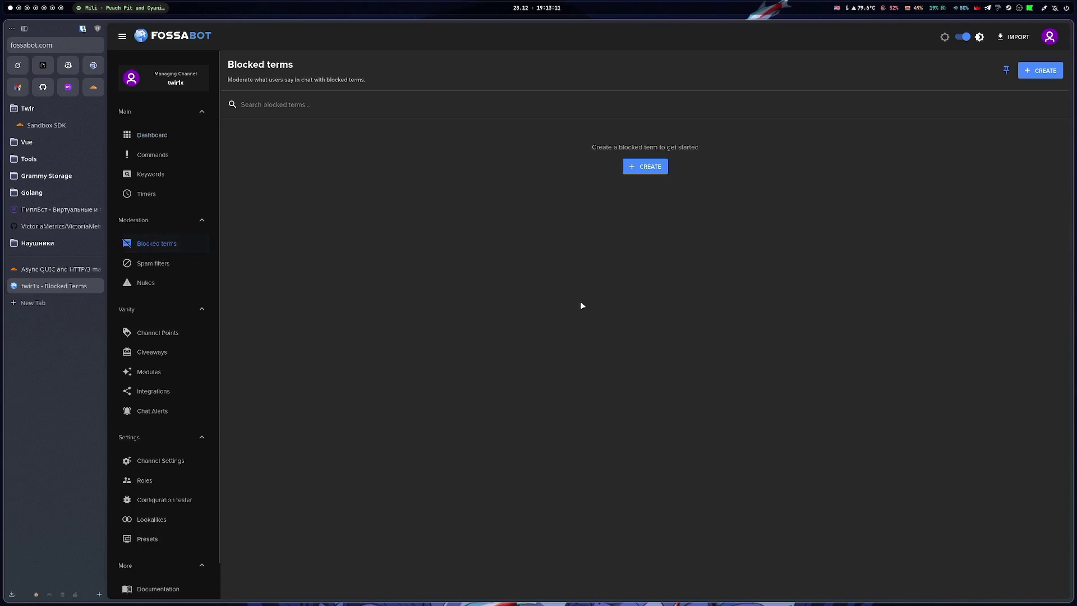
click(1036, 70)
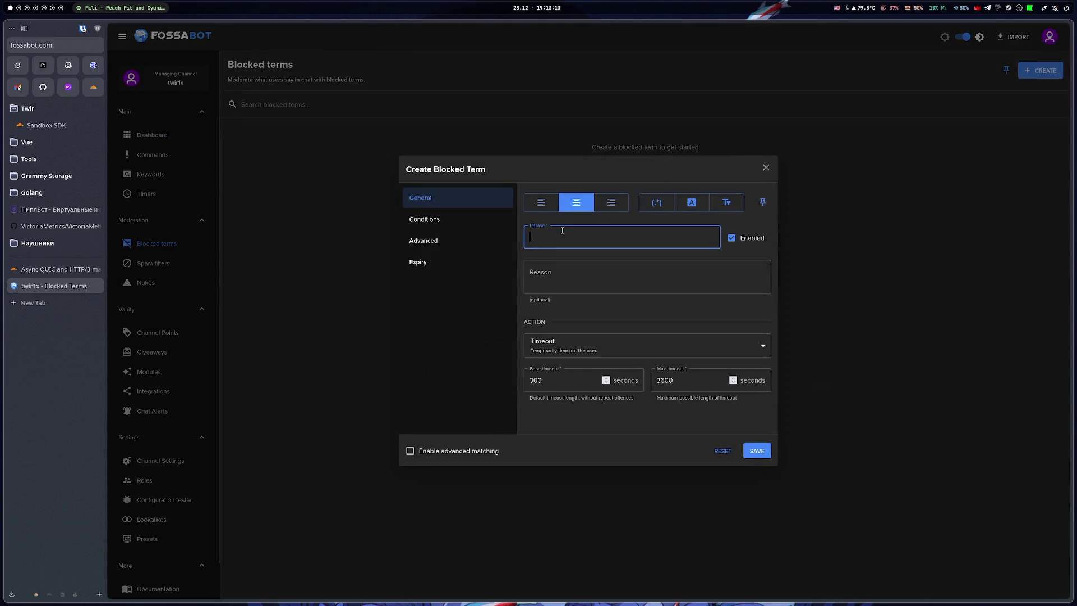
click(766, 168)
On the Spam filters page, try a new Caps filter's threshold, then discard it.
click(169, 263)
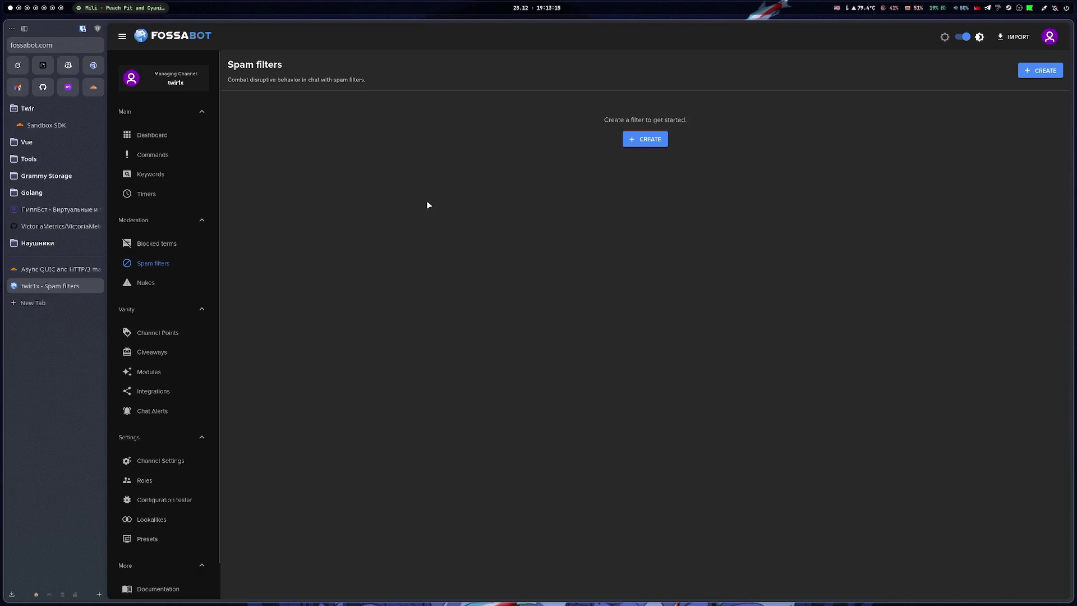
click(642, 141)
click(675, 162)
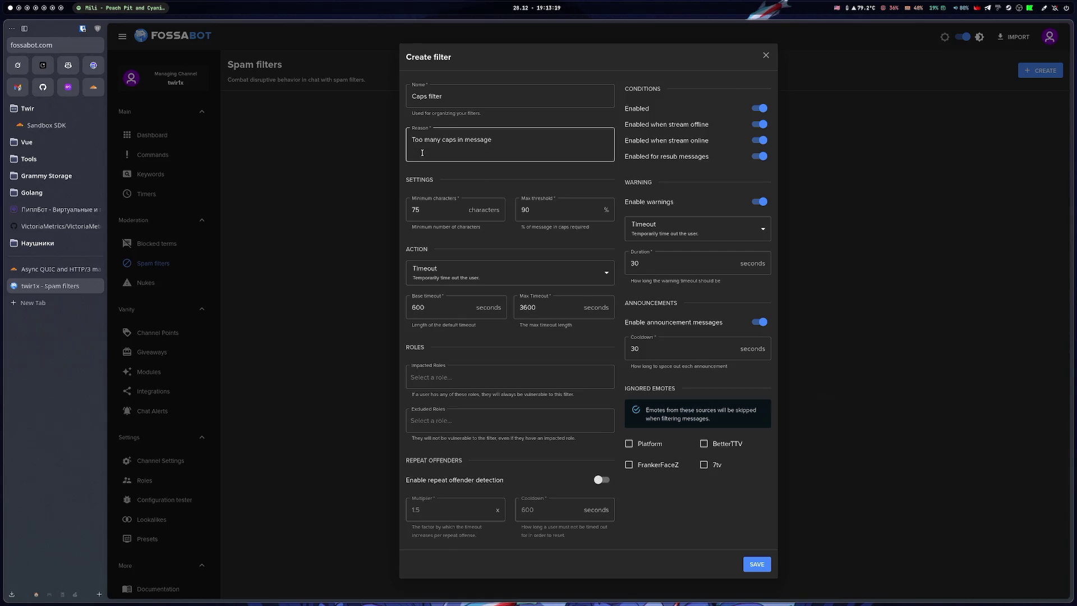
click(563, 215)
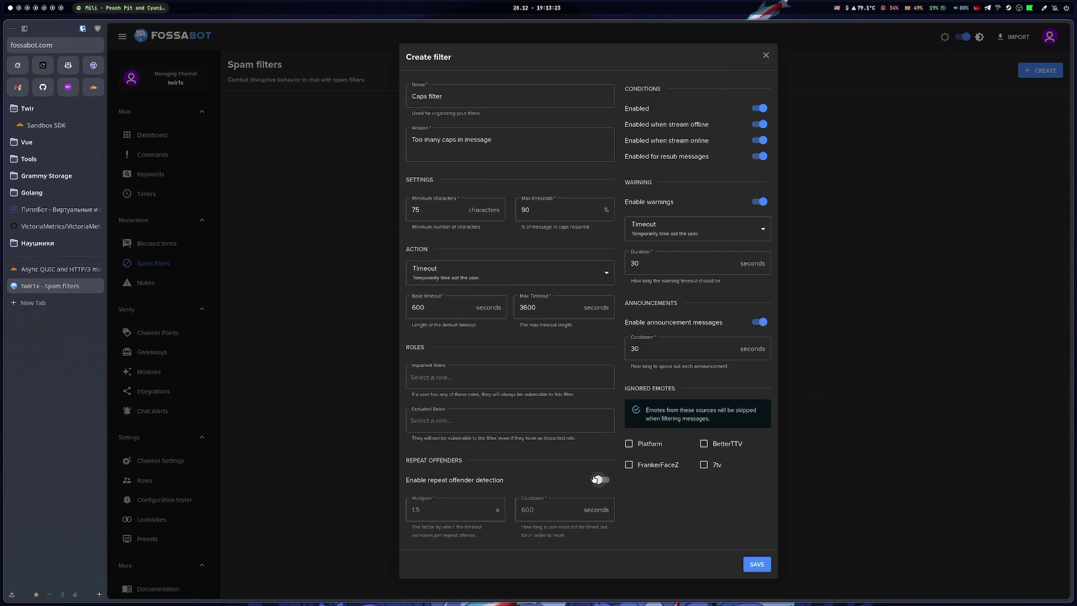
click(766, 55)
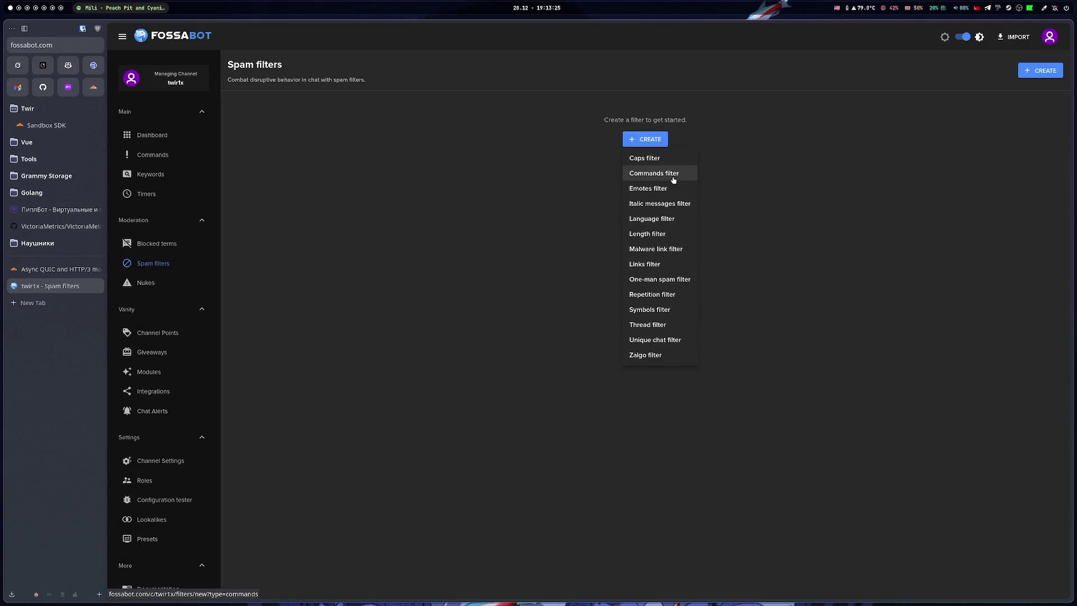
Preview the Language and One-man spam filter settings without saving either.
click(681, 219)
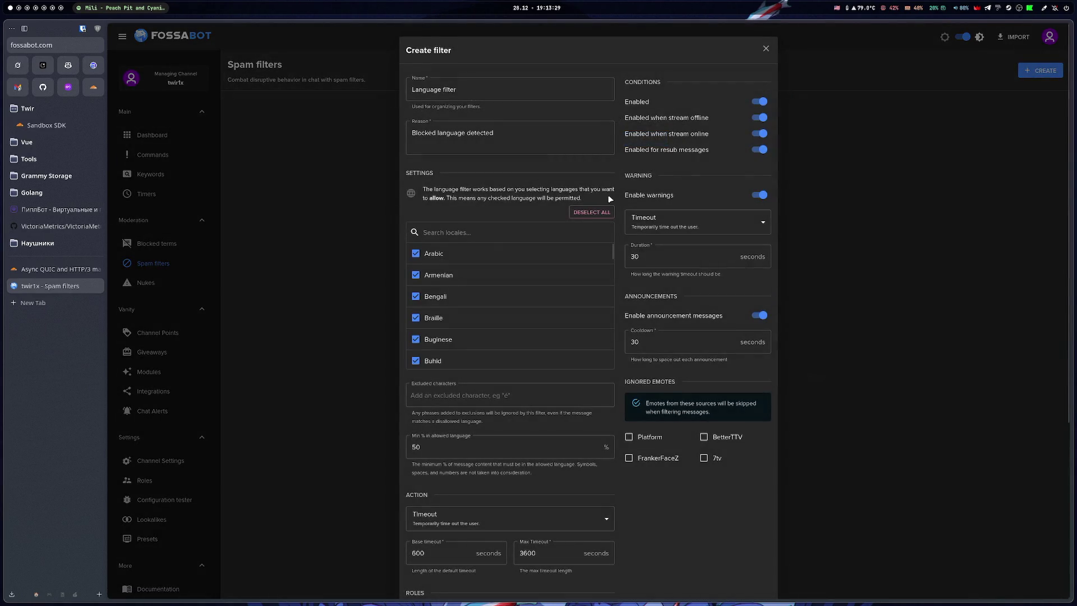
scroll(608, 194, down, 3)
scroll(608, 194, up, 3)
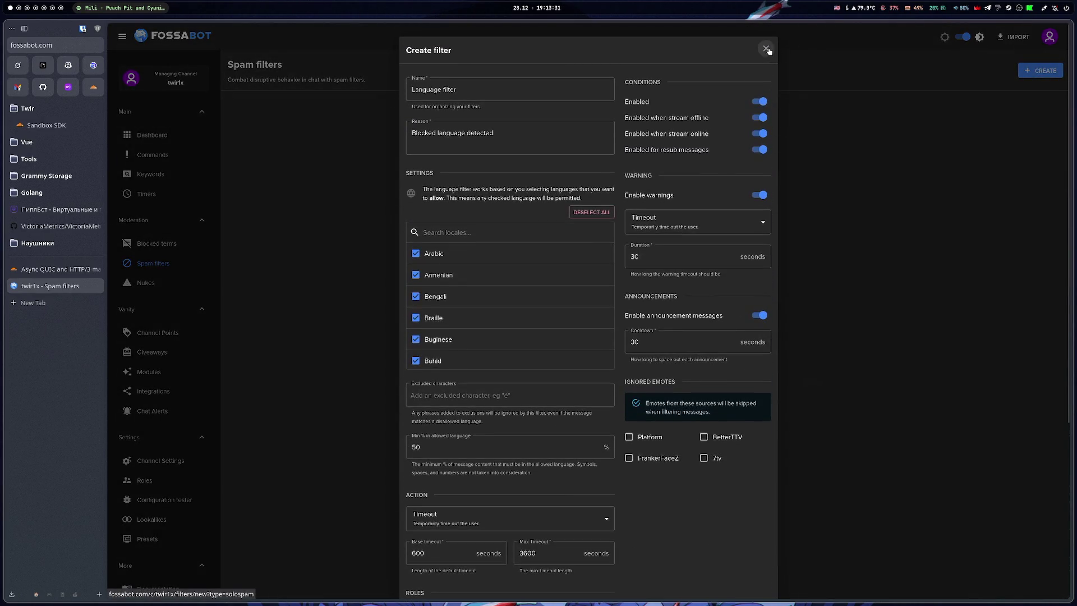
click(766, 48)
click(646, 140)
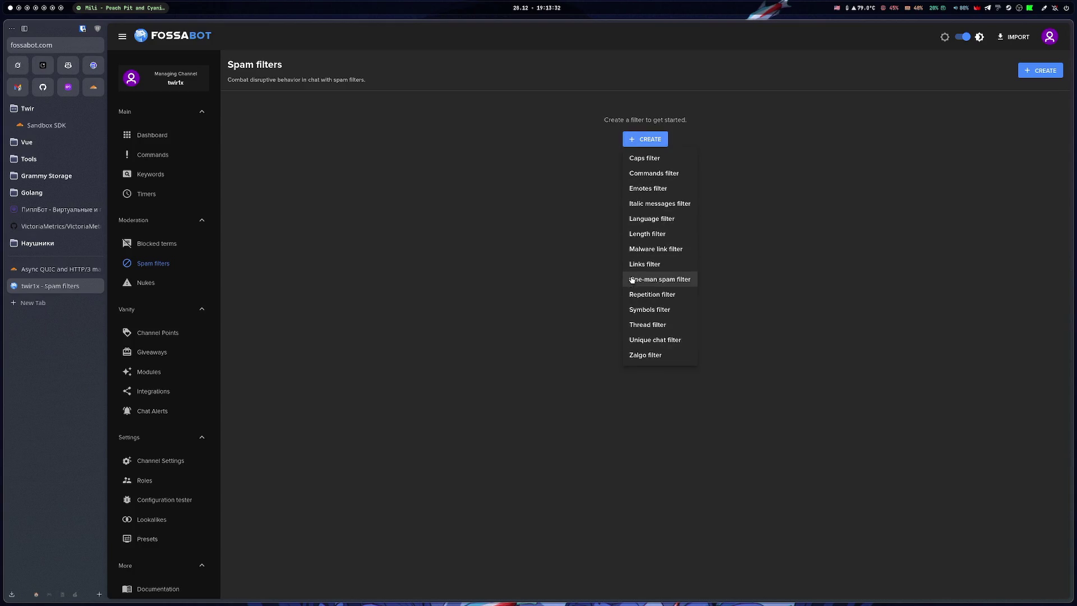
click(680, 285)
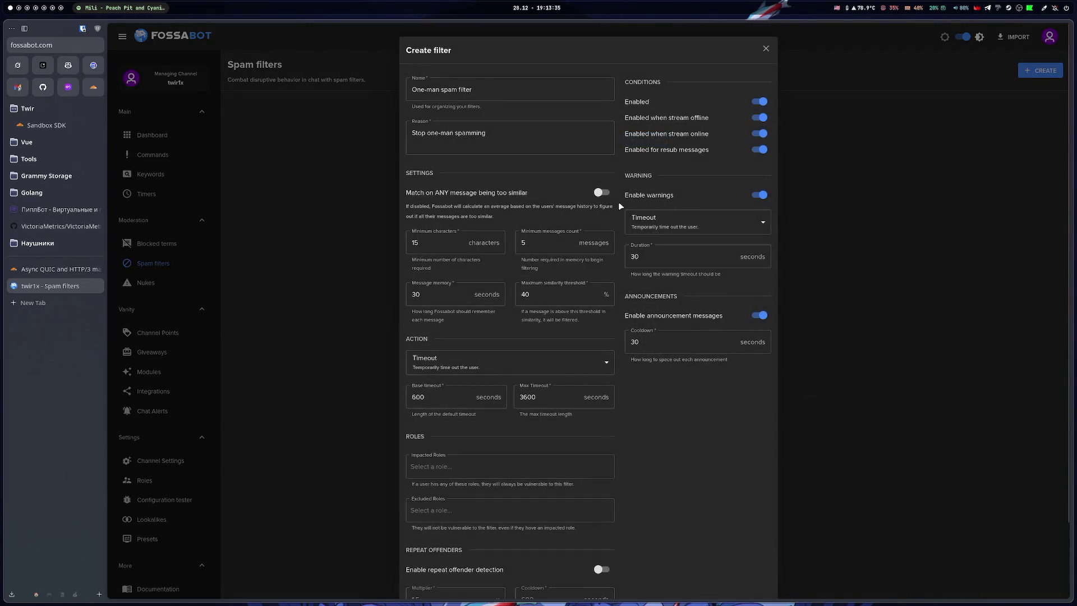
scroll(621, 207, down, 2)
scroll(621, 207, up, 2)
click(93, 65)
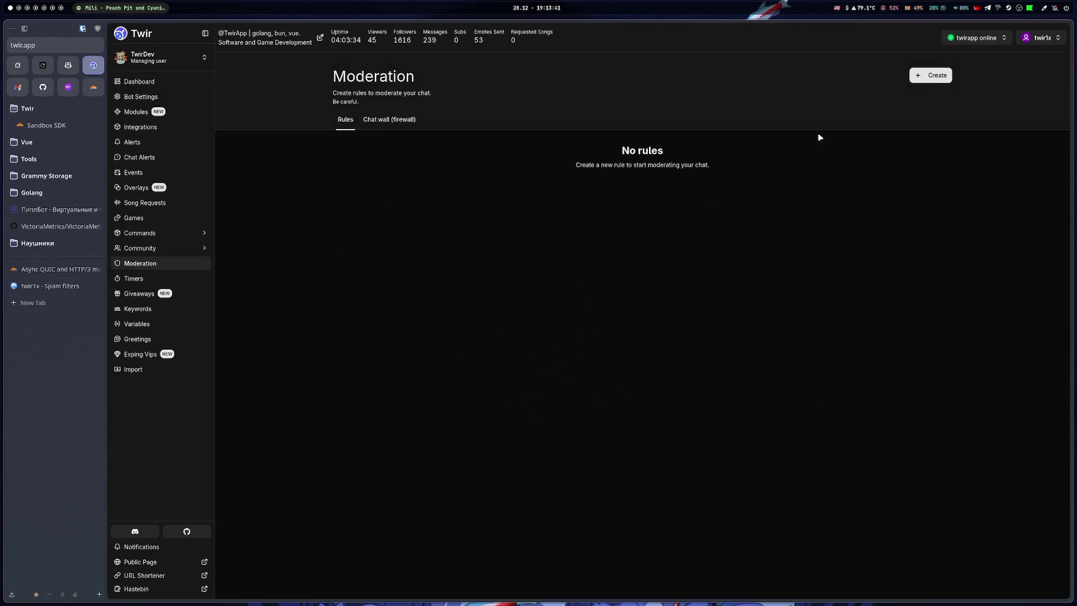
Preview Fossabot's Repetition filter, then start a Twir One Man Spam rule with default settings.
click(930, 75)
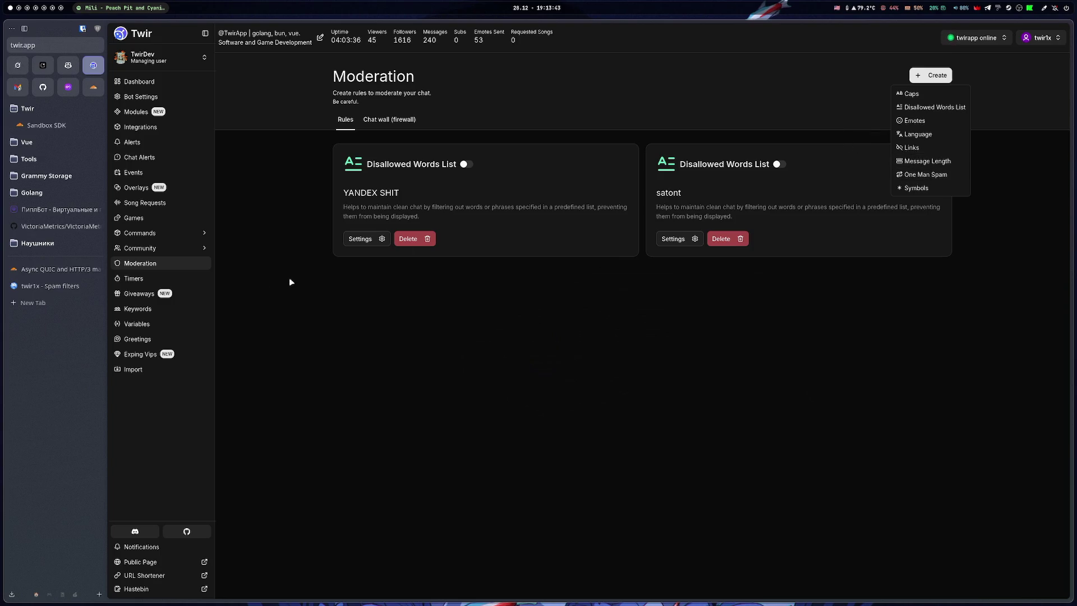
click(52, 286)
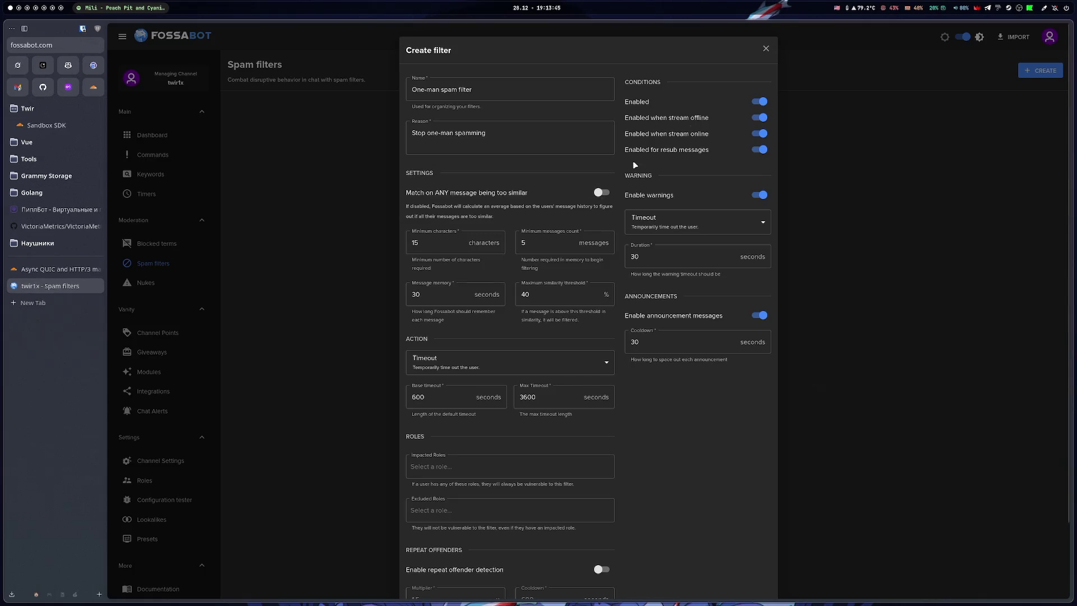
click(765, 49)
click(645, 139)
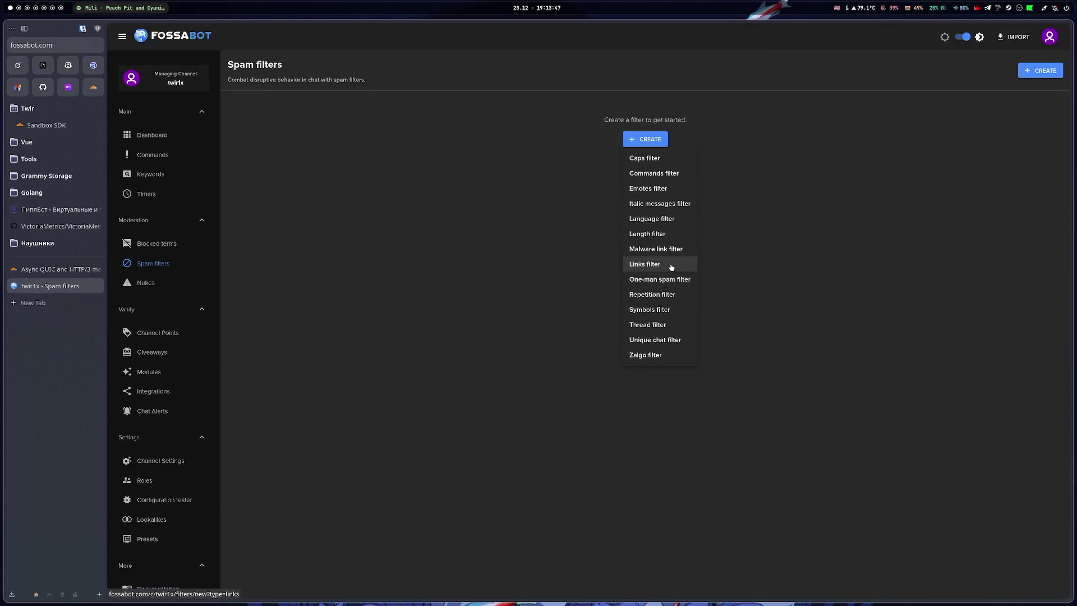
click(682, 297)
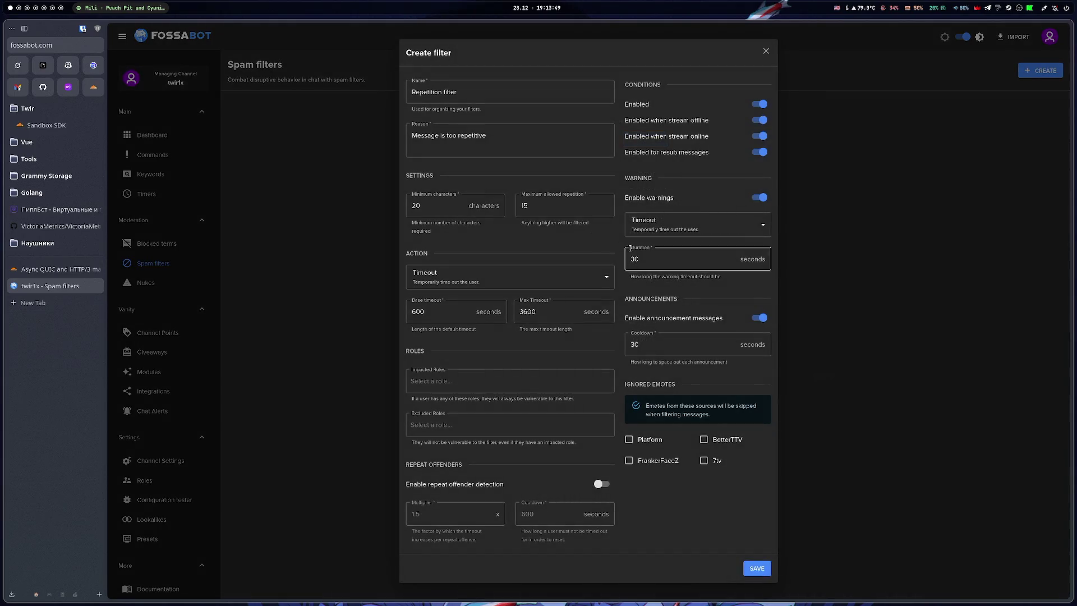
click(93, 65)
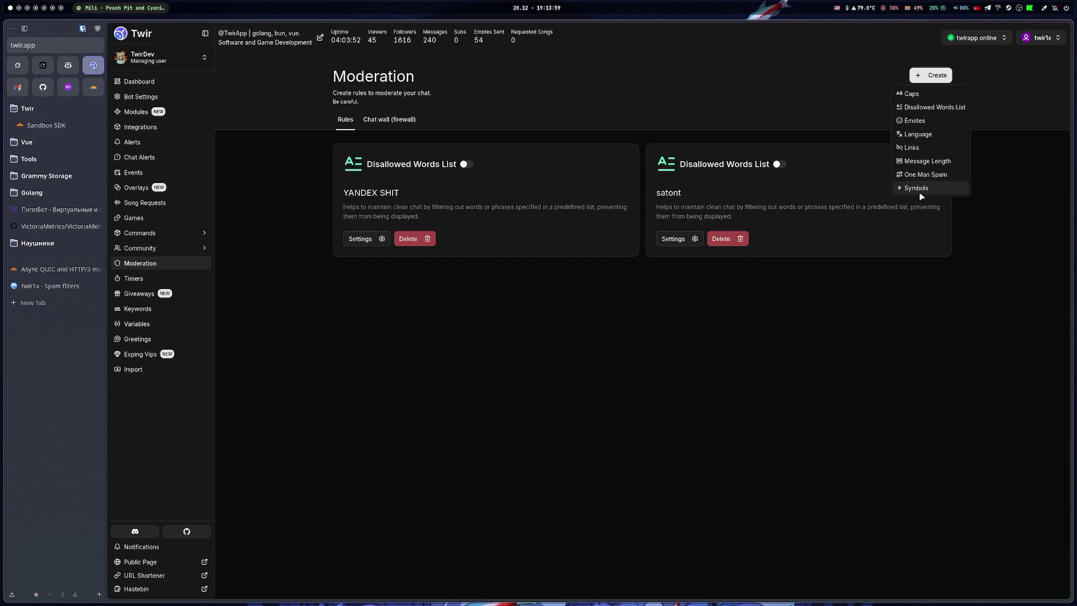
click(922, 175)
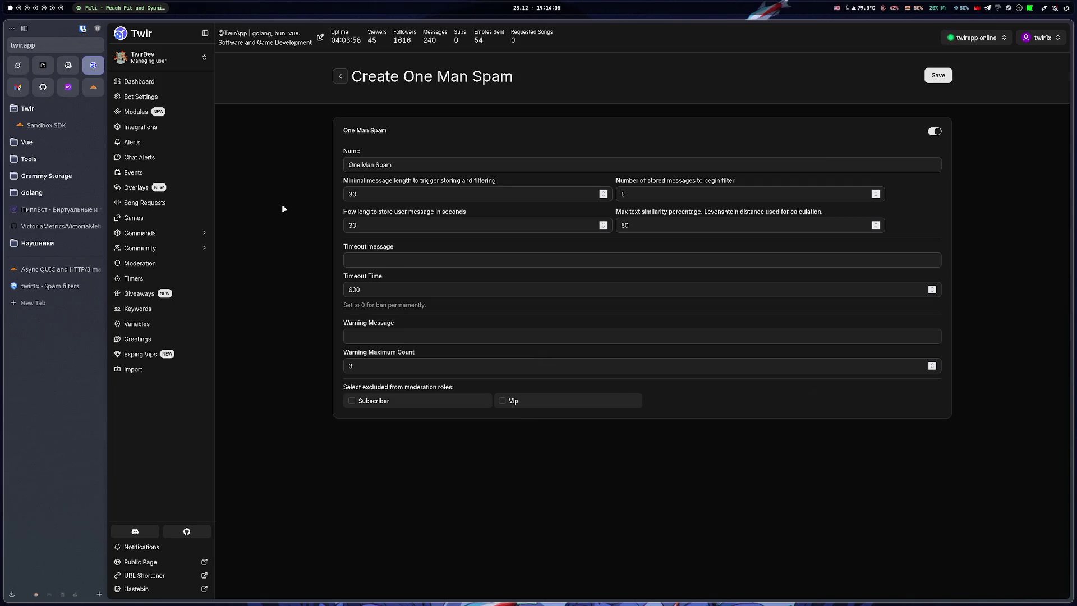
Preview Fossabot's Repetition, Thread and Zalgo filter drafts, discarding each without saving.
key(alt+Left)
click(56, 288)
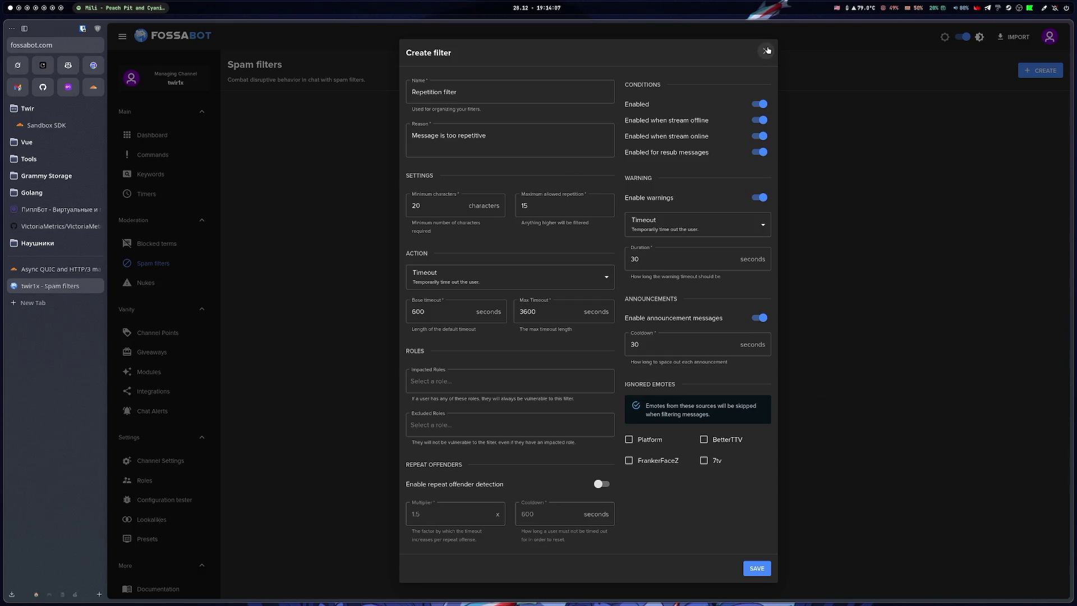
click(765, 51)
click(645, 139)
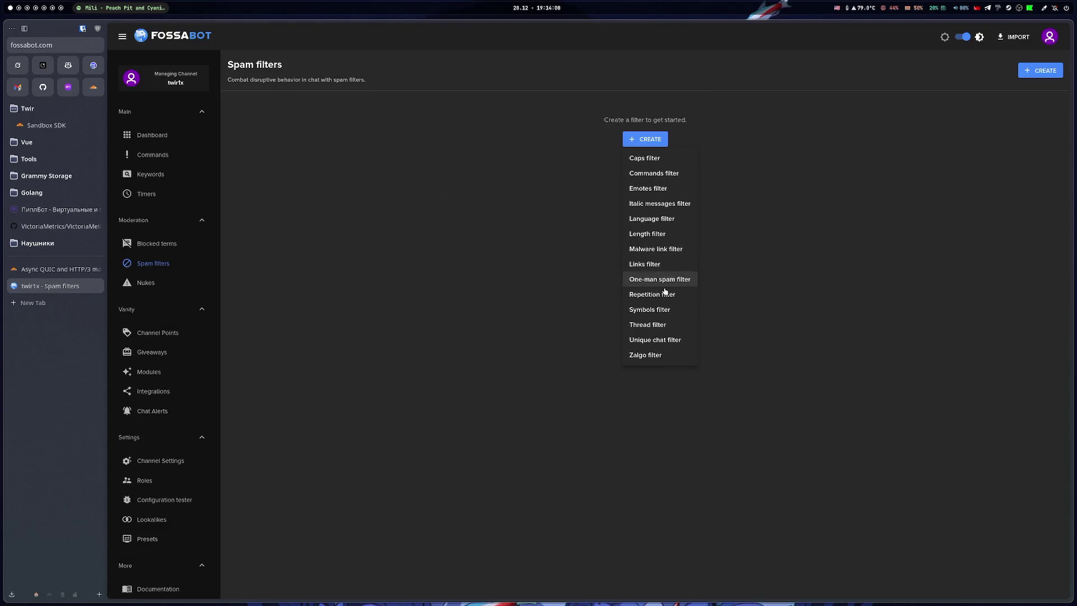
click(677, 326)
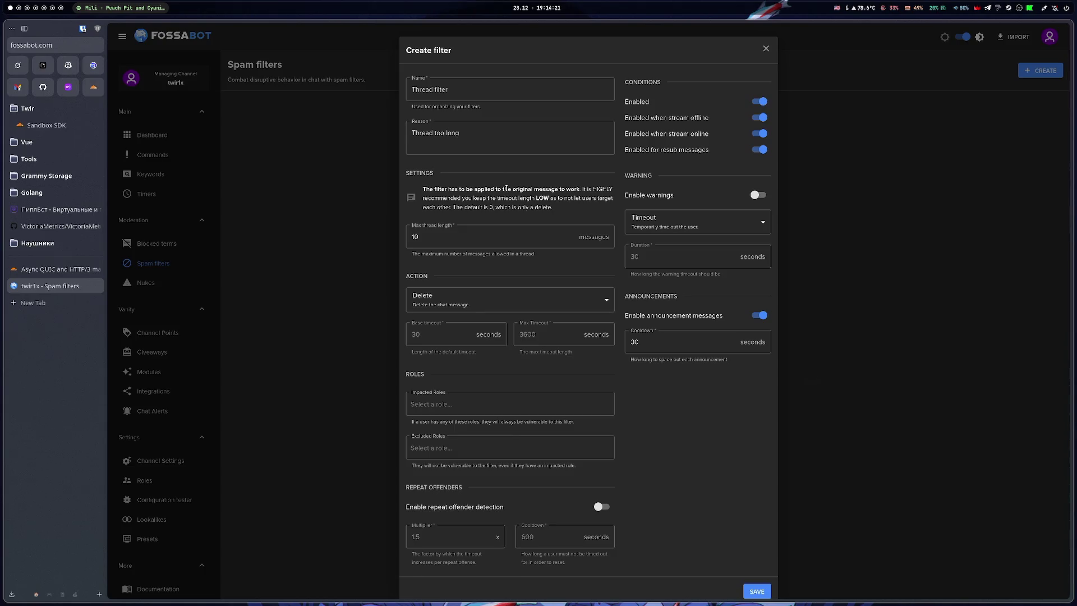
click(765, 49)
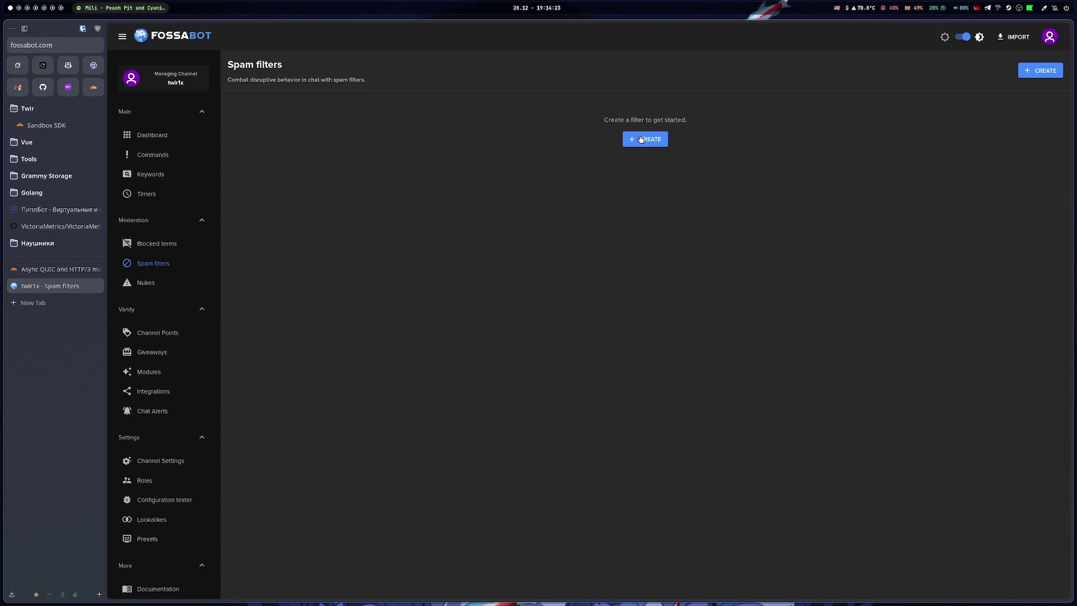
click(644, 138)
click(642, 356)
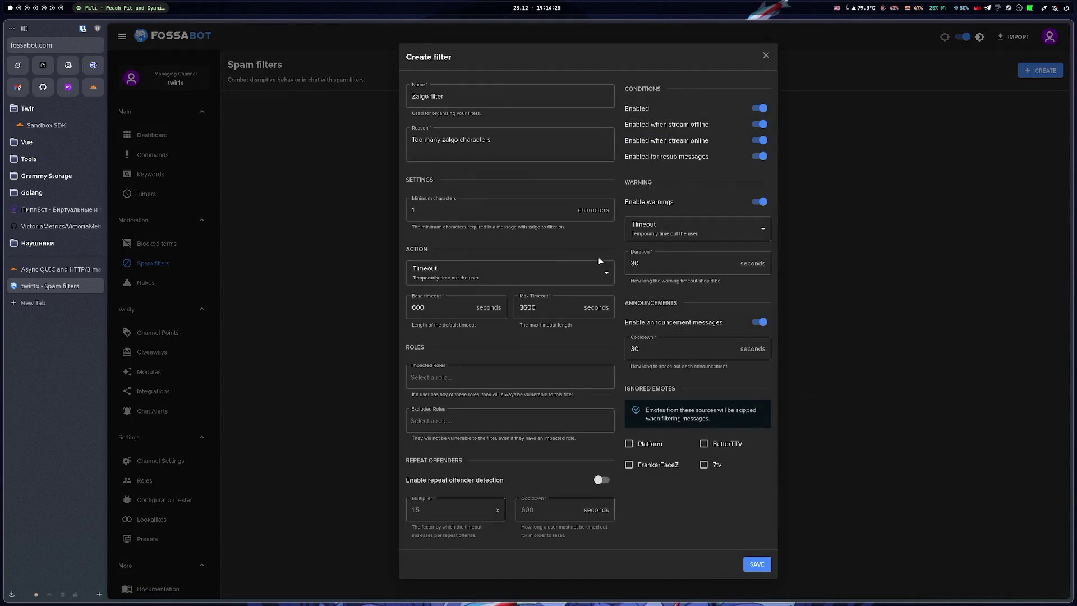
click(766, 55)
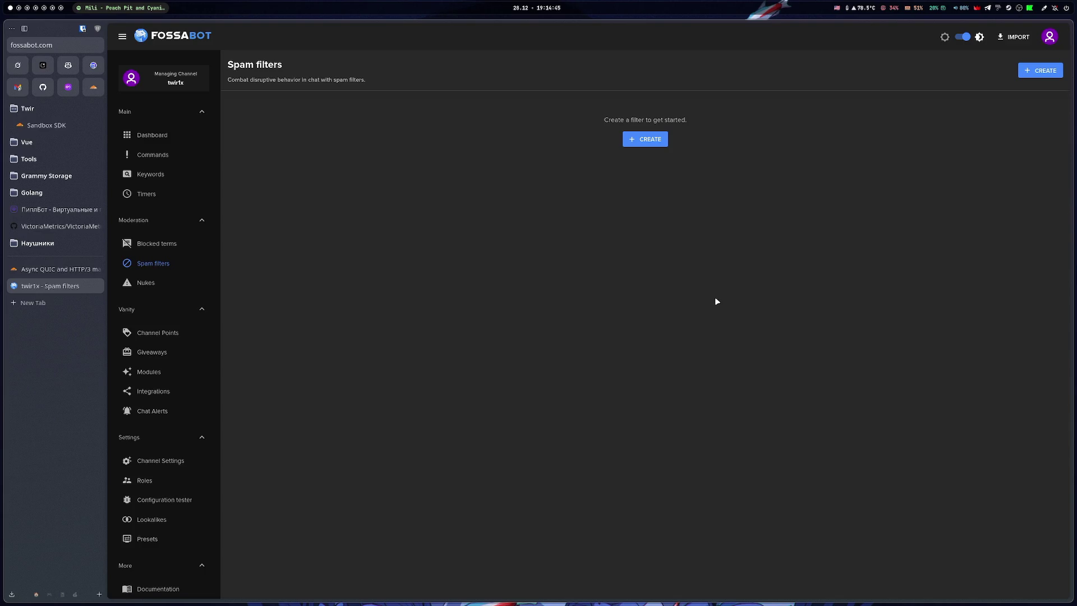
Search 'oneplus buds' in a new browser window and widen it beside the filter page.
key(ctrl+n)
text(oneplus buds)
key(Return)
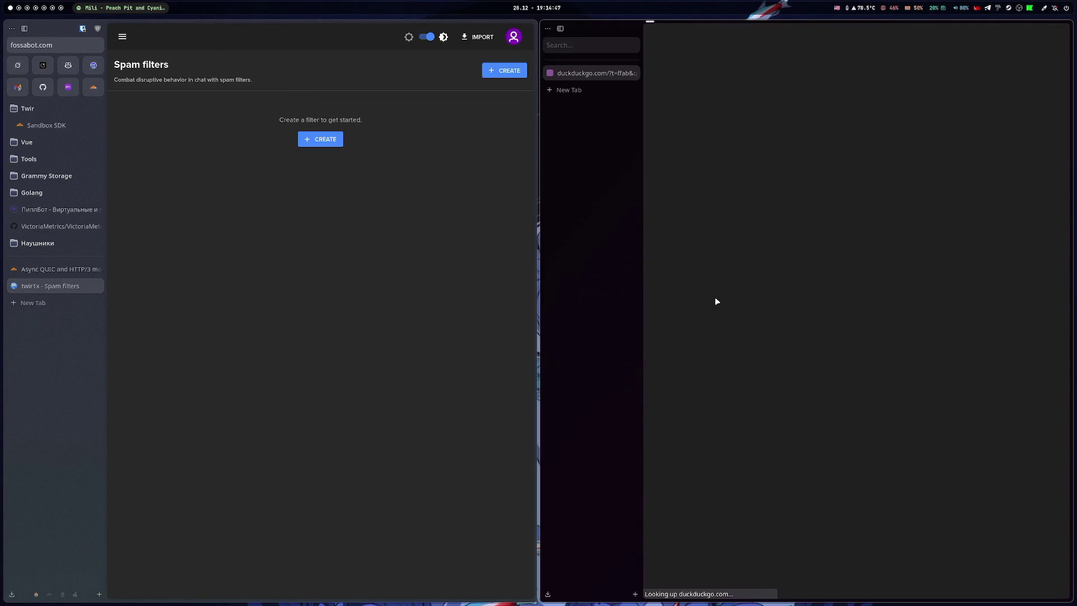
drag(636, 201, 344, 200)
Redirect the oneplus buds search to Google with !g and pass the motorcycle reCAPTCHA.
text(!g)
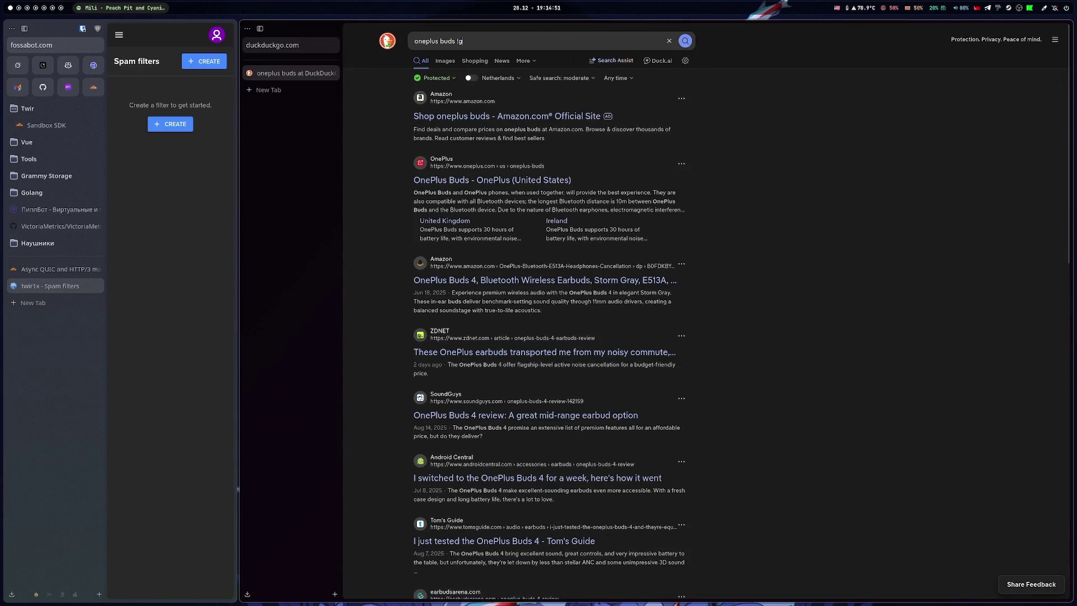
key(Return)
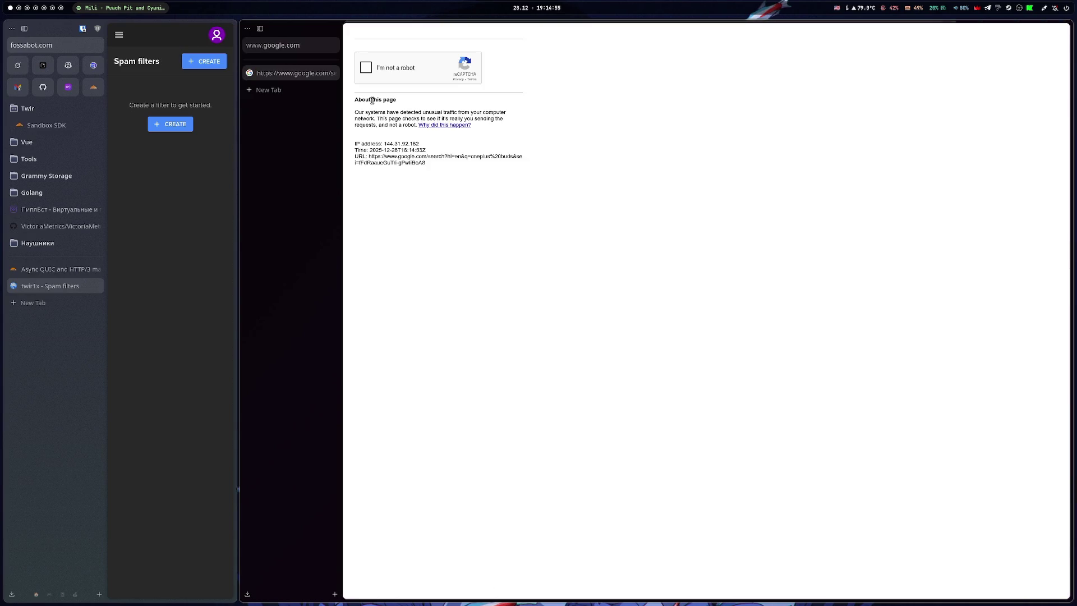
click(366, 67)
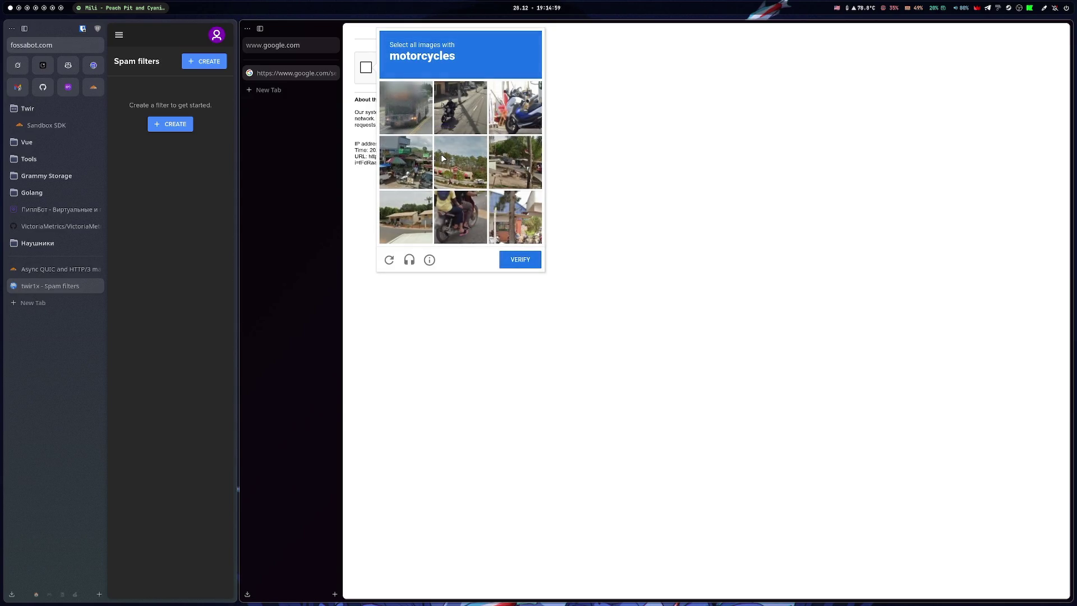
click(449, 221)
click(461, 107)
click(515, 107)
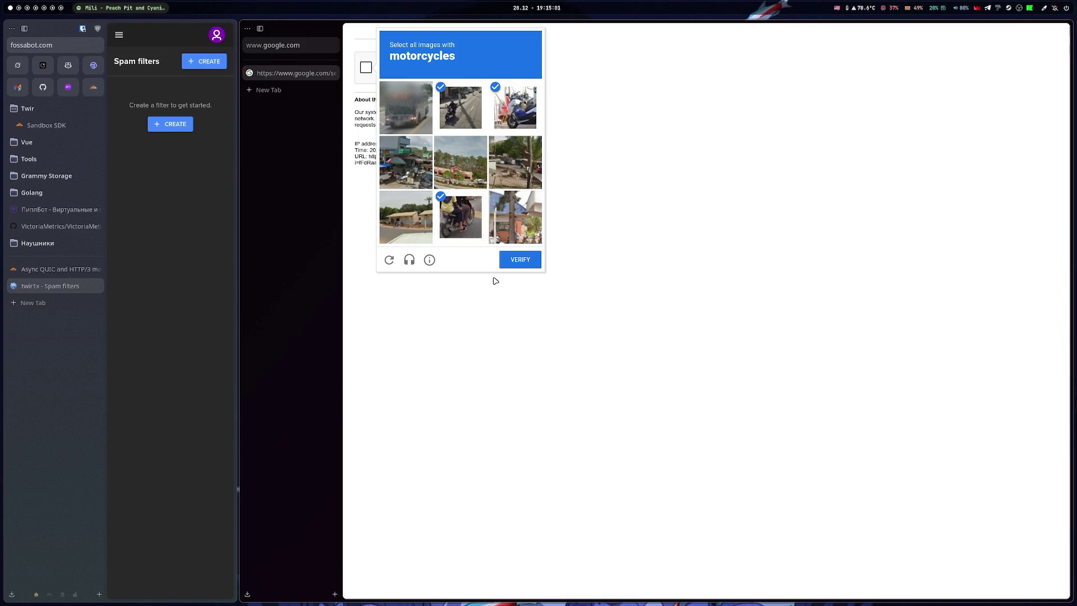
click(520, 259)
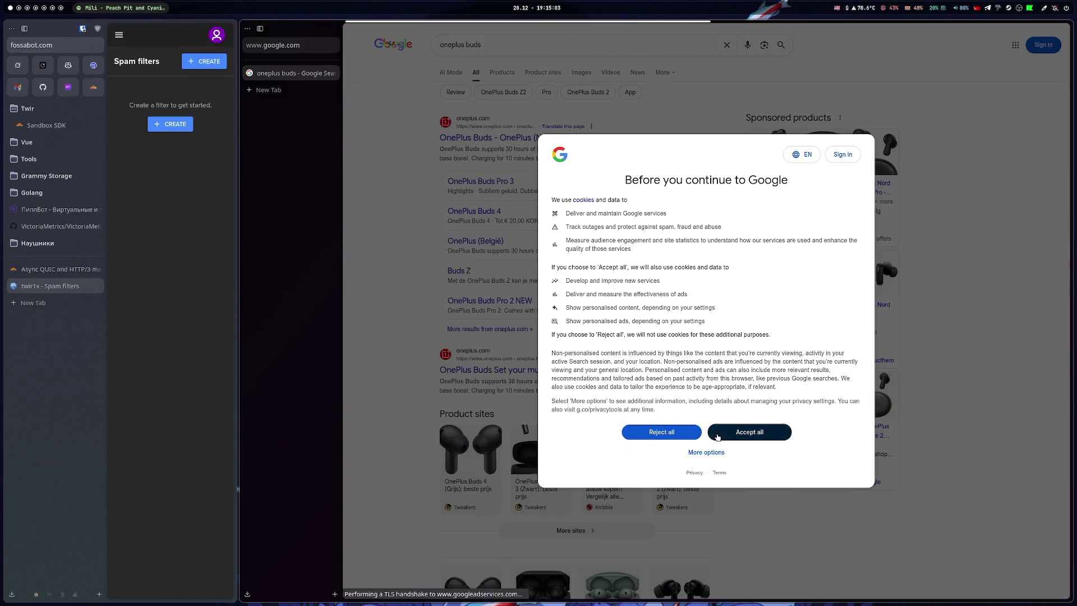
Accept Google's cookies and scroll through the oneplus buds results.
click(727, 433)
scroll(405, 155, down, 3)
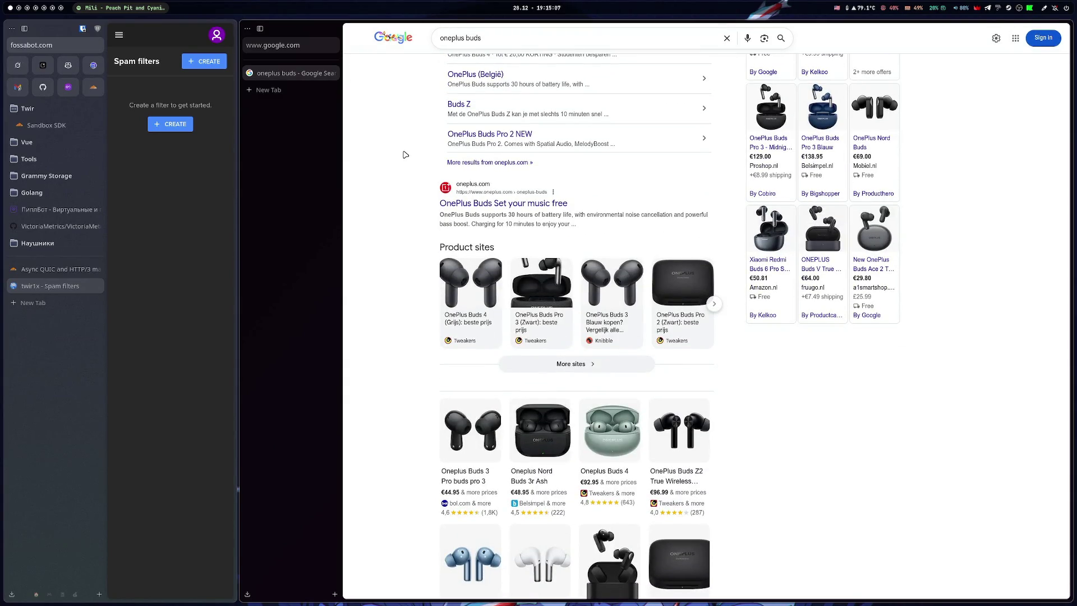
scroll(404, 155, down, 7)
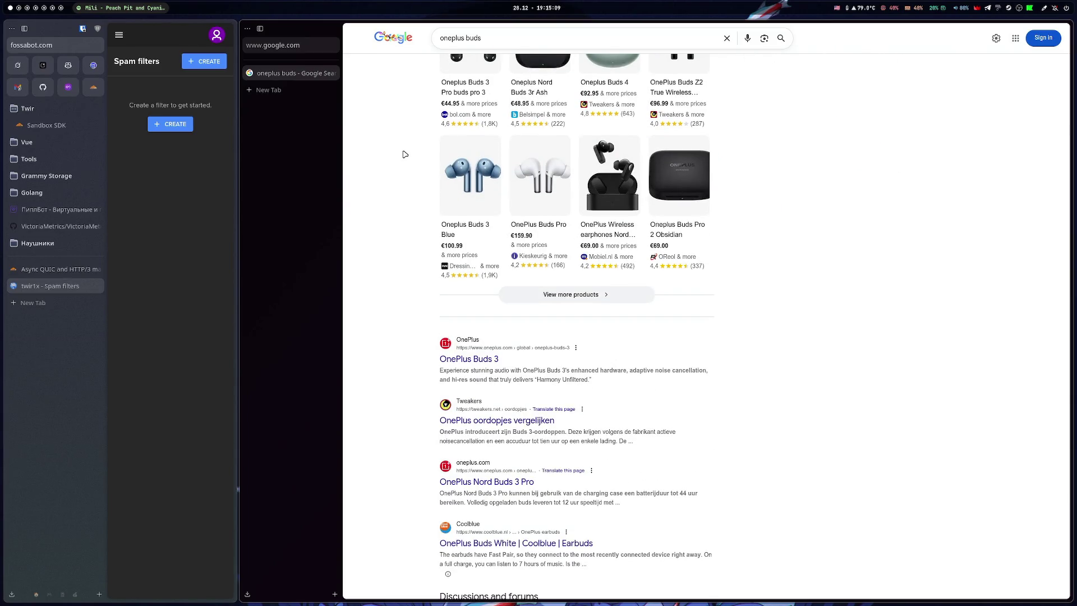
scroll(405, 155, up, 10)
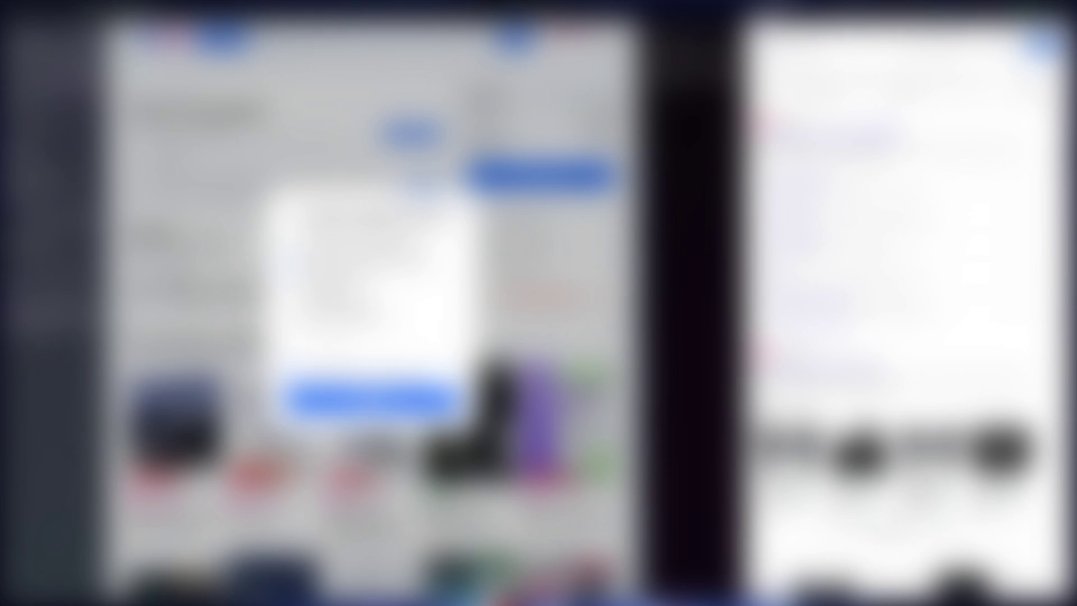
Bring up Google results for 'oneplus buds 4 купить' and dismiss the dialog over the Ozon page.
key(Return)
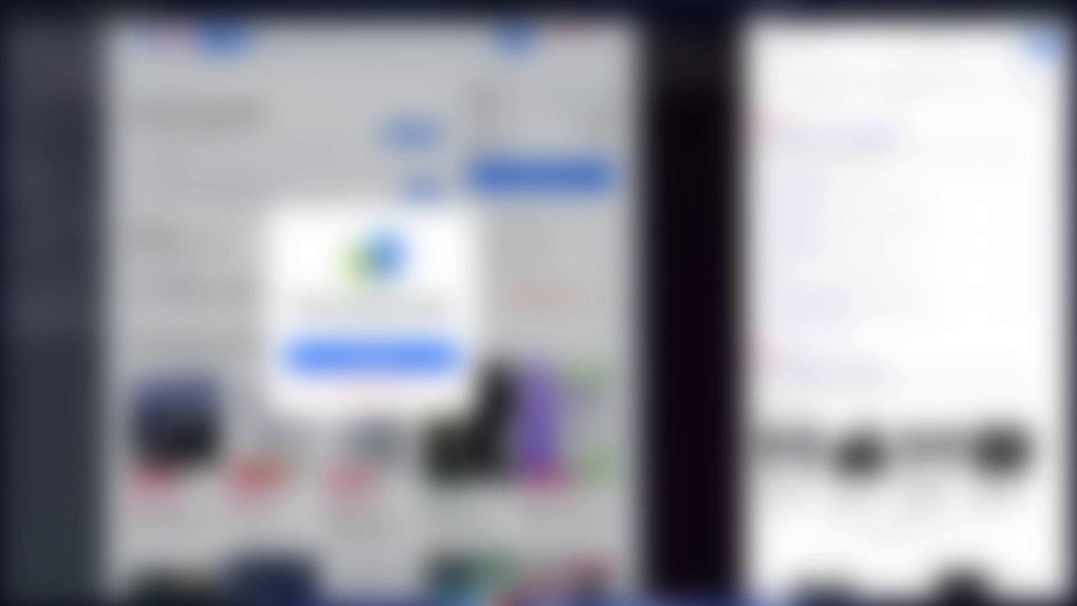
key(Return)
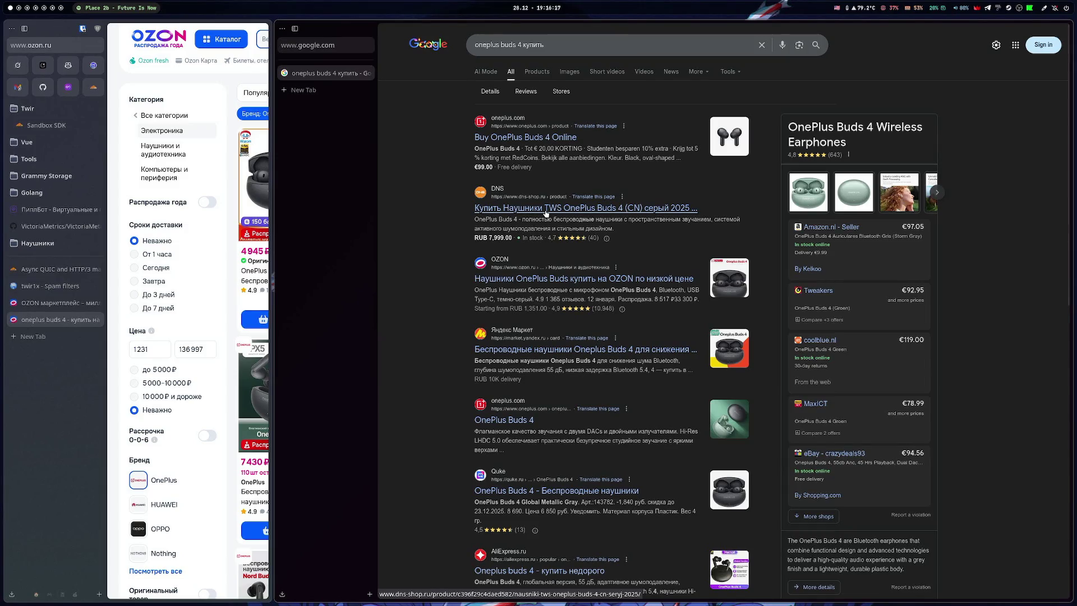
Open the DNS OnePlus Buds 4 result and view its product page.
middle_click(546, 208)
click(328, 91)
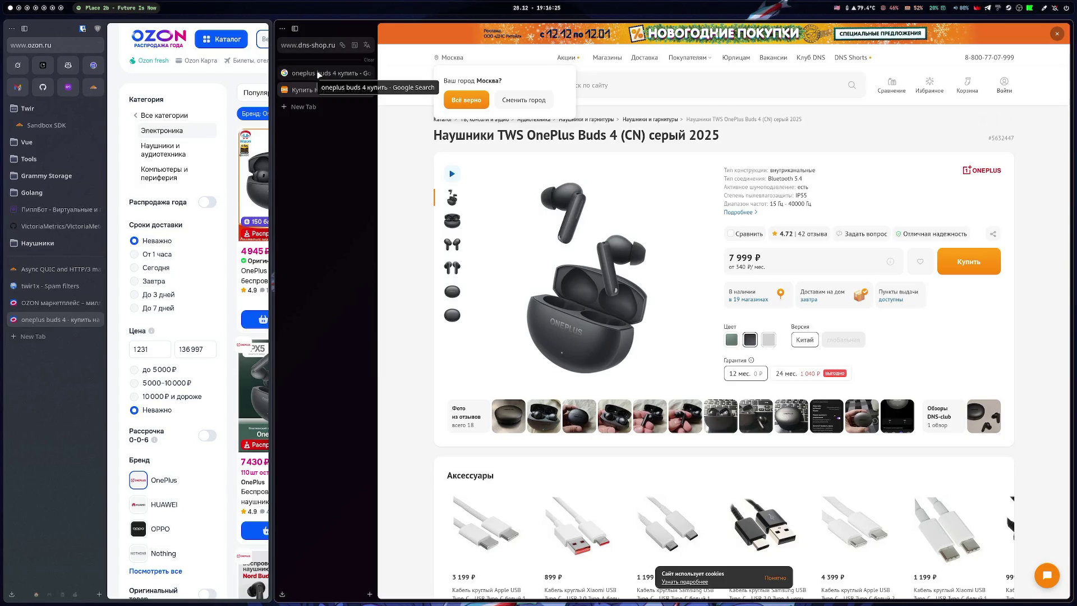
middle_click(318, 74)
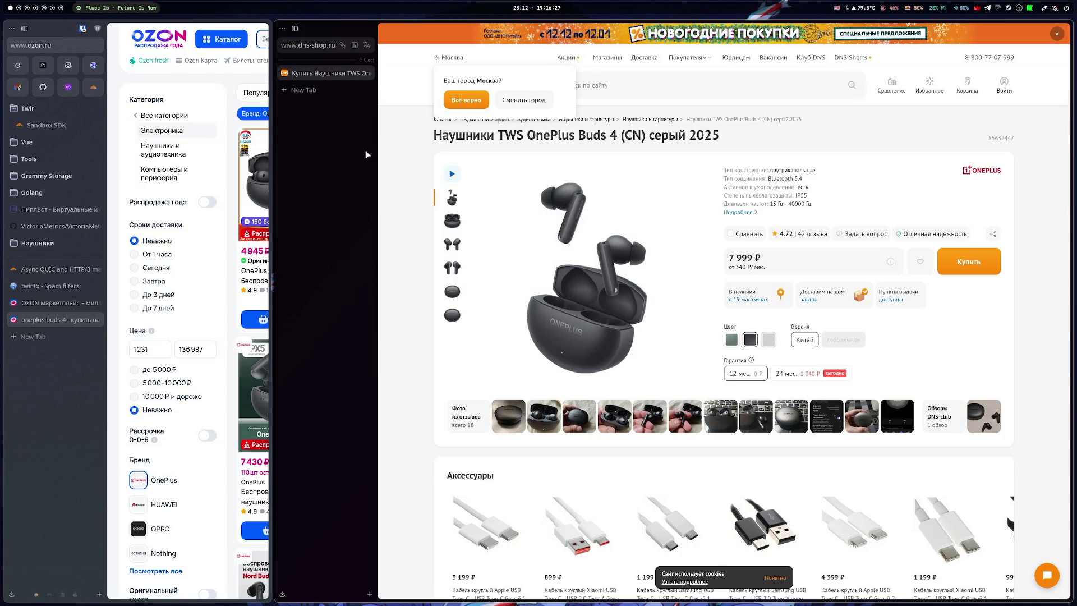
Restore the Google results, close the DNS tab, and open the OZON OnePlus Buds listing.
key(ctrl+shift+t)
middle_click(322, 89)
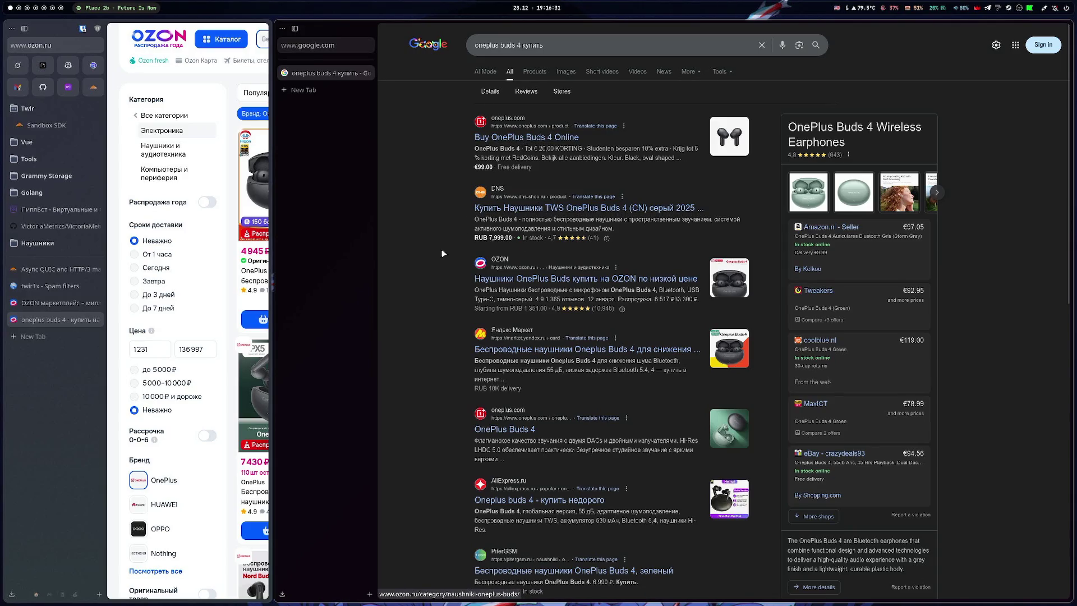
middle_click(538, 278)
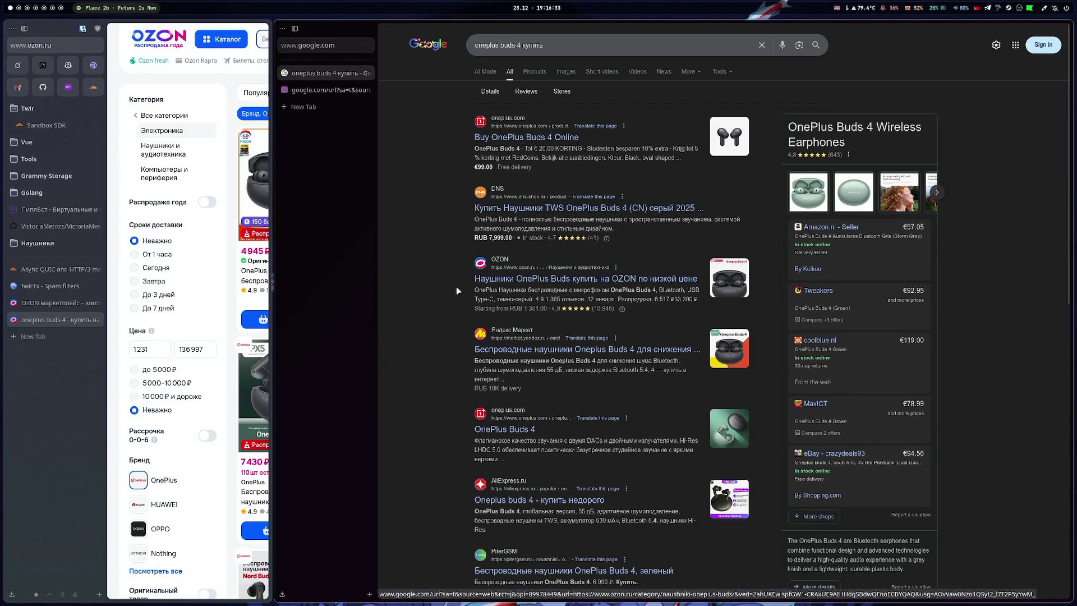
click(325, 90)
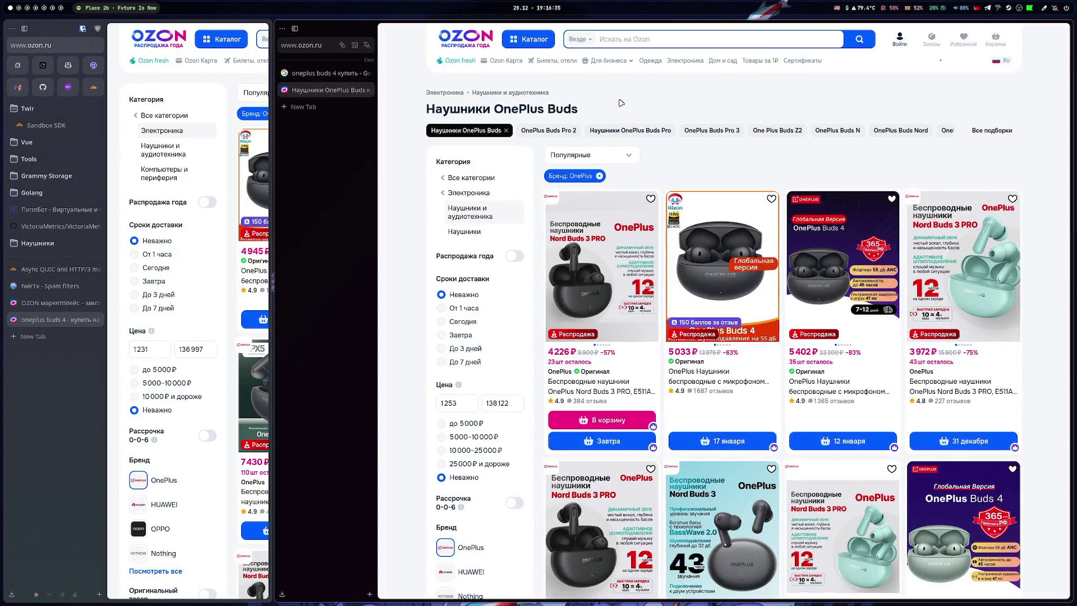
Search Ozon for 'oneplus buds 4'.
click(701, 40)
text(p)
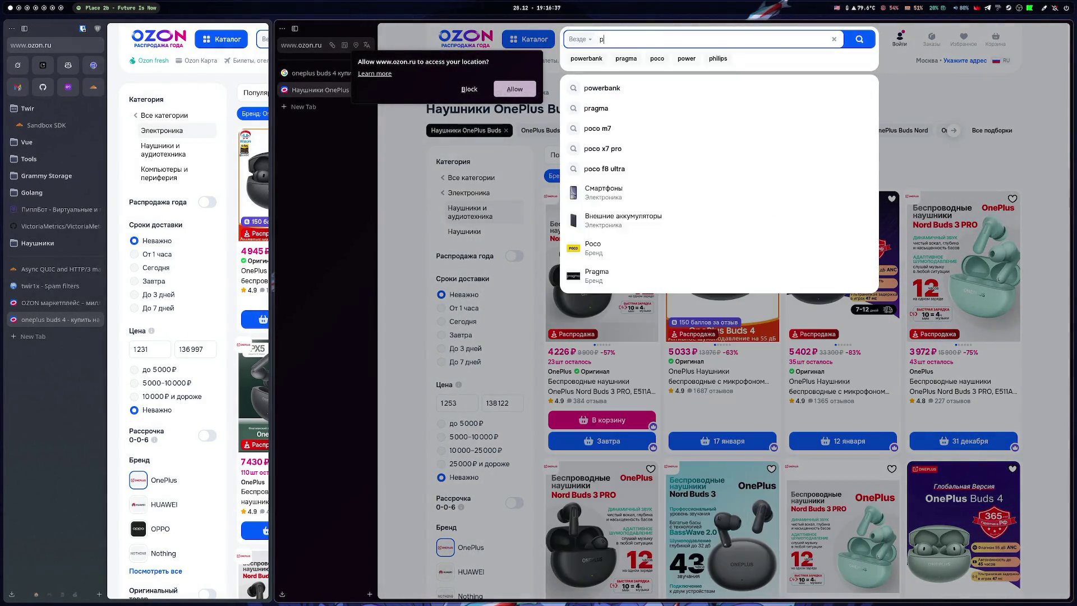
key(BackSpace)
text(onep;us)
key(ctrl+a)
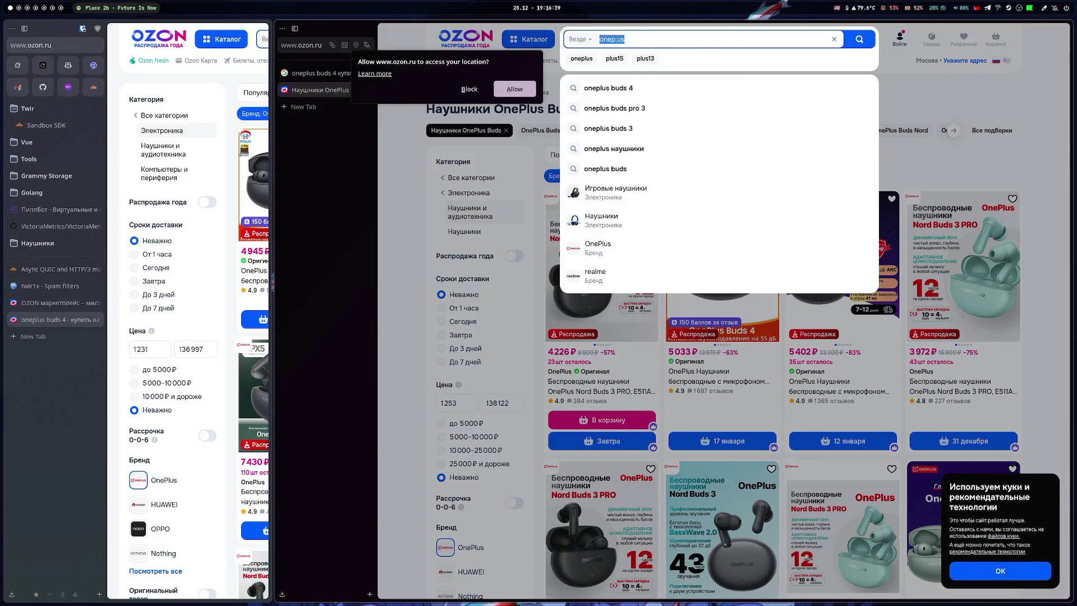
text(oneplus)
key(ctrl+a)
text(o)
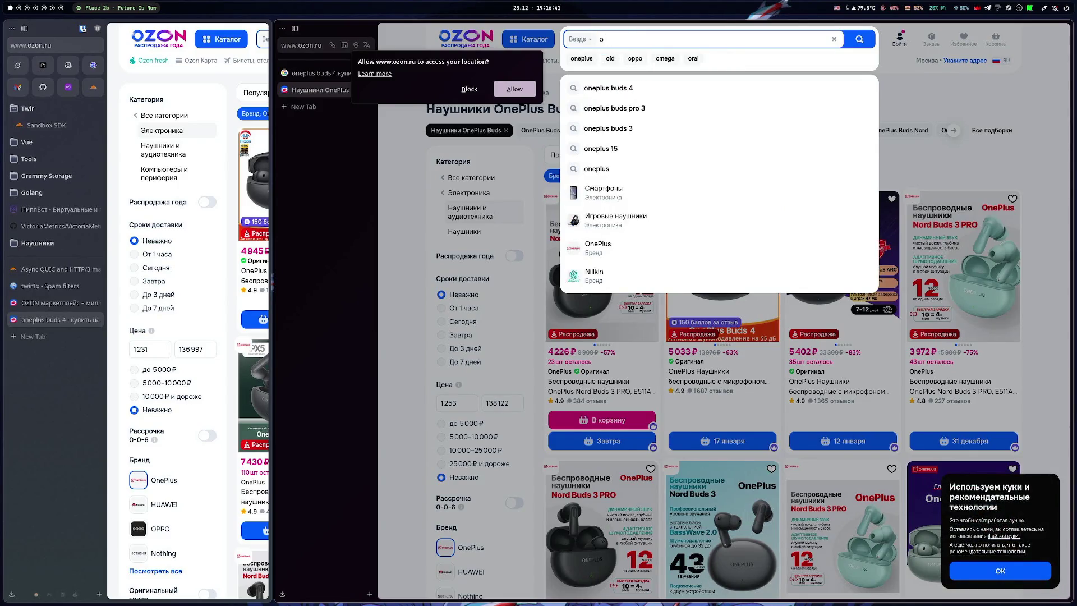
text(neplus)
key(ctrl+a)
text(oneplus)
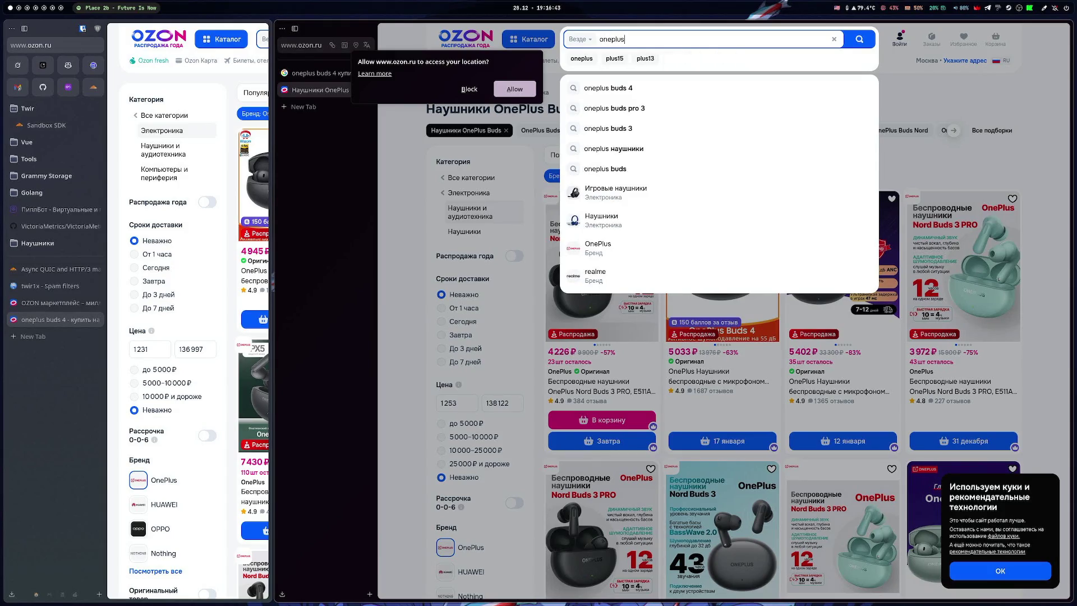
text( buds 4)
key(Return)
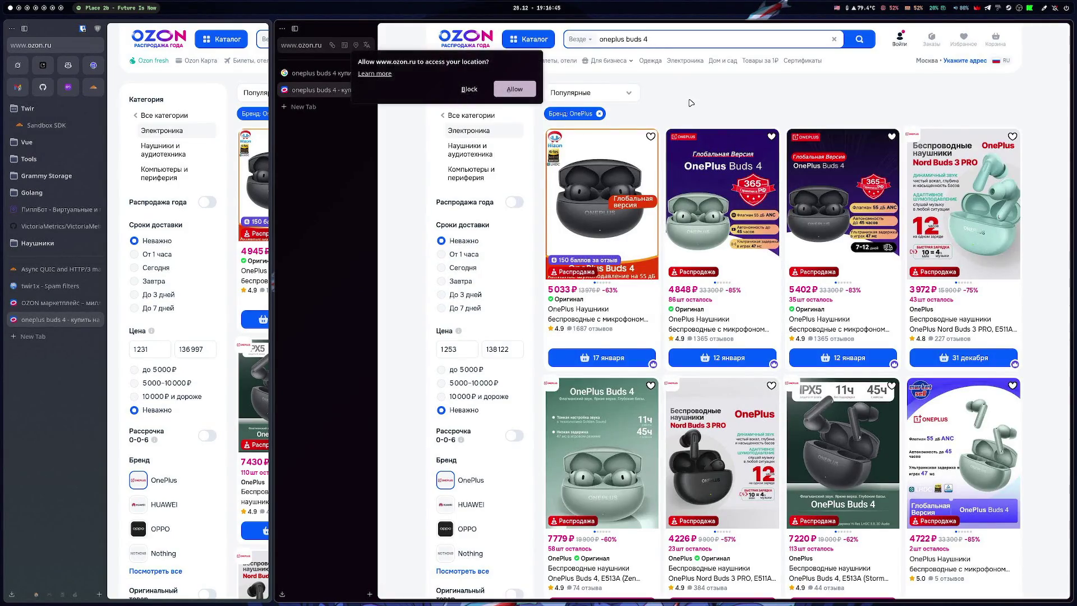
Block location access, open the first OnePlus Buds 4 product, and pass the slider captcha.
click(469, 88)
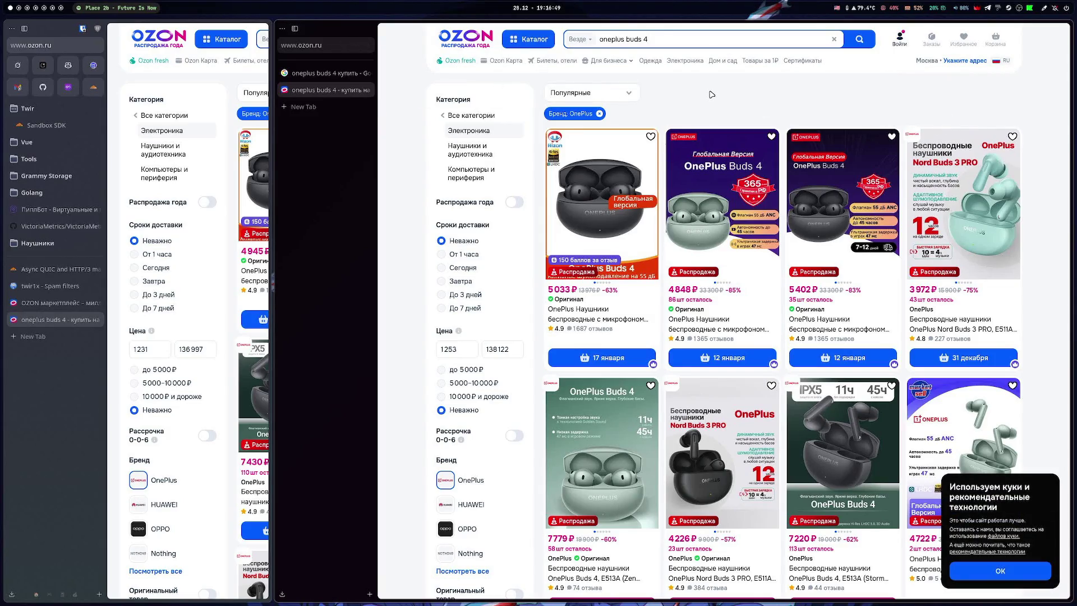
click(318, 106)
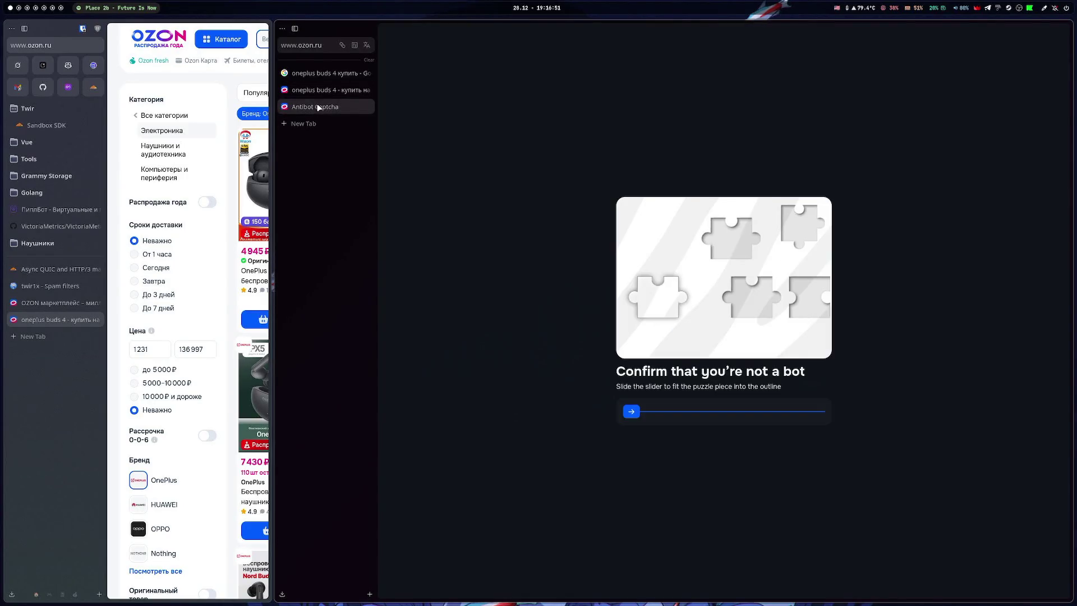
mouse_move(626, 413)
mouse_down()
mouse_move(696, 413)
mouse_move(683, 414)
mouse_up()
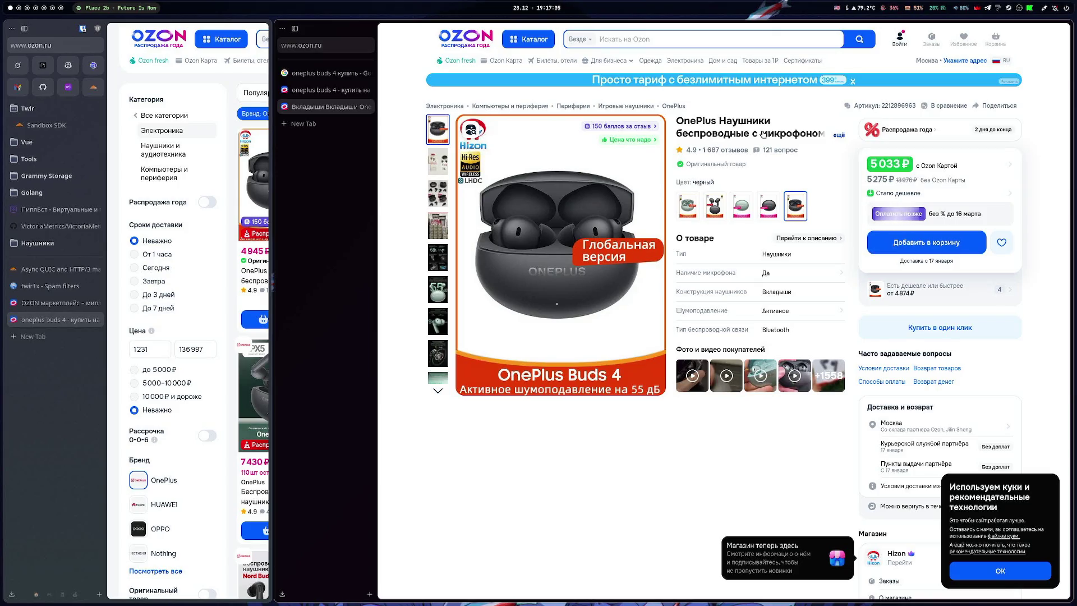
Scroll through the OnePlus Buds 4 customer reviews.
scroll(763, 134, down, 2)
scroll(763, 134, down, 10)
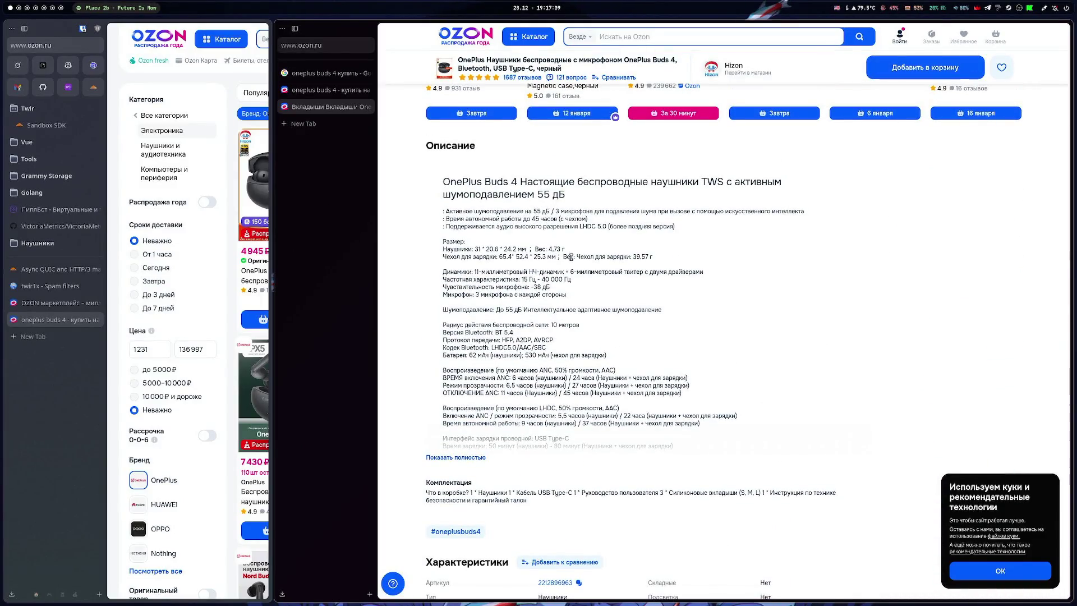
scroll(568, 257, down, 15)
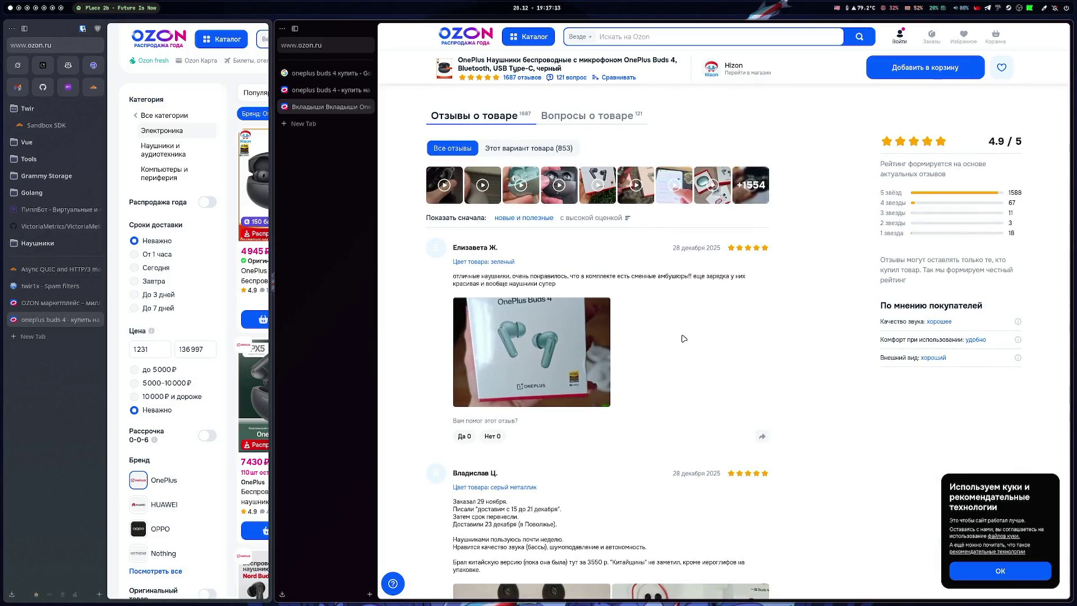
scroll(683, 339, down, 5)
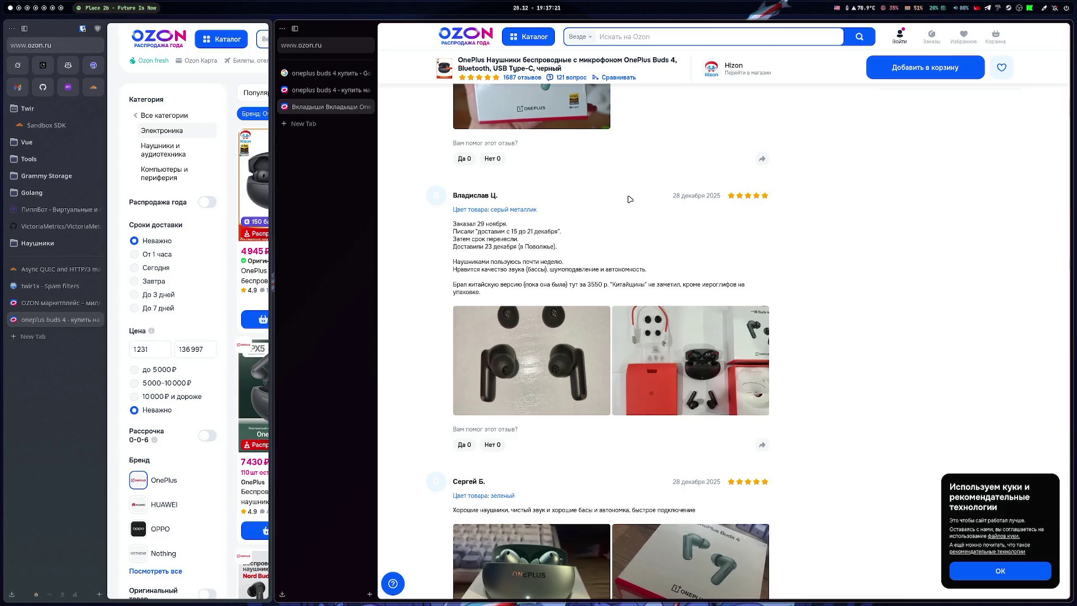
scroll(810, 228, down, 5)
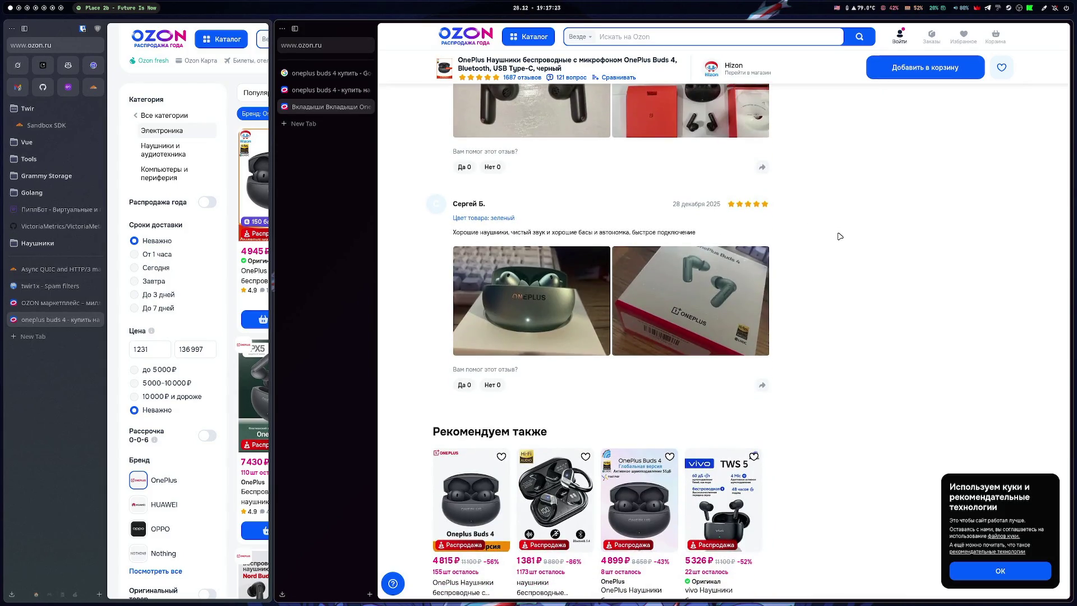
scroll(841, 238, down, 8)
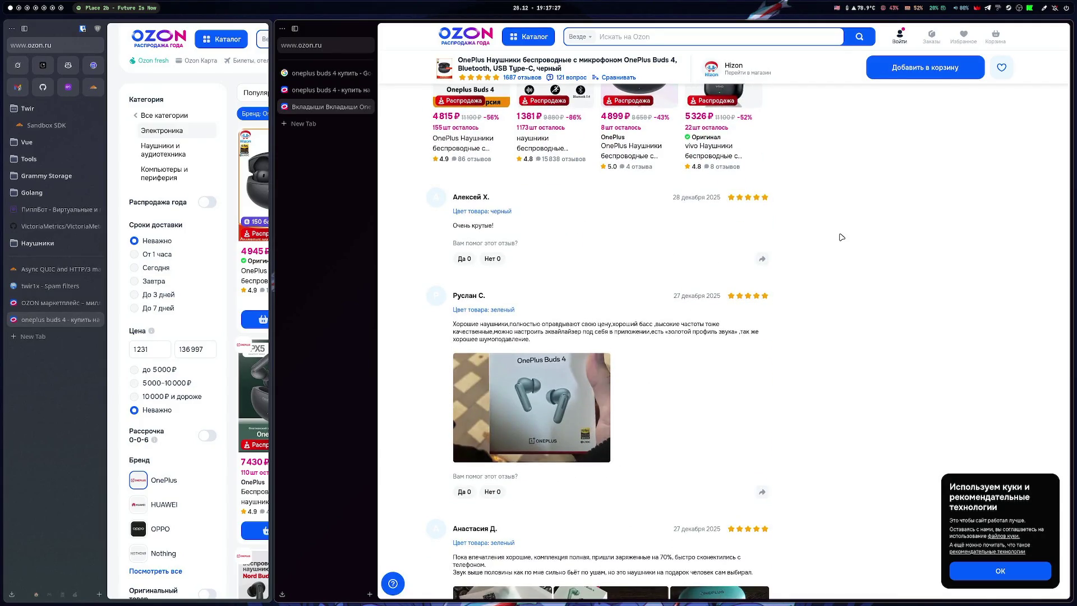
scroll(827, 452, up, 10)
Add the black OnePlus Buds 4 to the cart and return to the search results.
key(alt+Left)
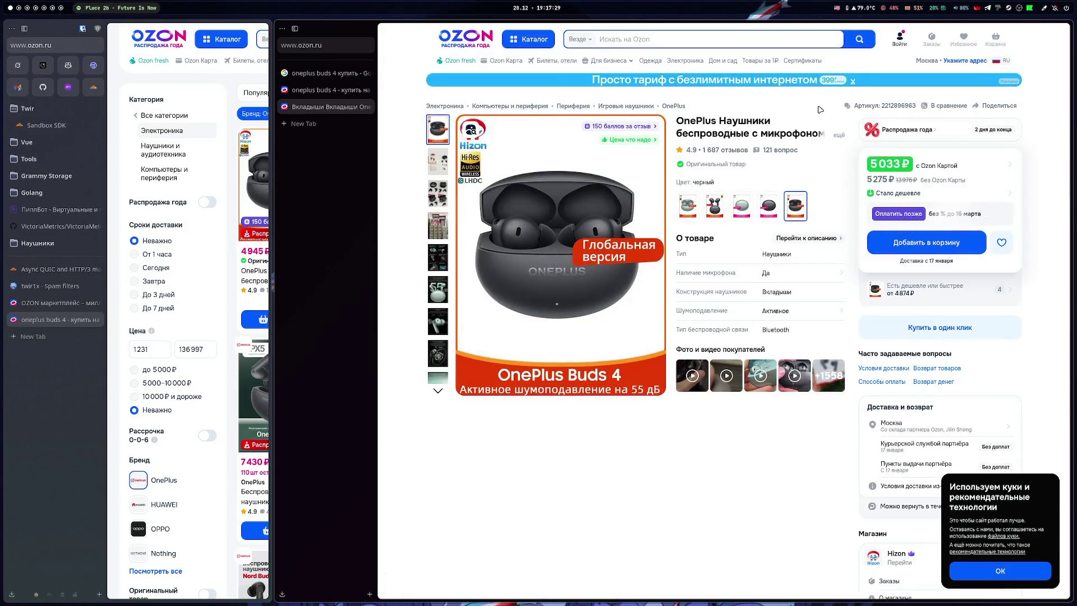
click(935, 252)
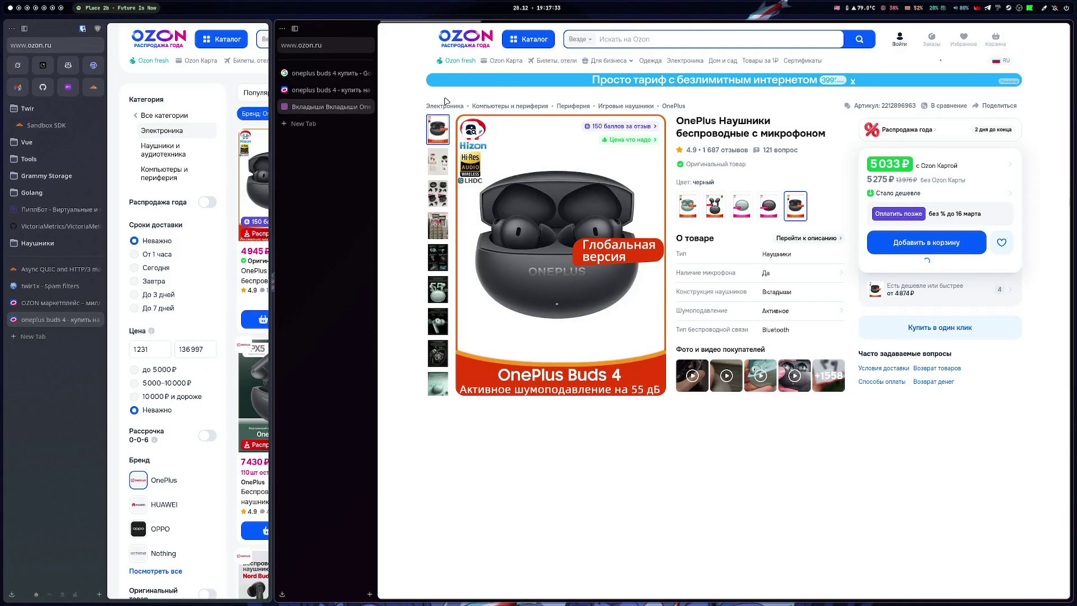
click(325, 90)
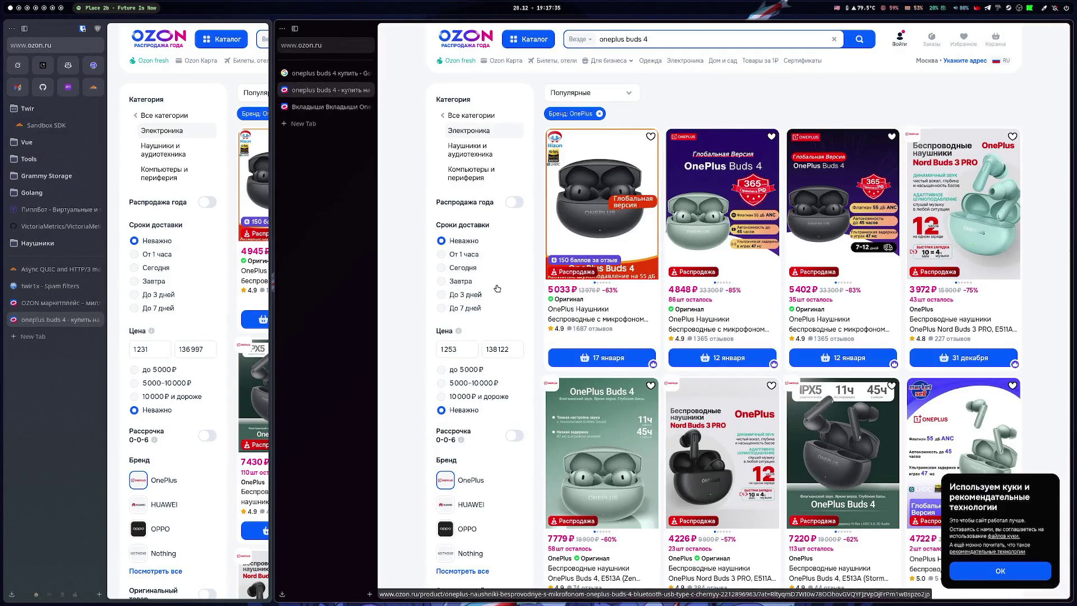
Filter the results to 'До 7 дней' delivery and browse the listings.
click(454, 309)
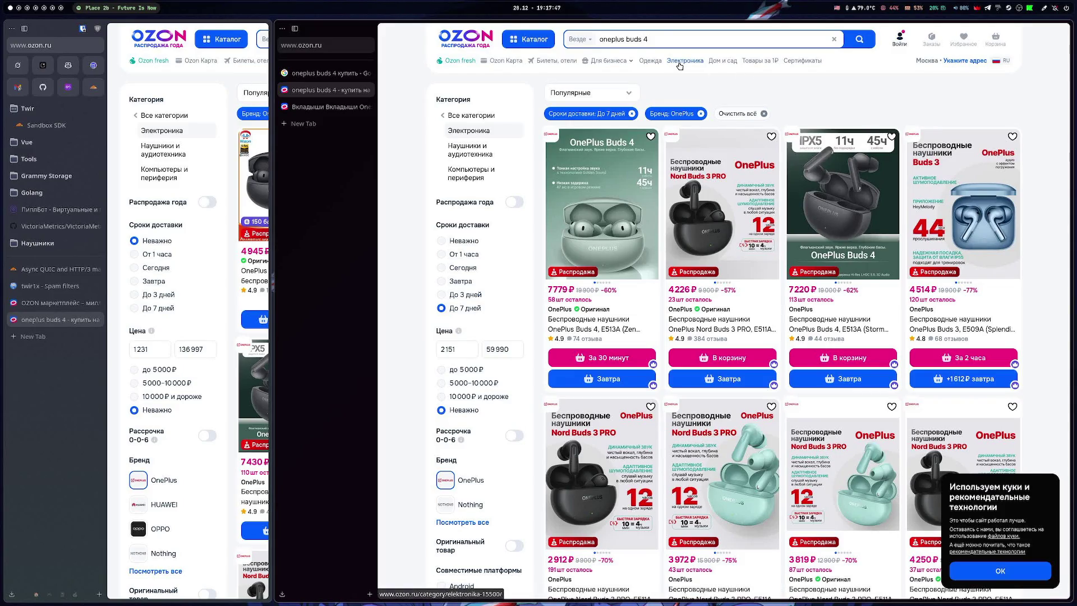
scroll(1042, 261, down, 3)
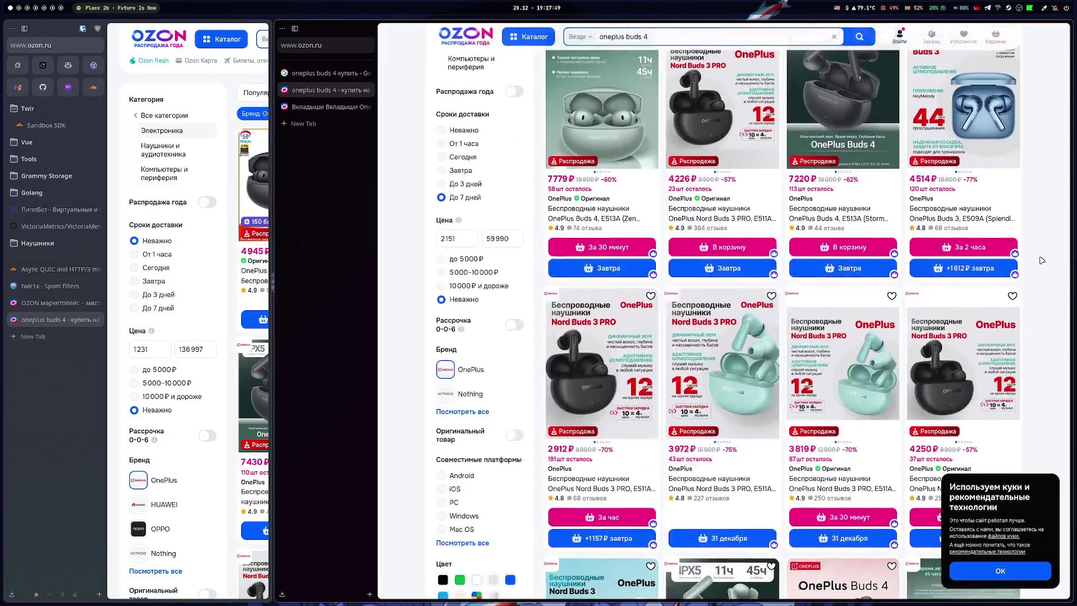
scroll(1041, 261, down, 5)
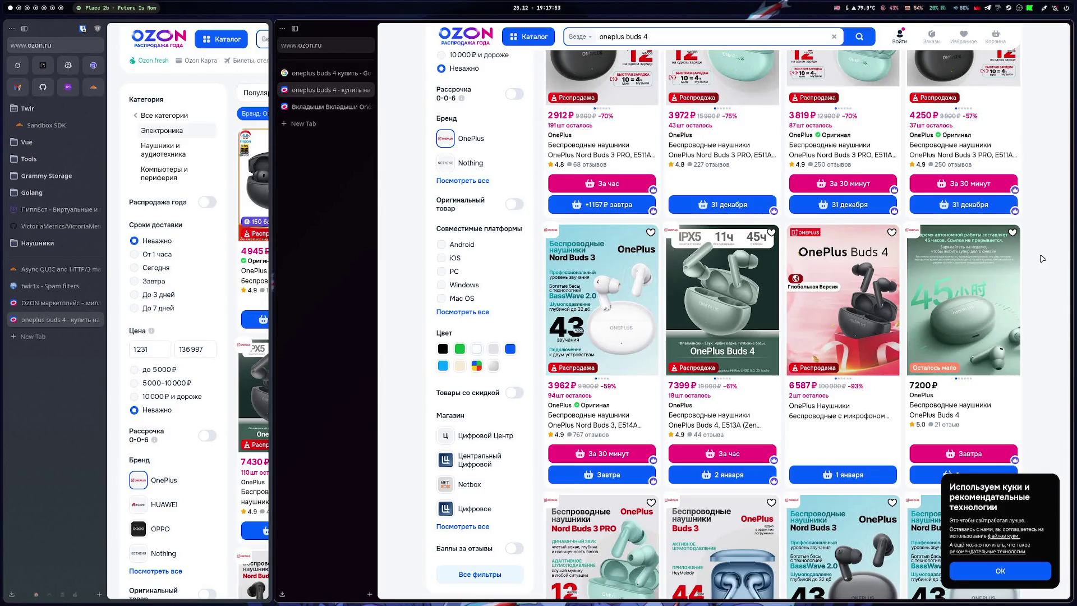
scroll(1041, 258, up, 5)
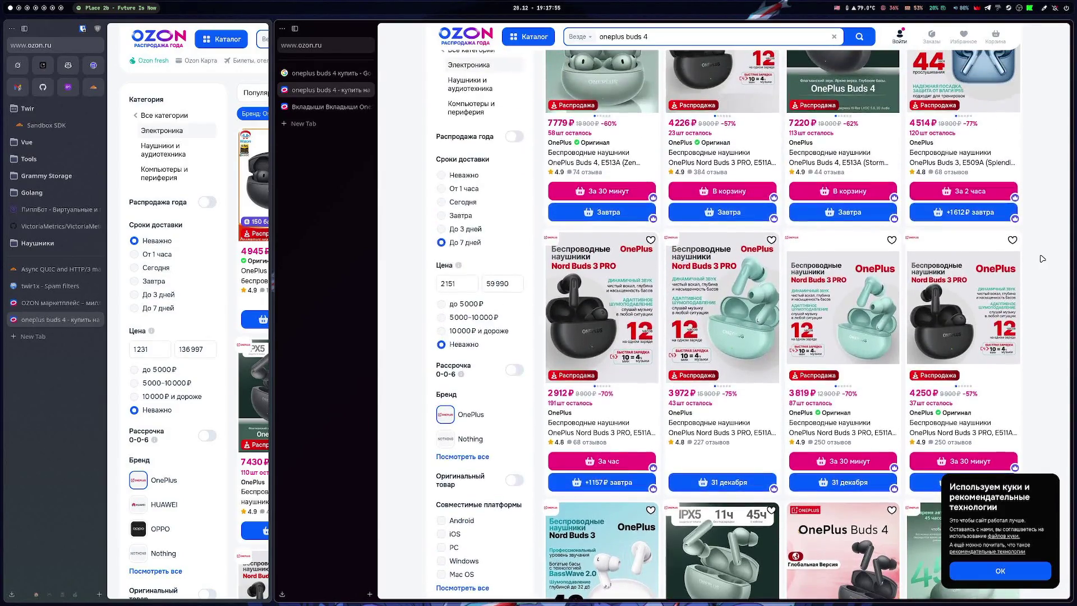
scroll(1041, 258, up, 3)
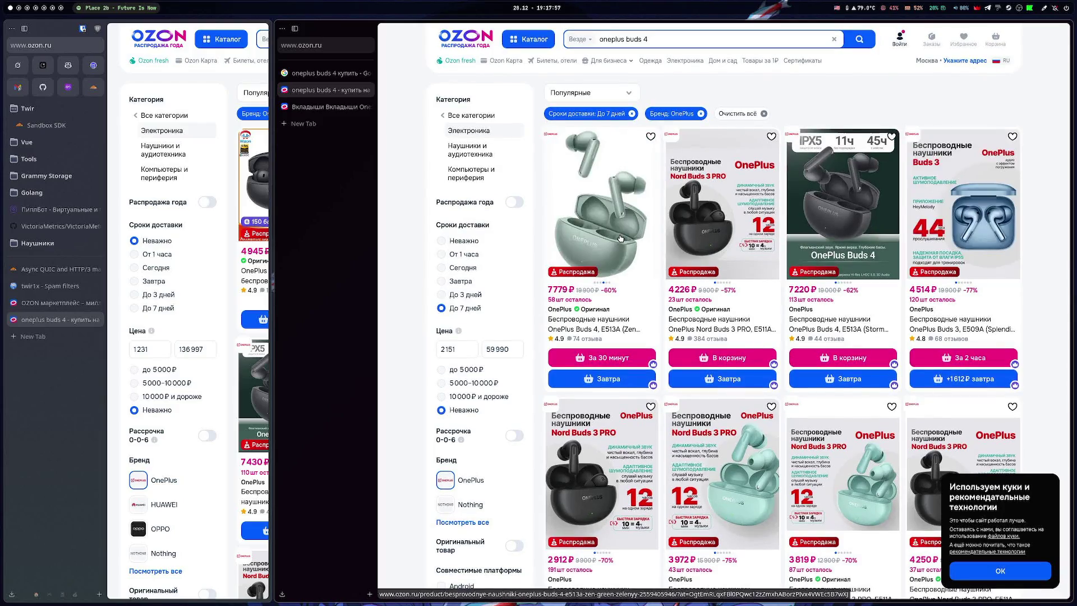
Open the green in-ear OnePlus Buds 4 E513A product page.
click(312, 106)
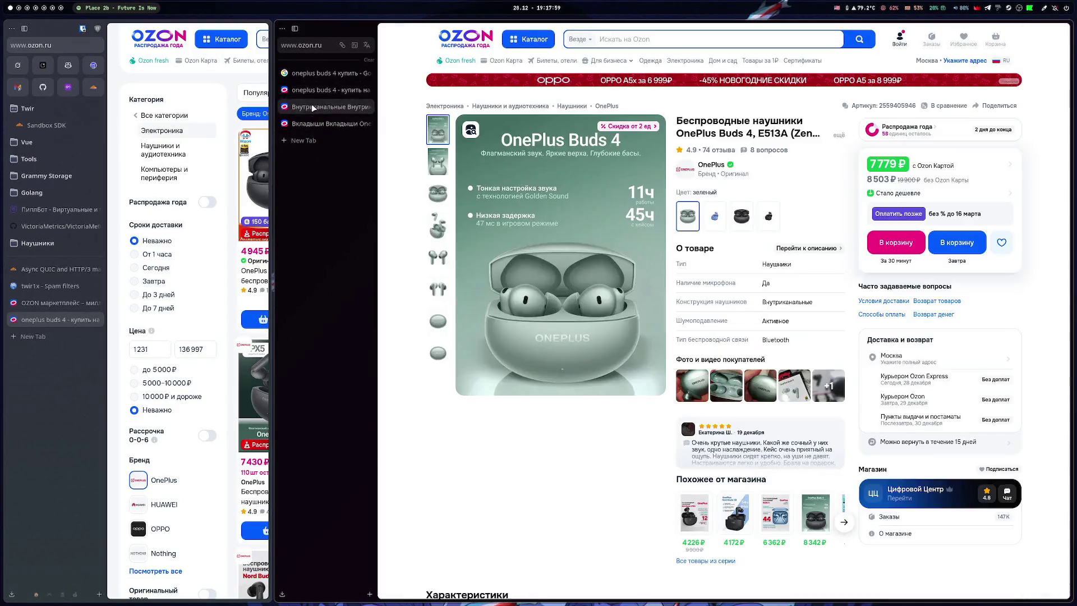
click(322, 73)
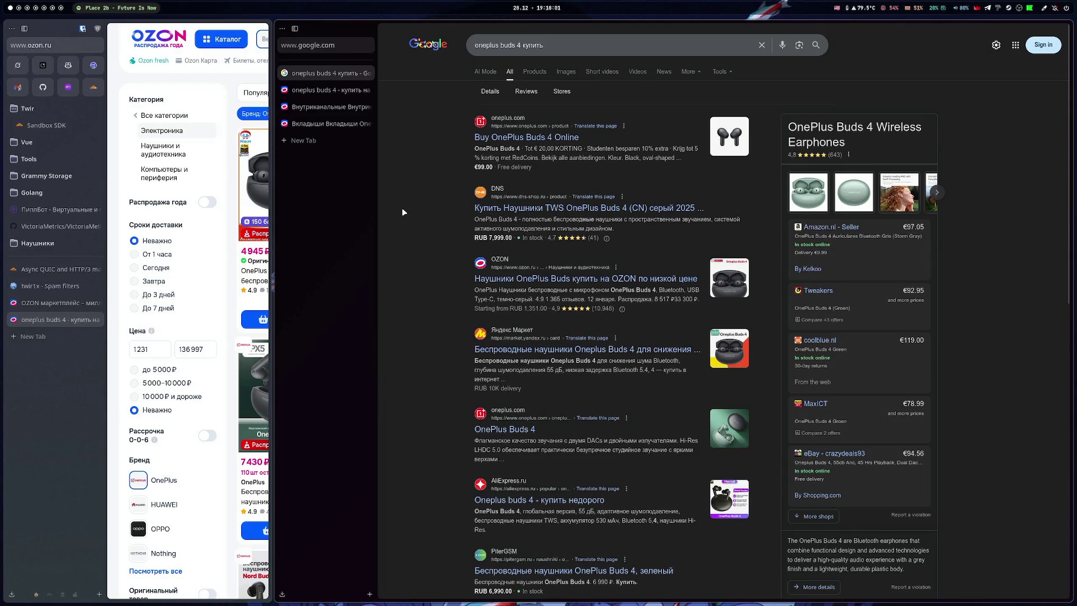
click(318, 87)
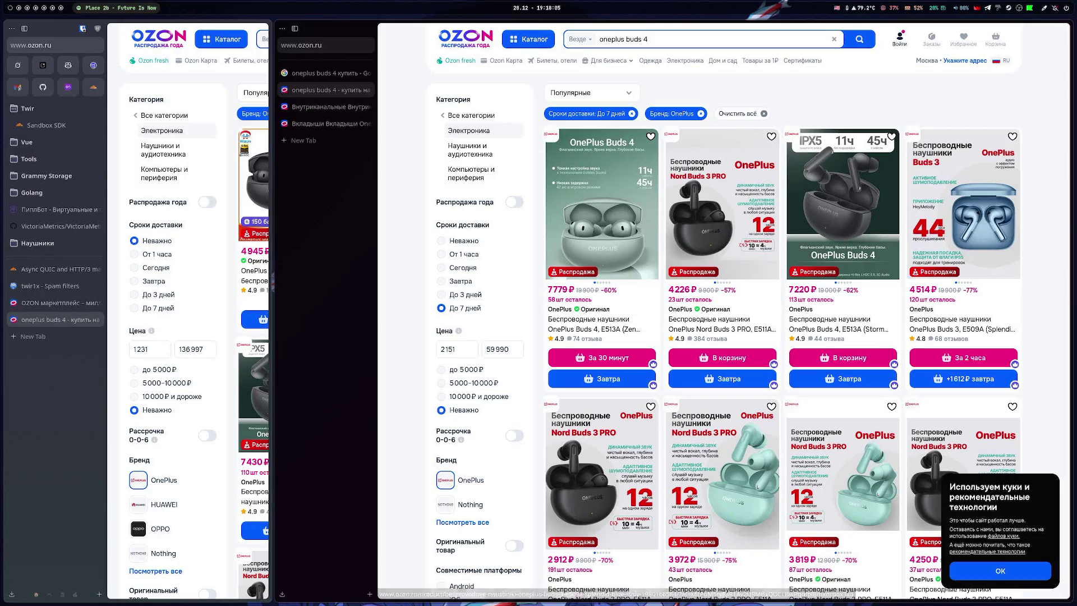
scroll(1048, 213, down, 4)
scroll(1049, 213, down, 4)
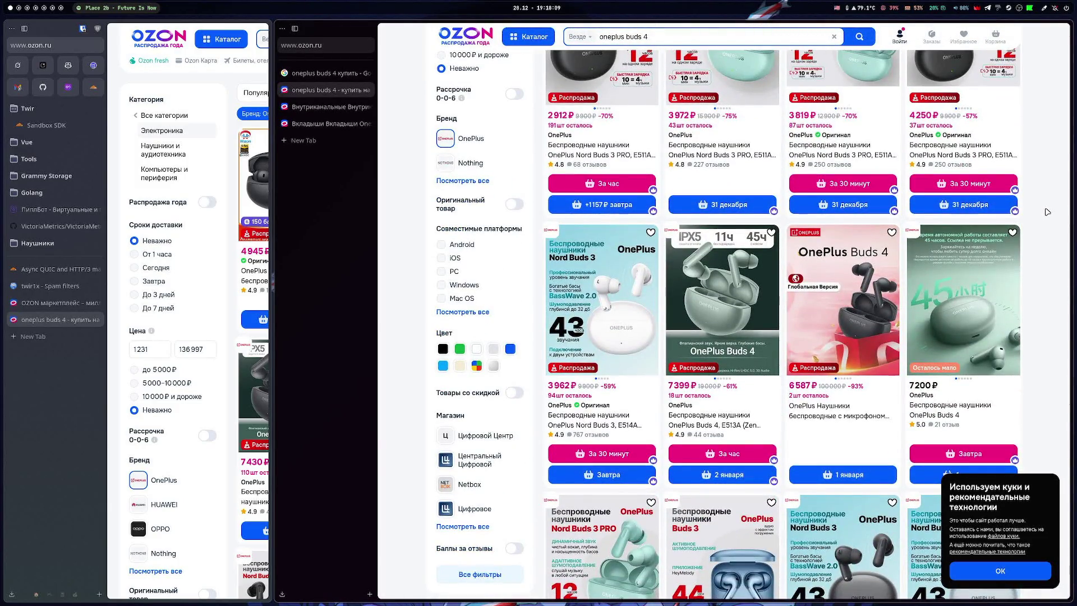
scroll(1047, 212, down, 6)
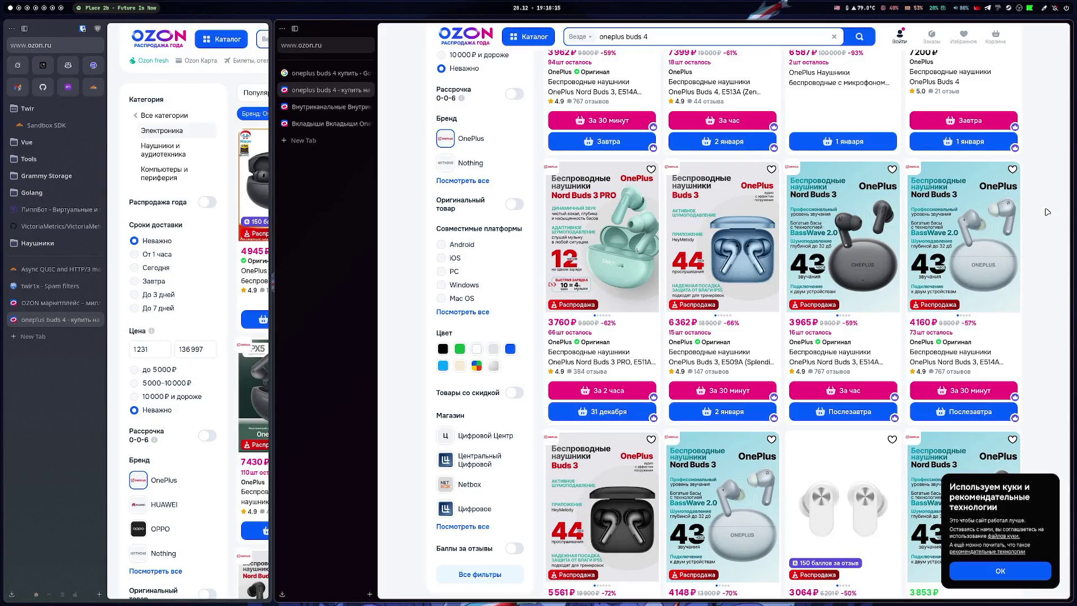
scroll(1047, 212, down, 3)
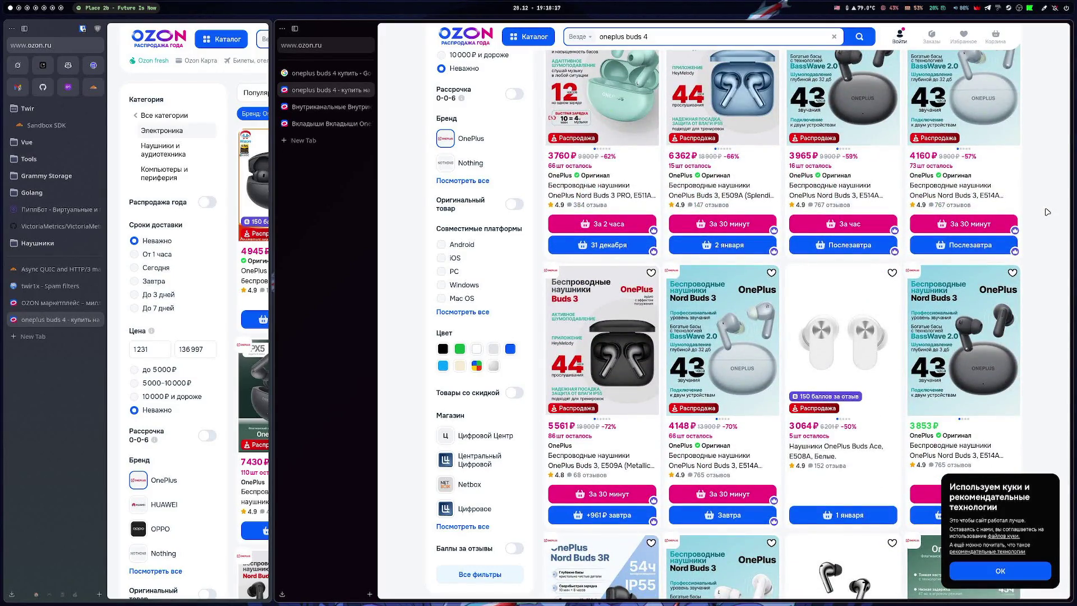
scroll(1047, 212, up, 9)
click(324, 107)
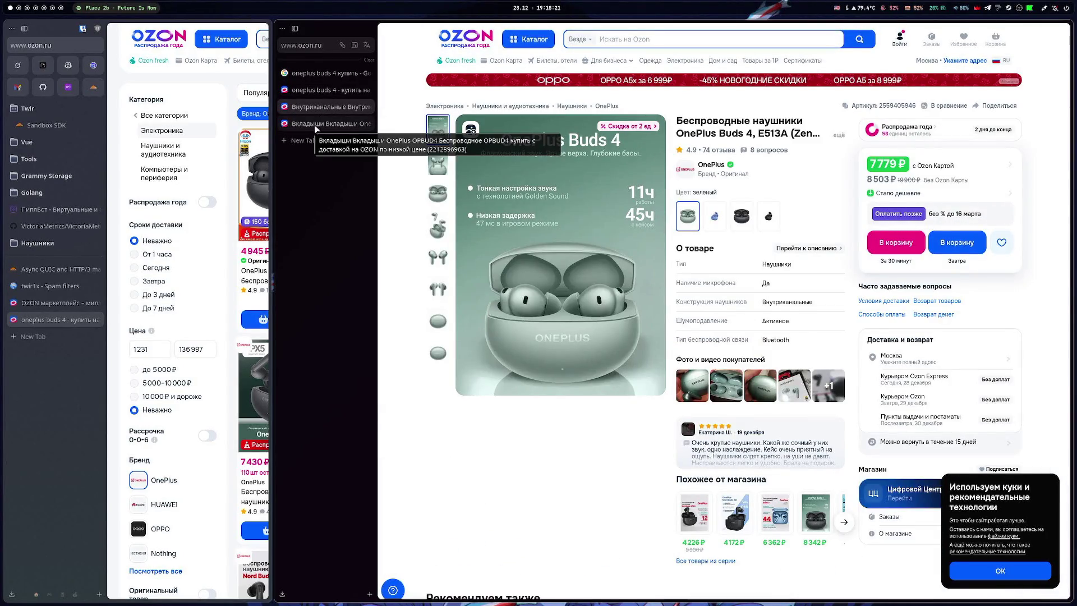
click(315, 126)
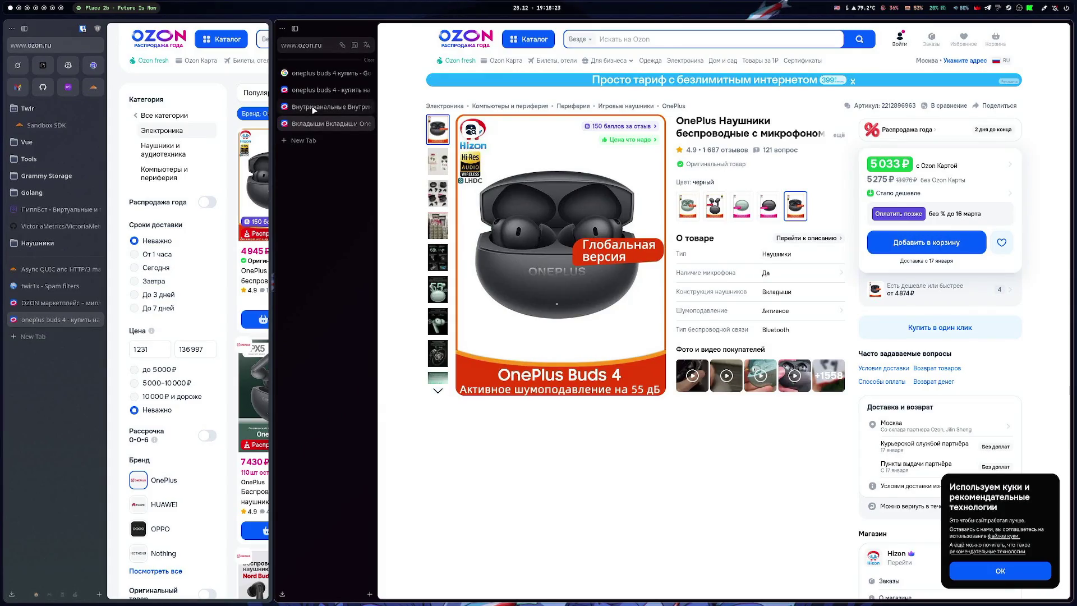
click(314, 108)
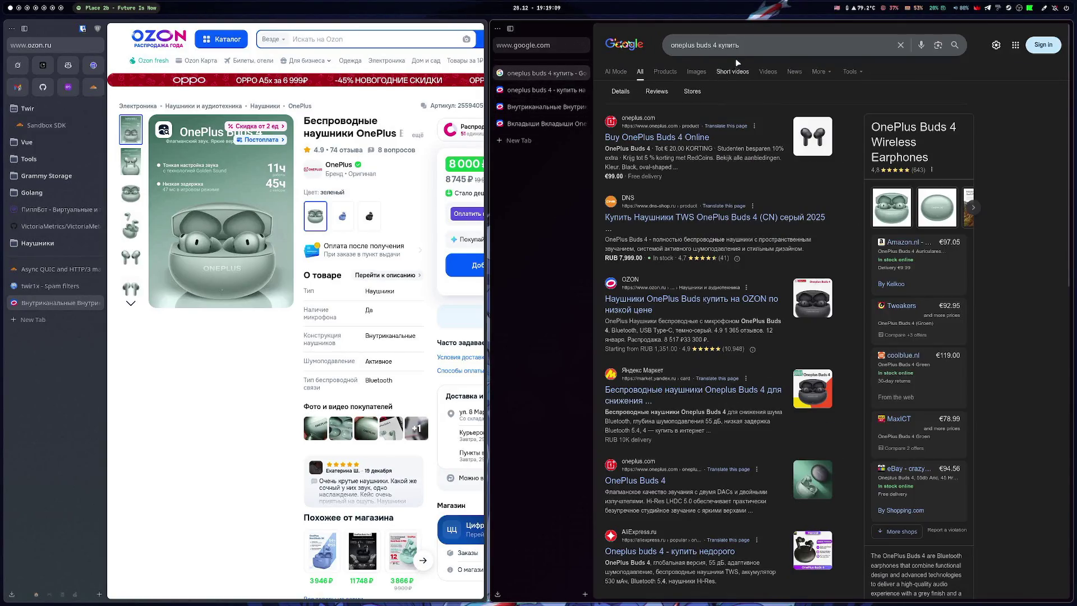
Open Wildberries from history in a new tab and enter 'OnePlus Buds 4' in its search.
click(538, 74)
key(ctrl+t)
text(wildberries r)
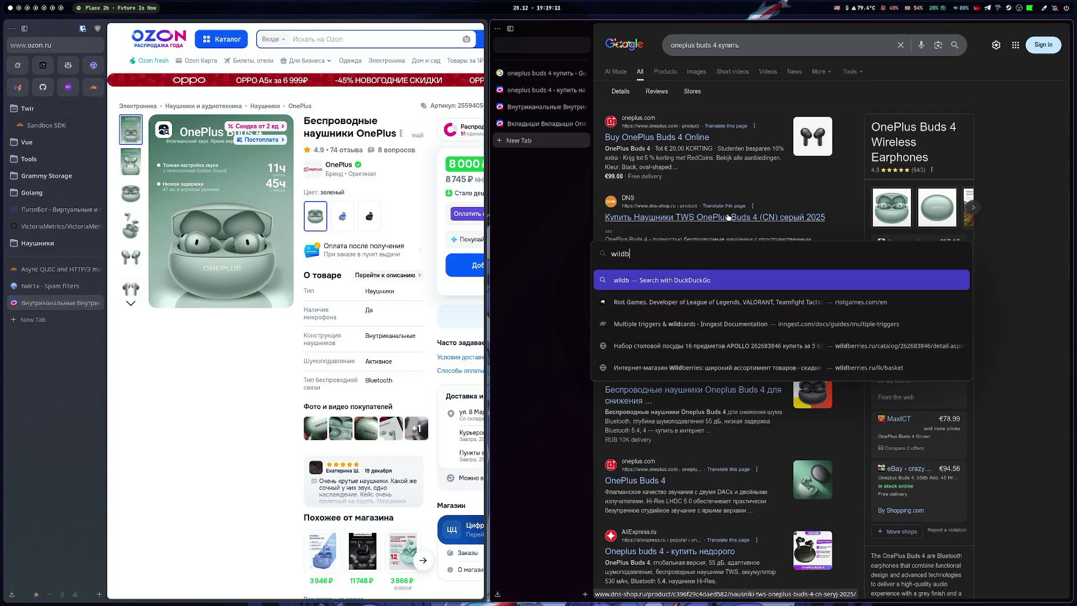
key(Down)
key(Down)
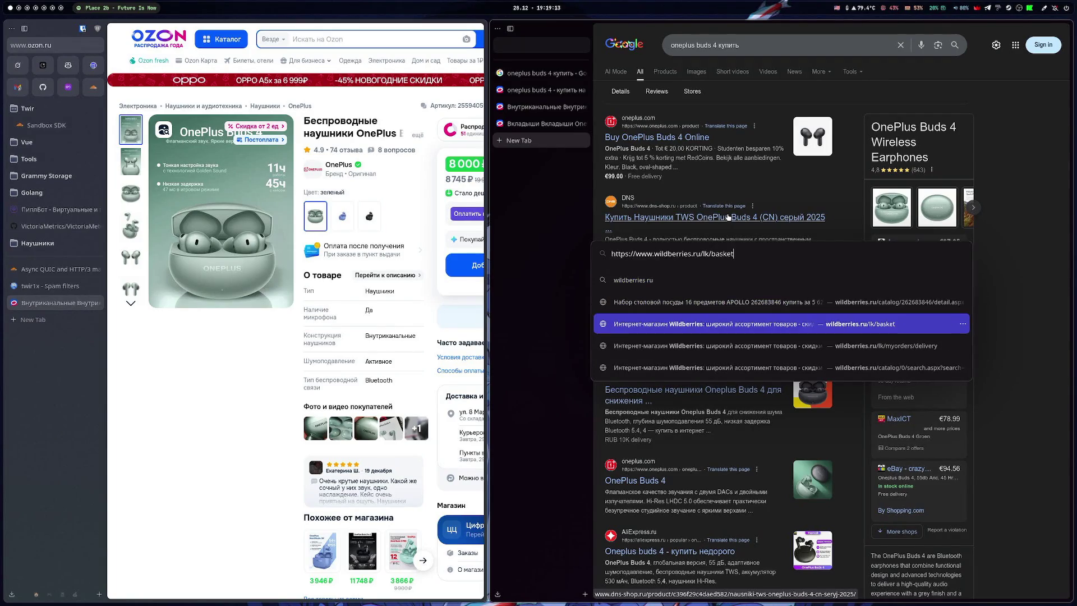
key(Return)
key(super+ctrl+Left)
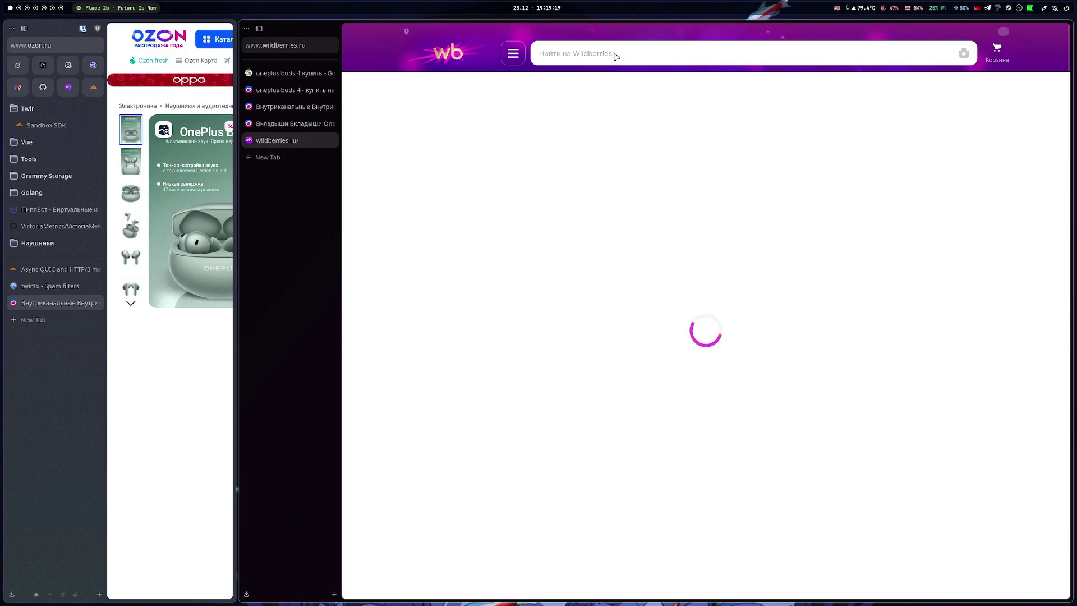
click(616, 54)
text(OnePlus Buds 4)
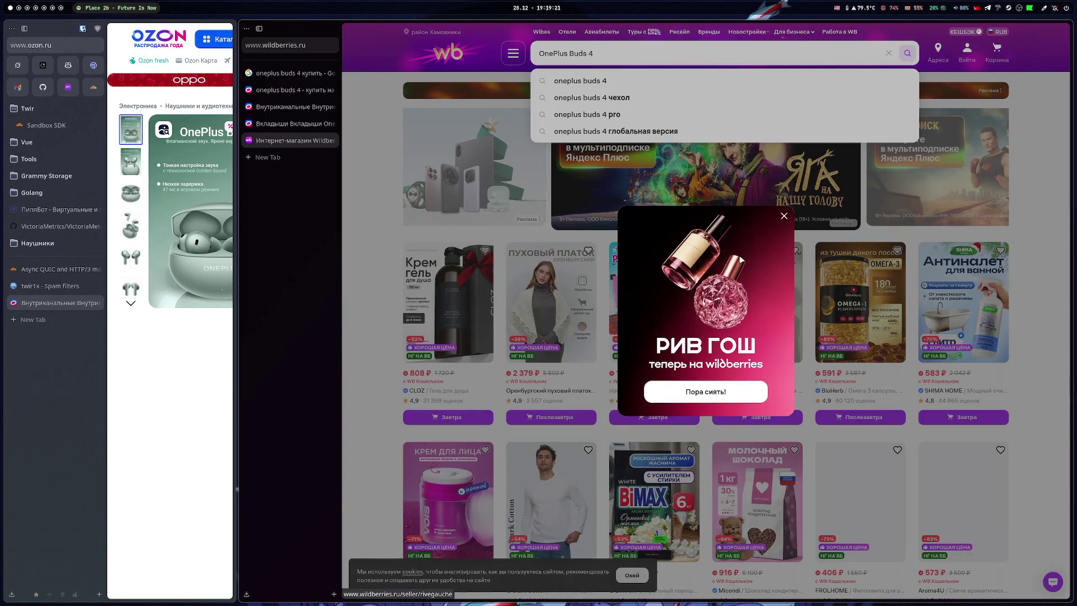
Run the 'OnePlus Buds 4' search, filter to next-day delivery, and check the blue and green Buds 3 listings.
key(Return)
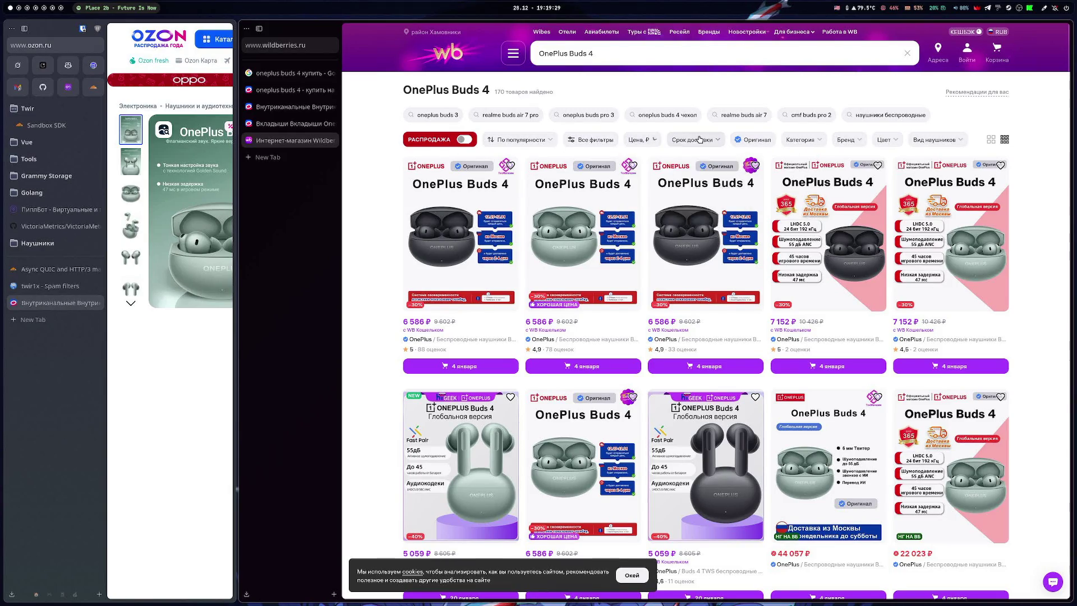
mouse_move(700, 141)
click(696, 183)
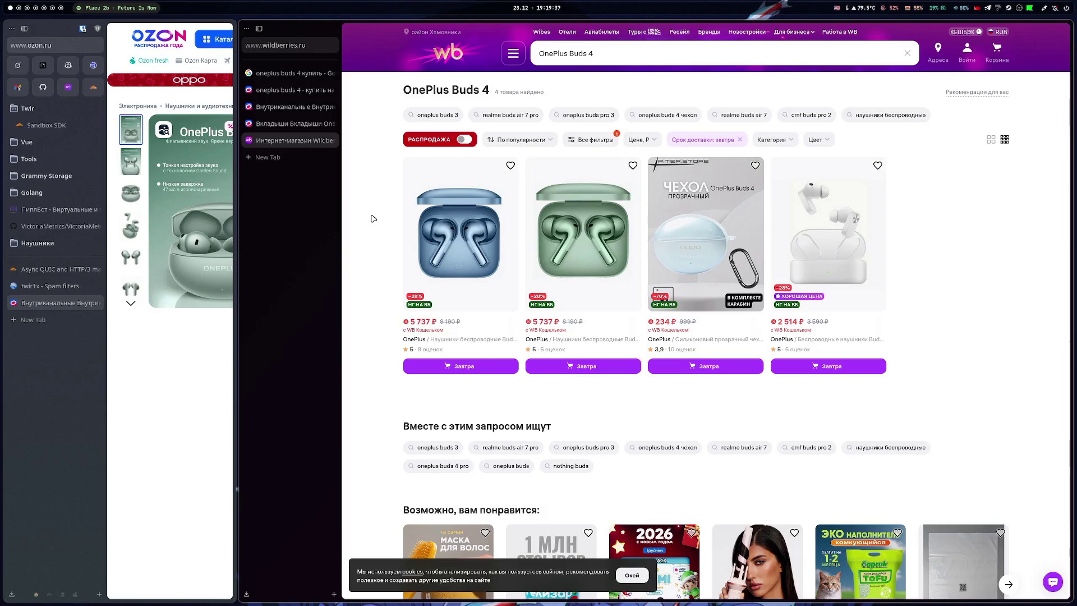
key(alt+Right)
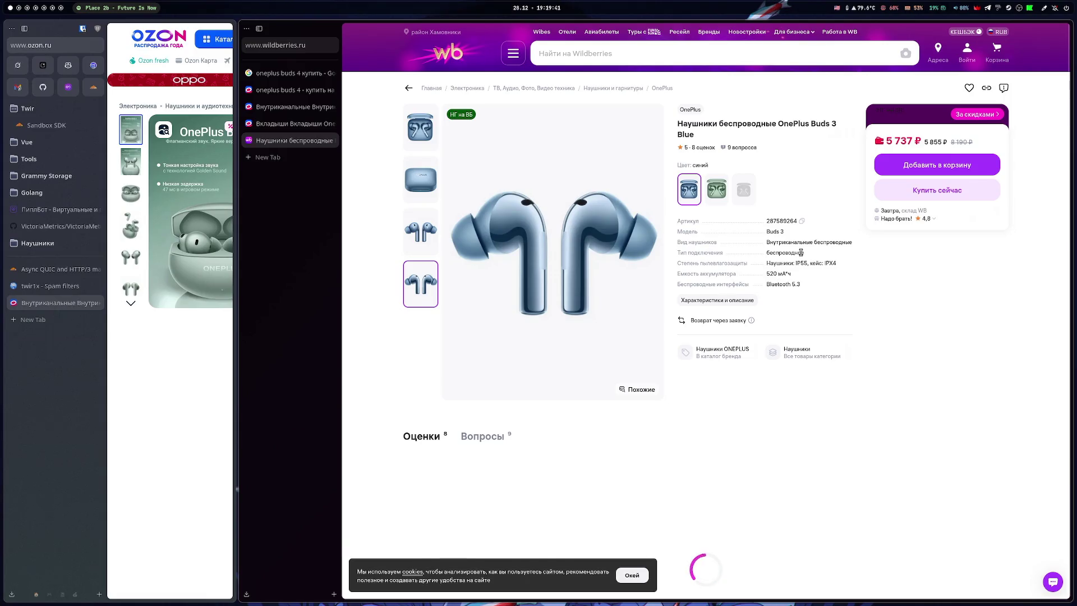
key(alt+Left)
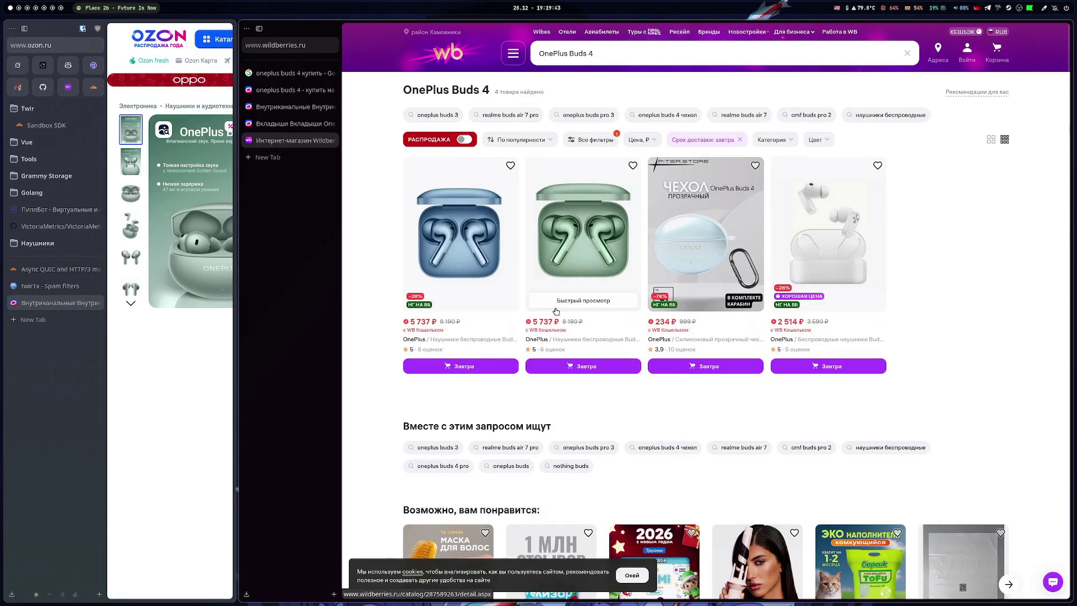
click(580, 262)
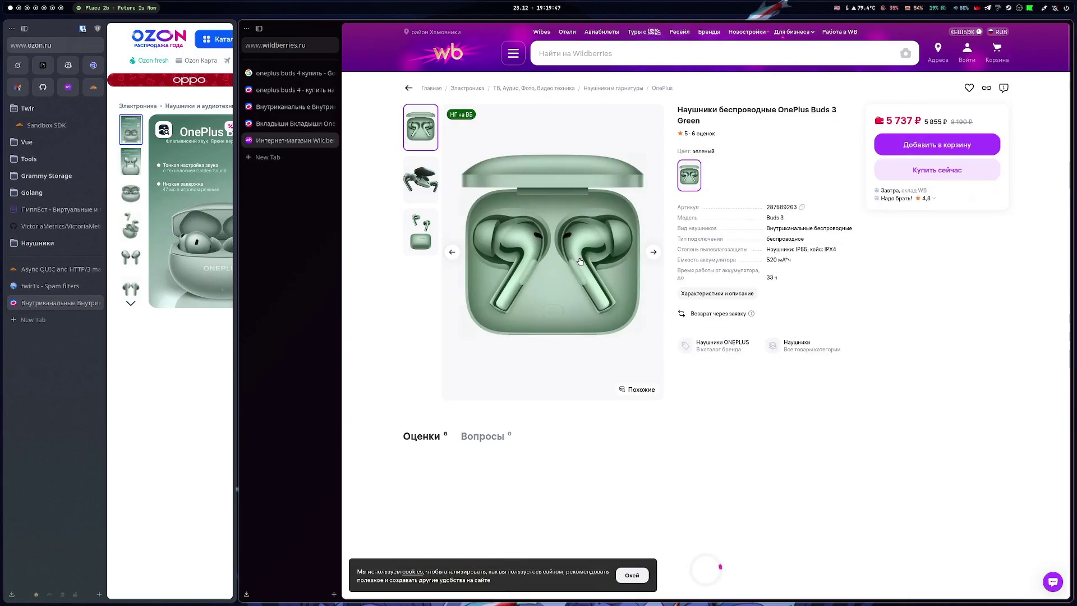
key(alt+Left)
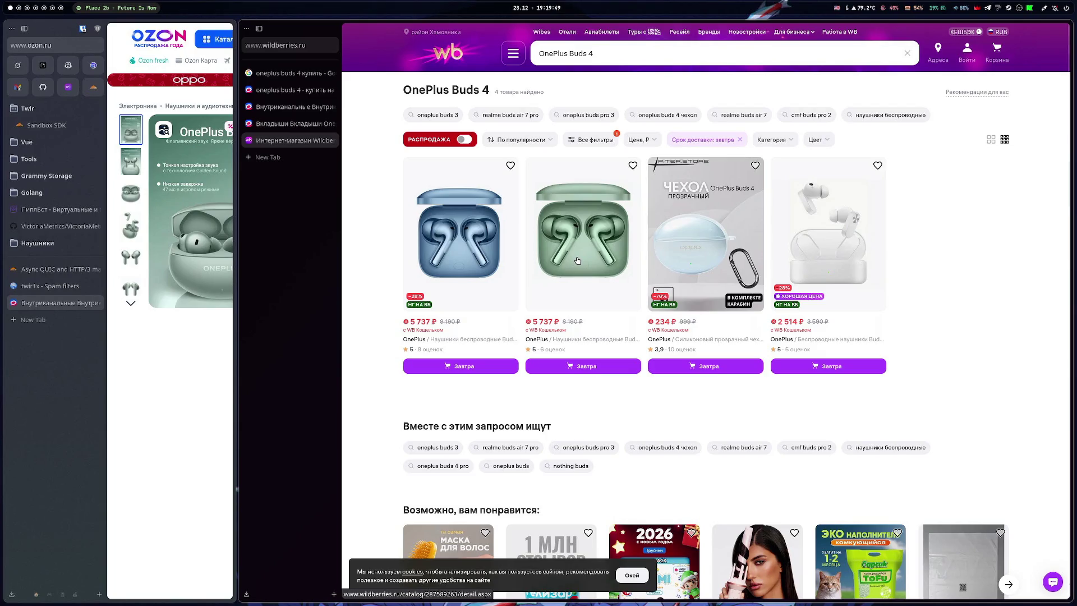
scroll(409, 176, down, 5)
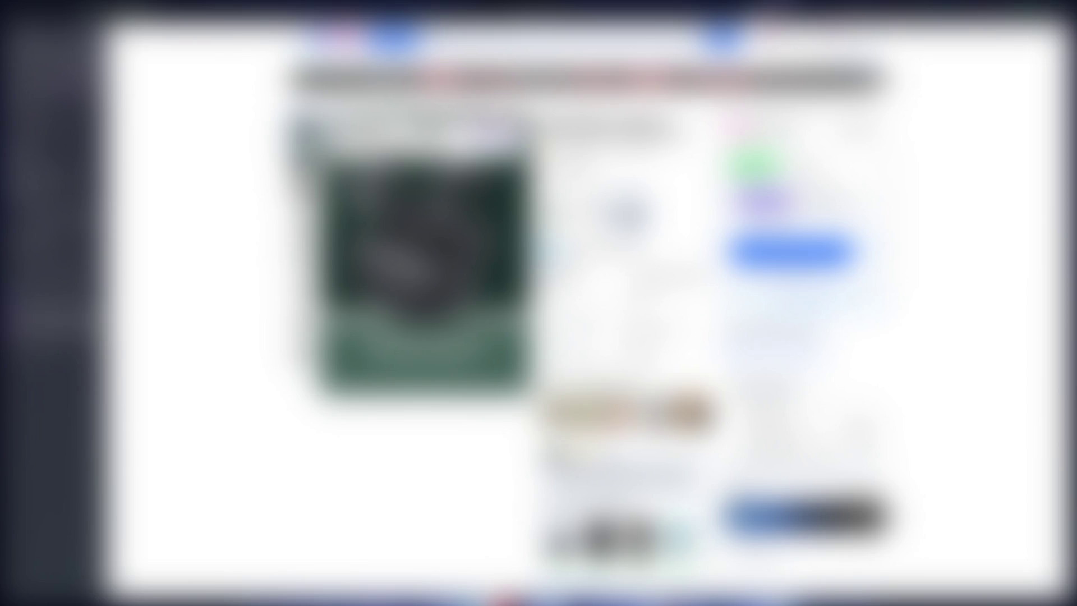
Scroll over the earbuds product page to compare it with the Wildberries listings.
scroll(588, 308, down, 2)
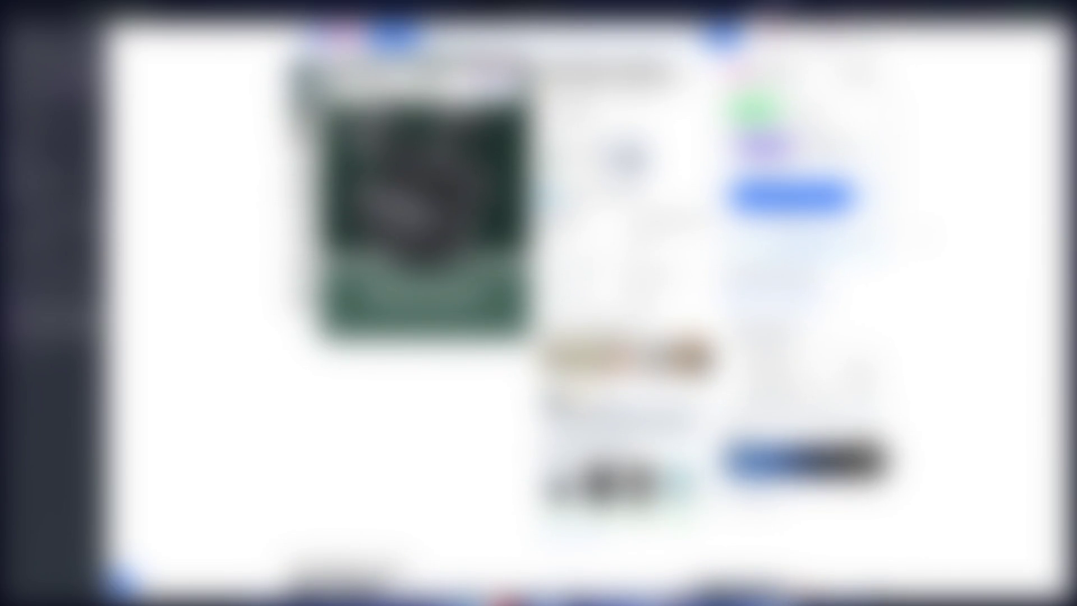
scroll(505, 329, up, 2)
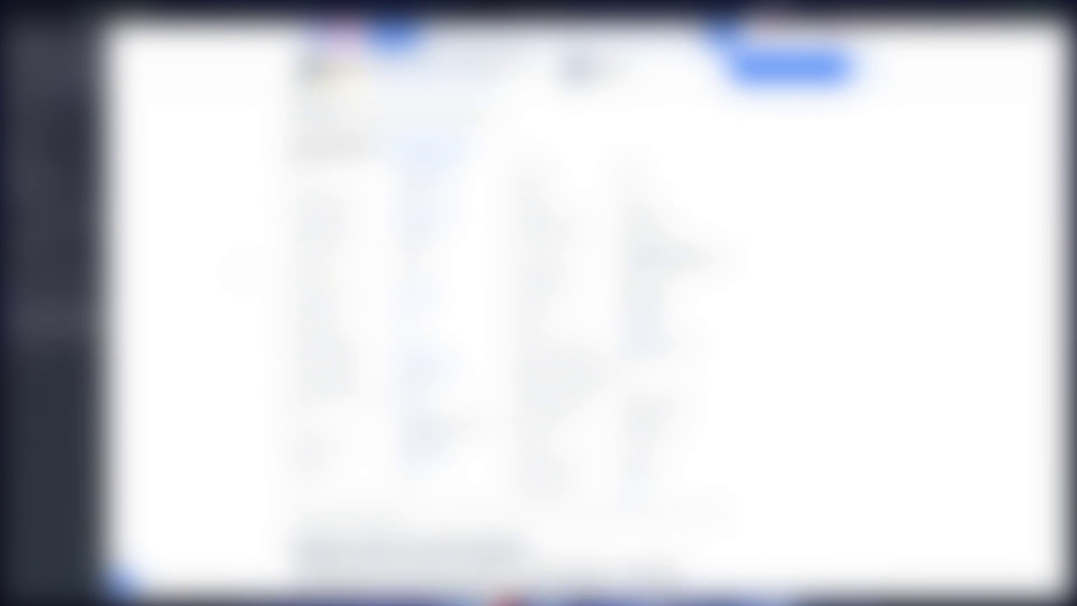
Scroll through the OnePlus Buds 4 review photos, then switch to the Google search window.
scroll(538, 302, down, 1)
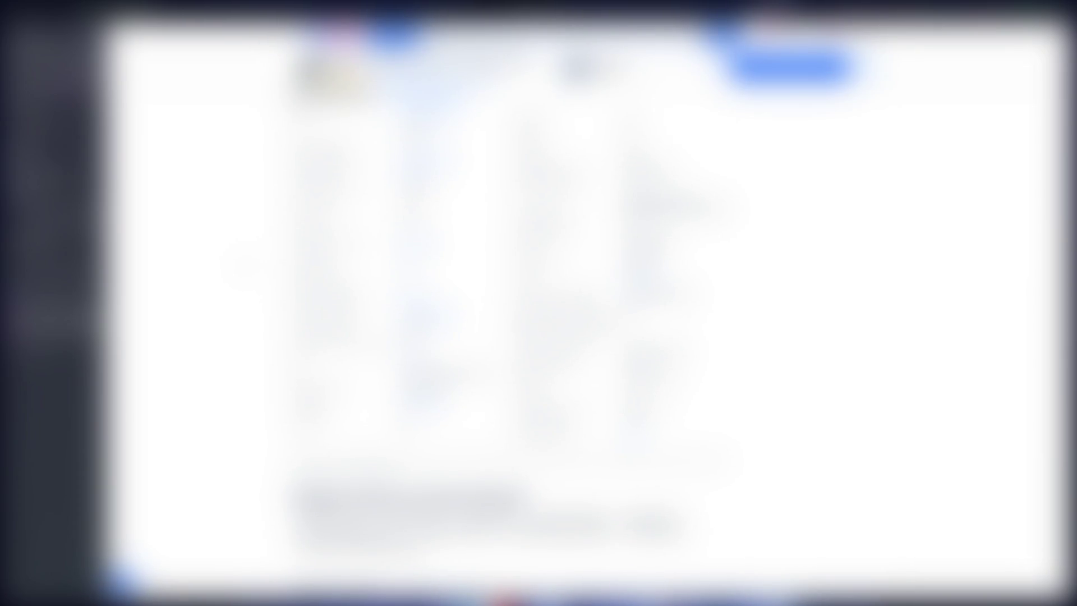
scroll(539, 303, down, 3)
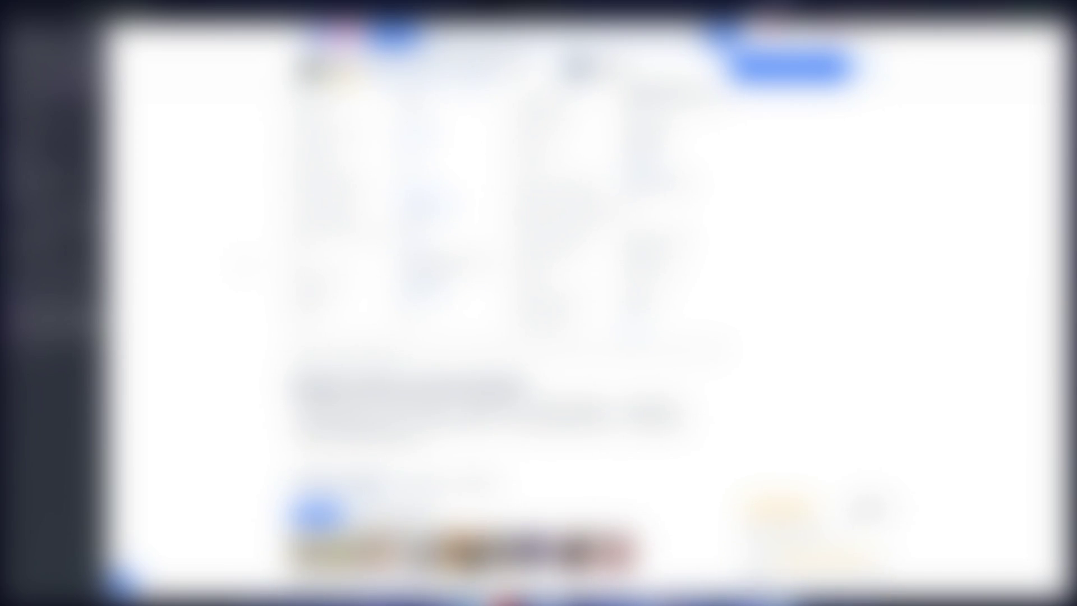
scroll(465, 337, down, 8)
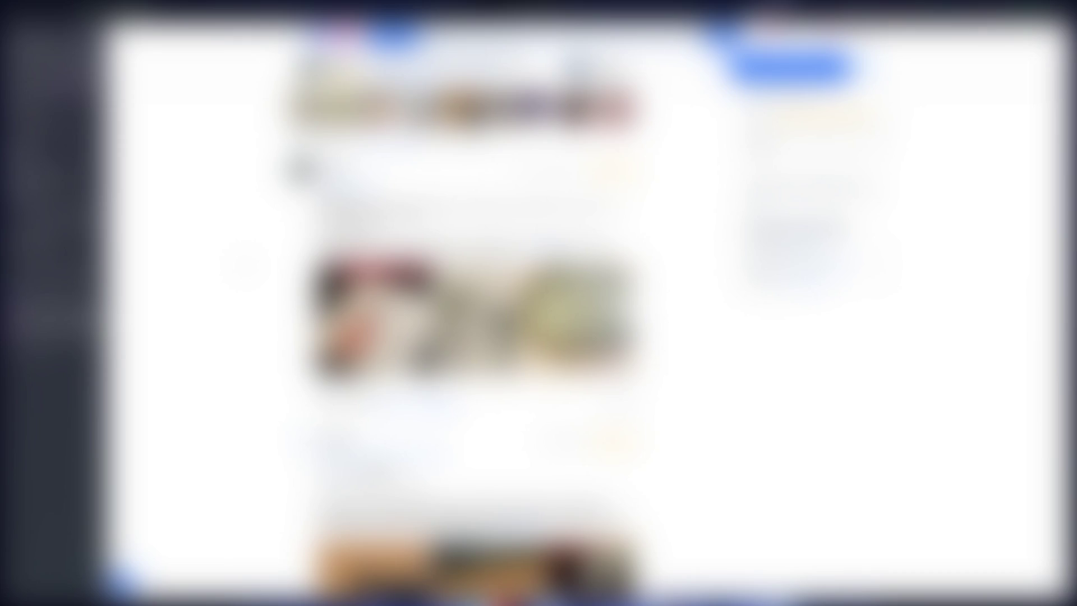
scroll(465, 336, down, 5)
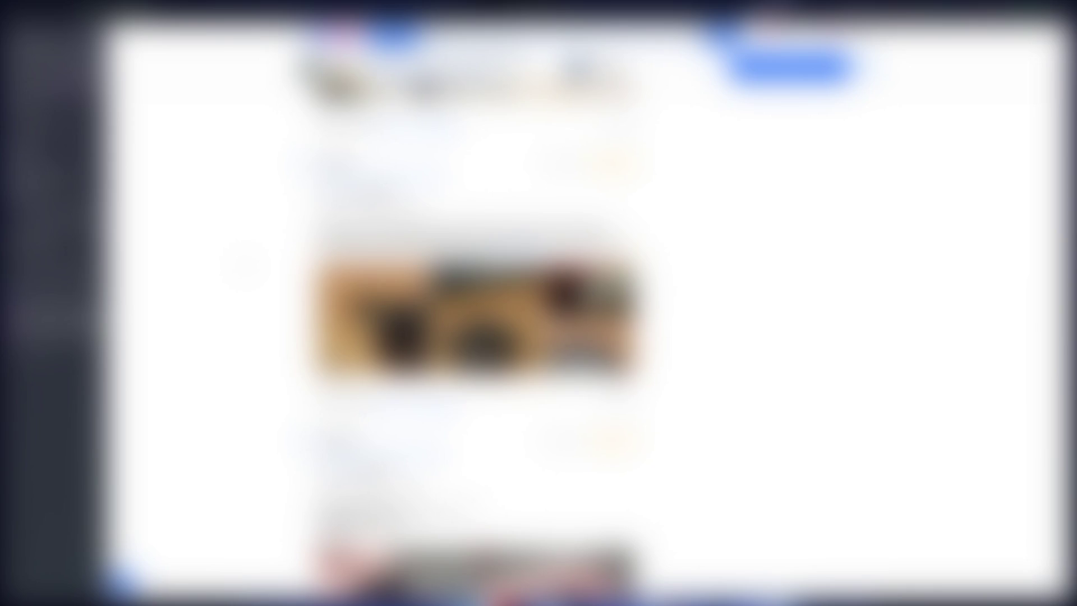
scroll(465, 337, down, 3)
scroll(465, 336, up, 4)
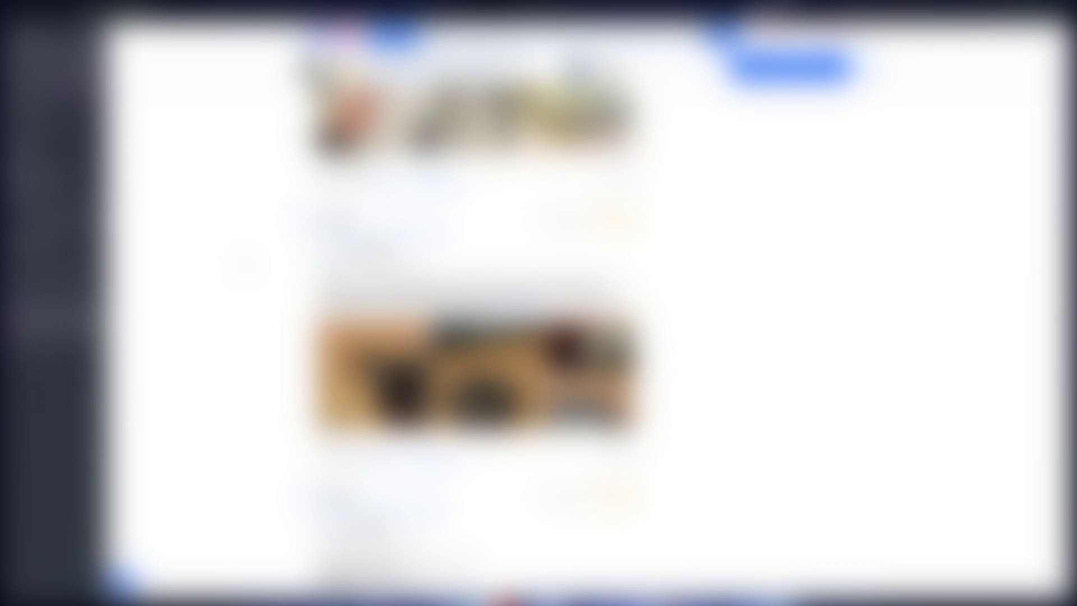
scroll(477, 336, down, 5)
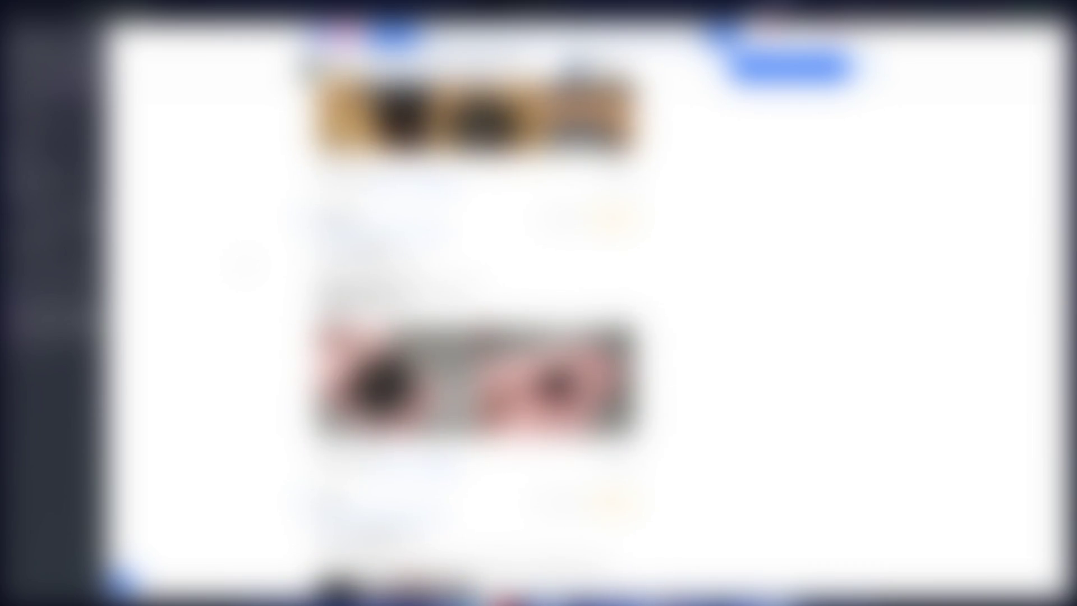
scroll(477, 314, down, 5)
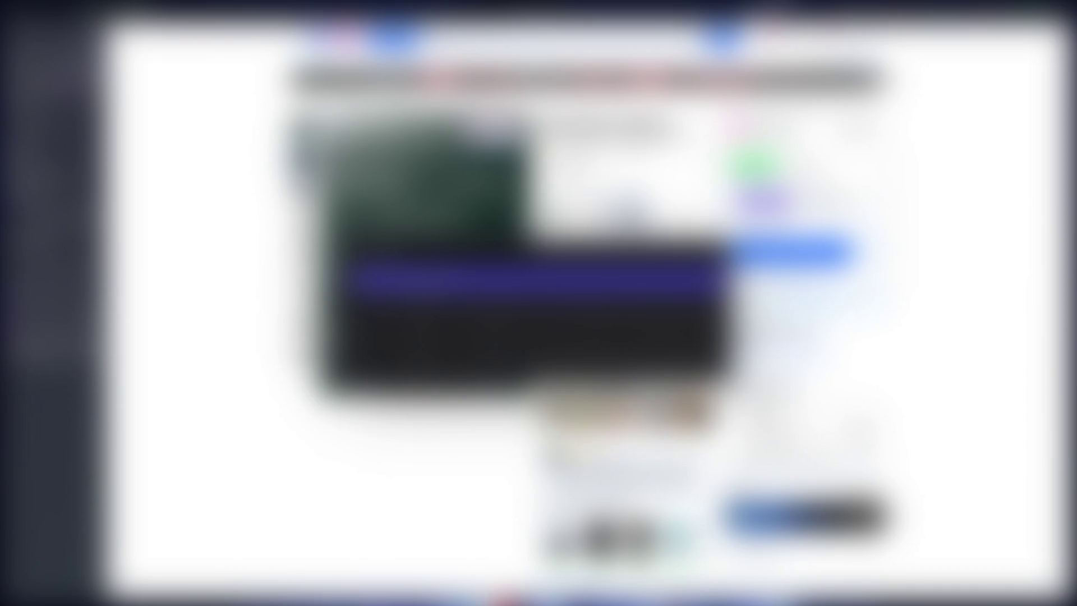
key(Return)
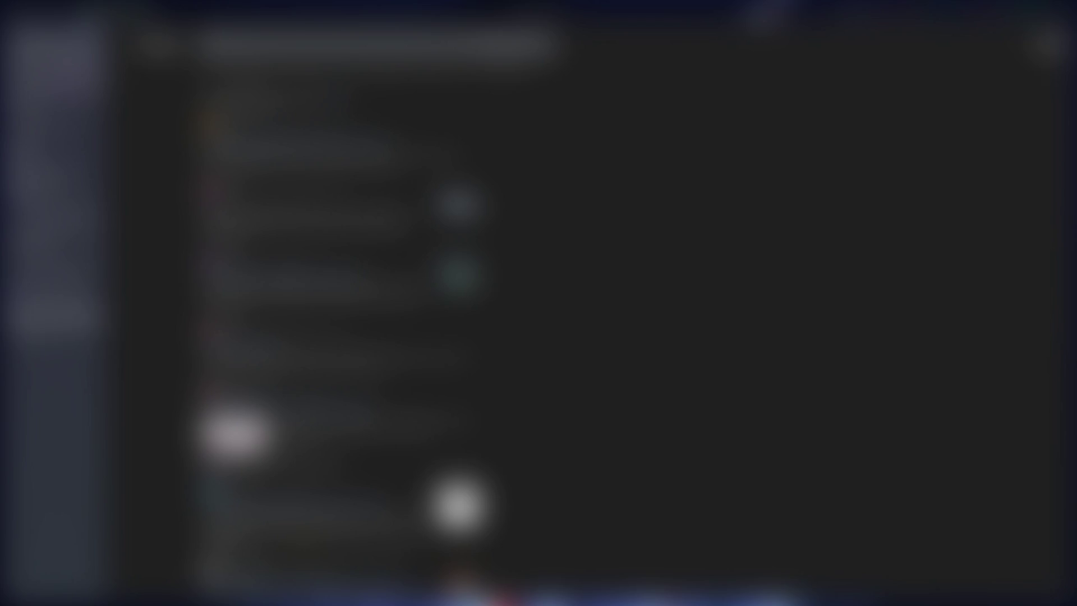
Refine the query to 'fiio fd 3 bluetooth' and open the official fiio.net.ru FD3 page.
key(slash)
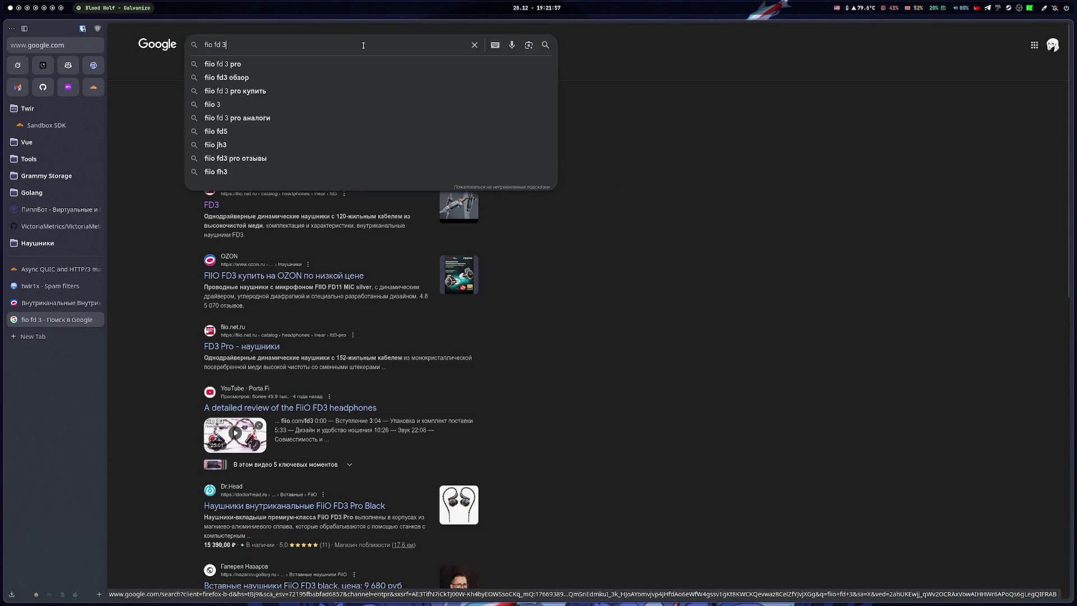
text(blue)
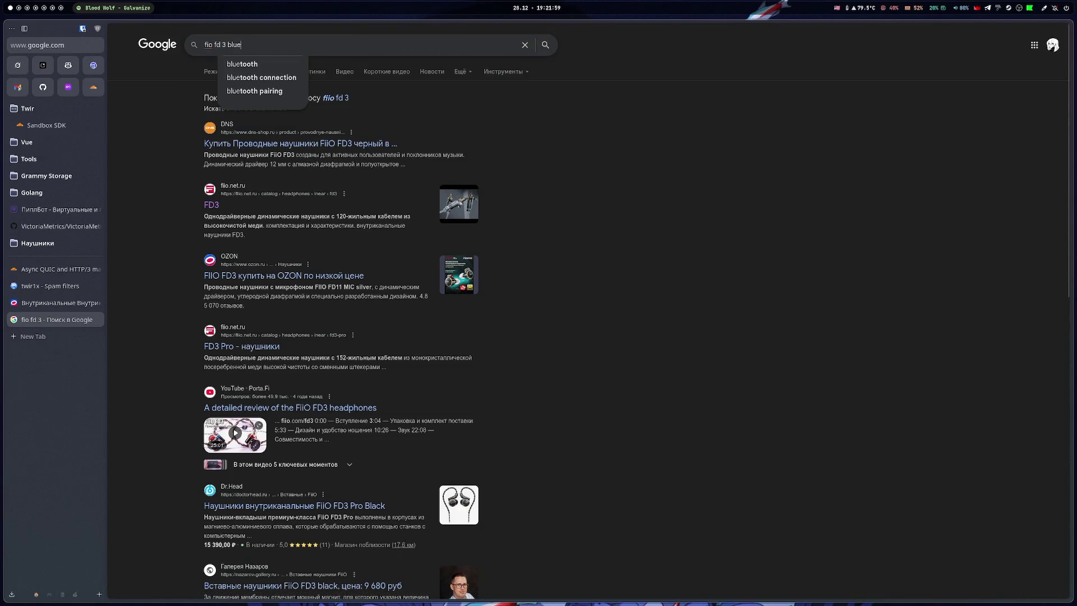
text(tooth)
key(Return)
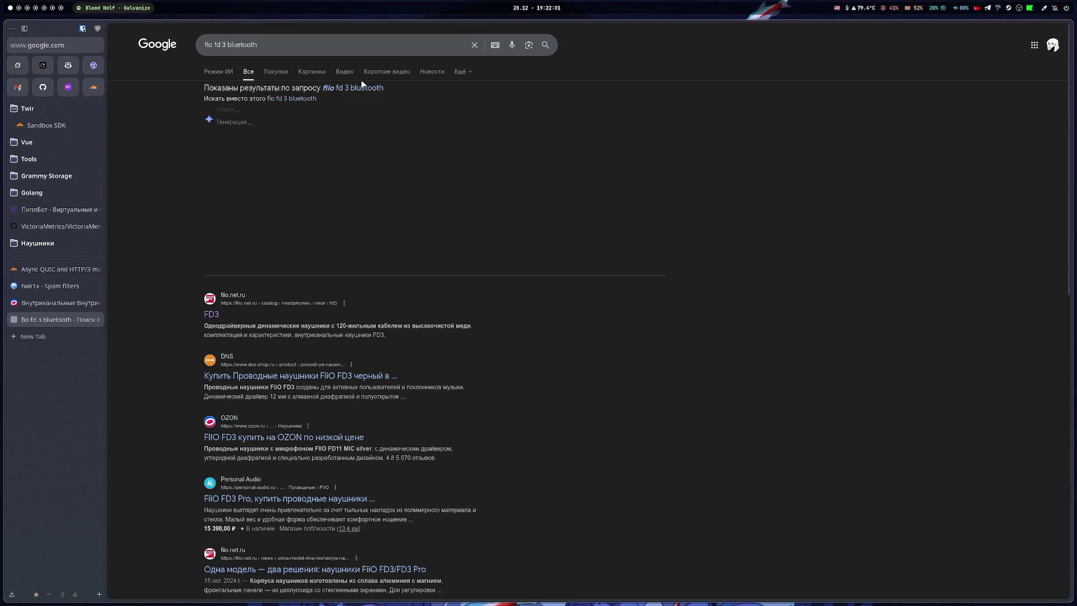
middle_click(211, 315)
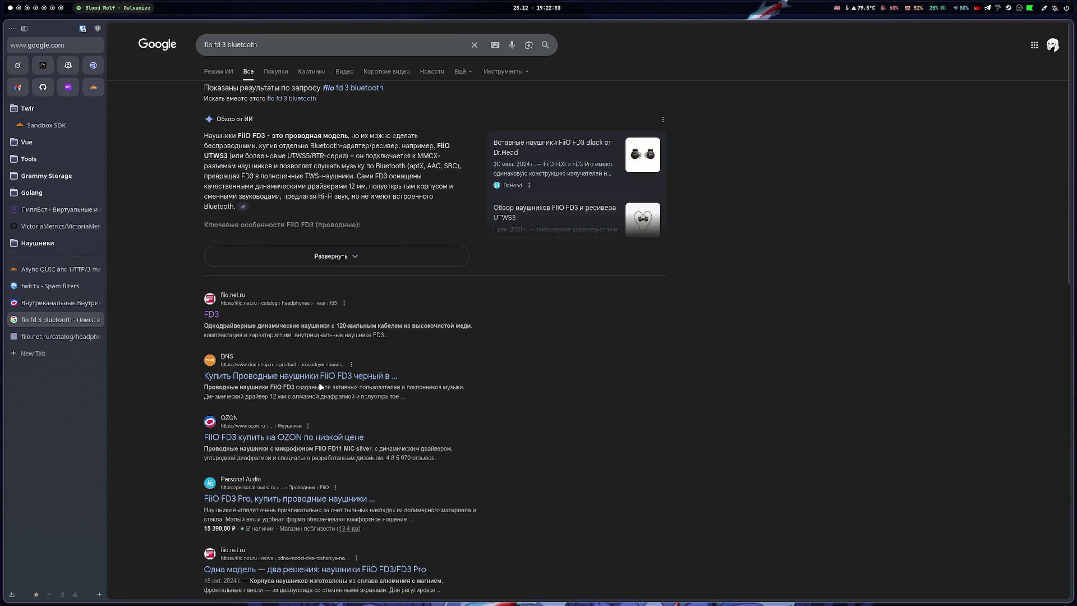
click(39, 336)
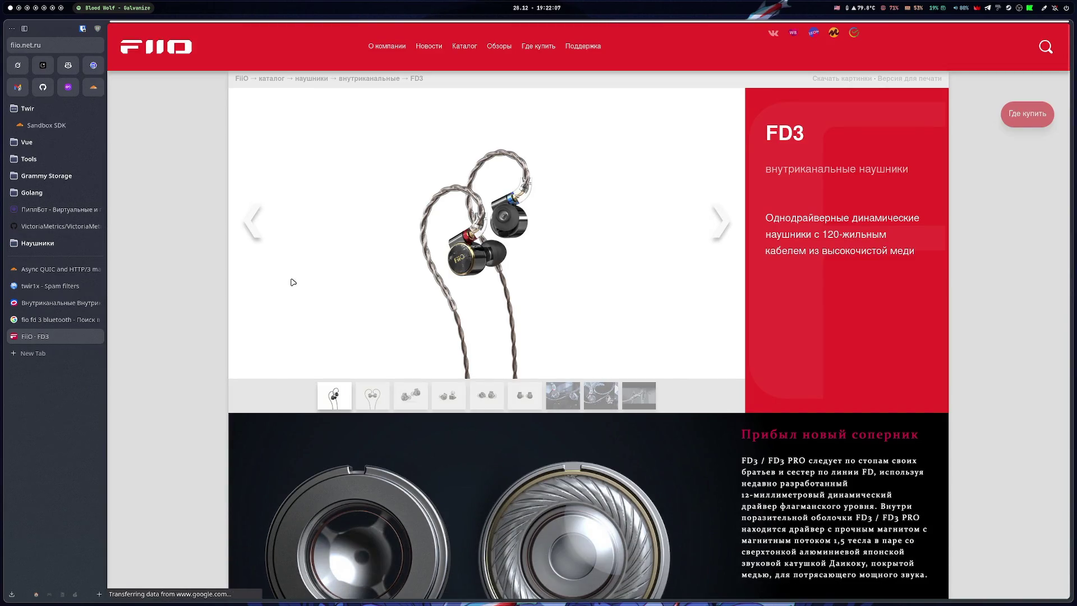
Read the FD3 features, spec table and accessories list, then close the page.
scroll(308, 281, down, 8)
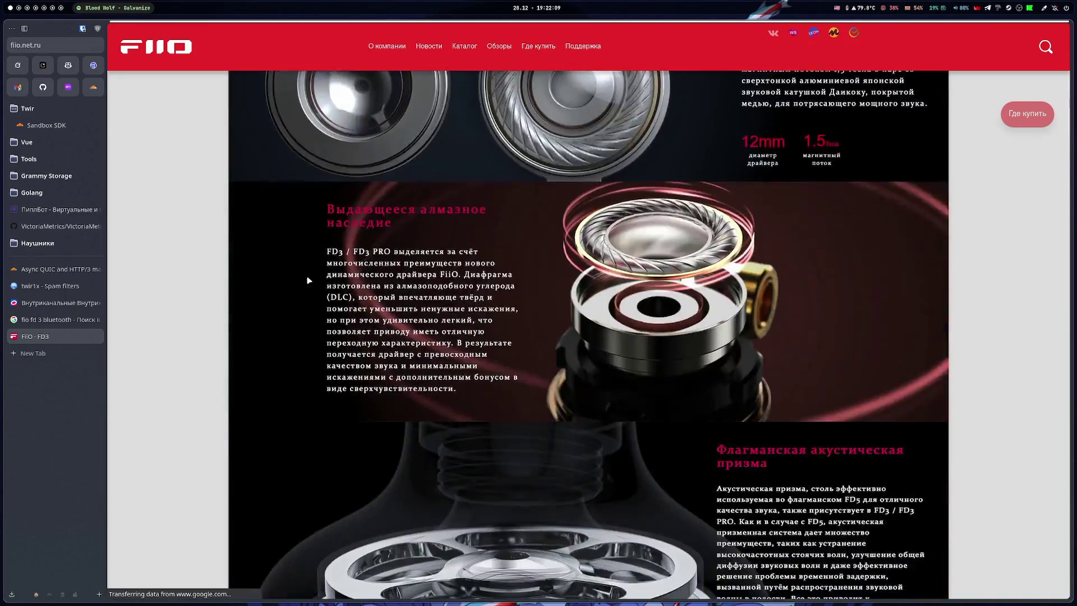
scroll(307, 280, down, 10)
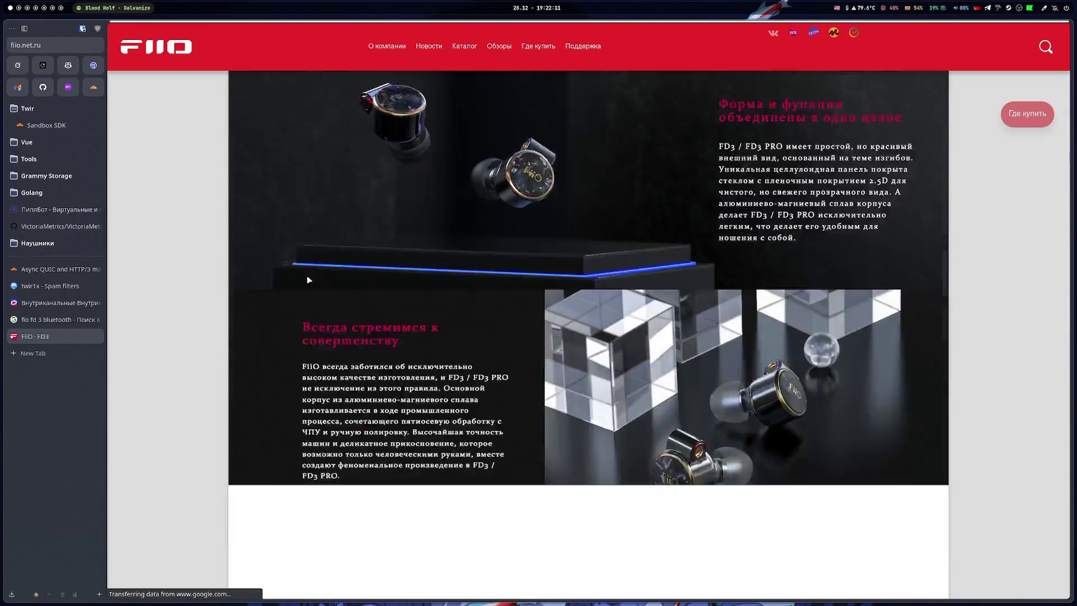
scroll(308, 279, down, 4)
scroll(309, 279, down, 5)
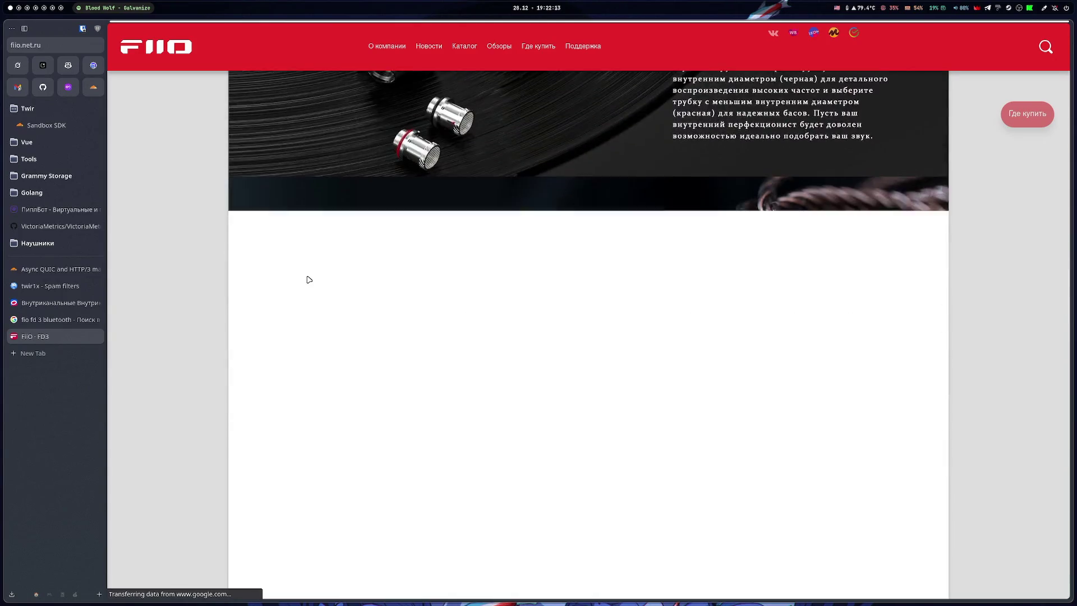
scroll(309, 278, down, 5)
scroll(308, 279, up, 3)
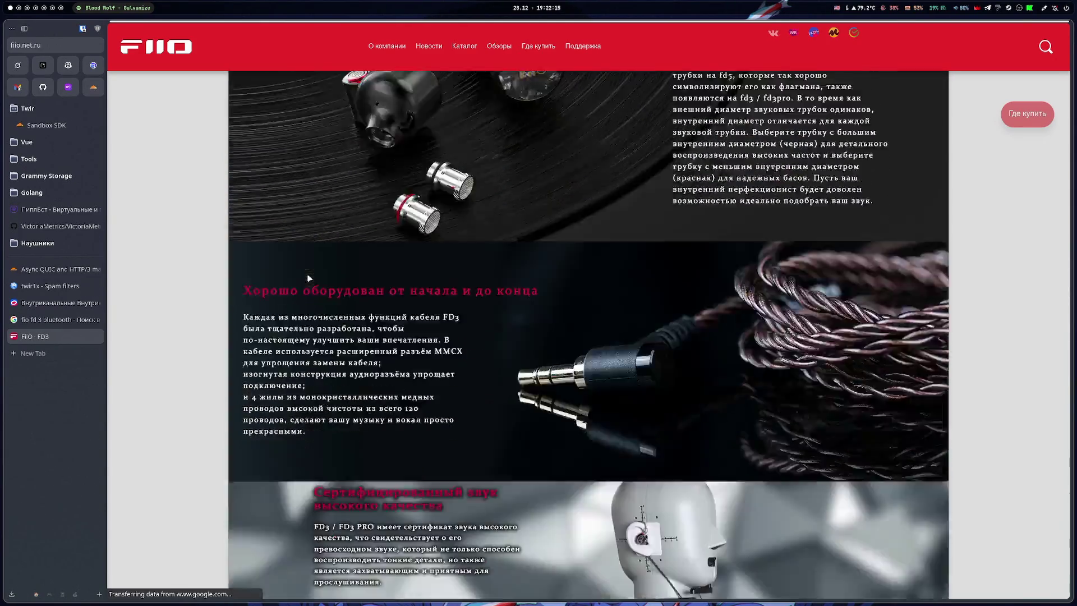
scroll(308, 278, down, 10)
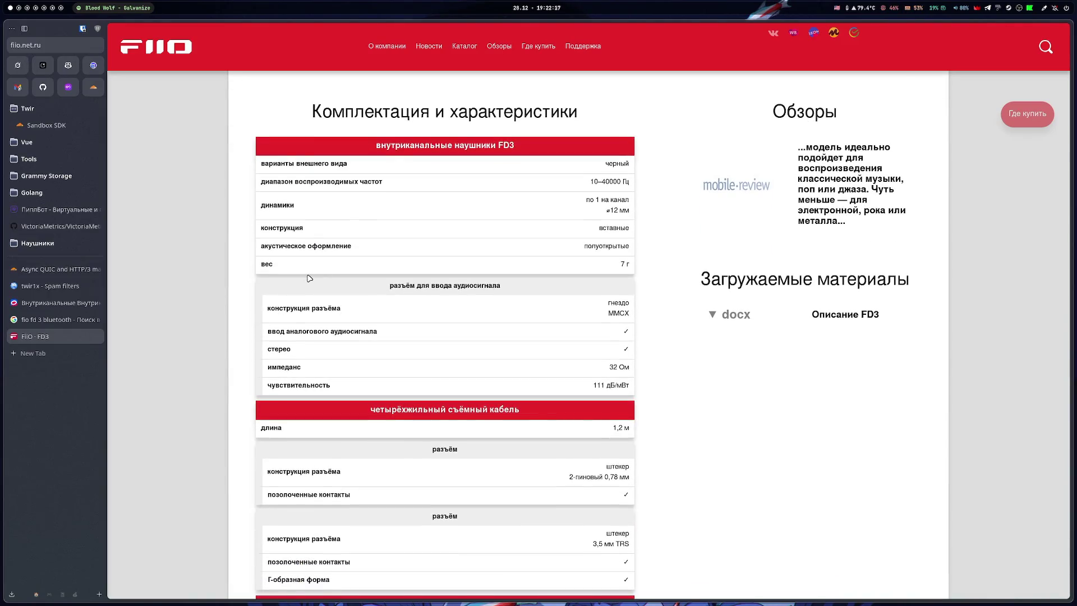
scroll(241, 296, down, 3)
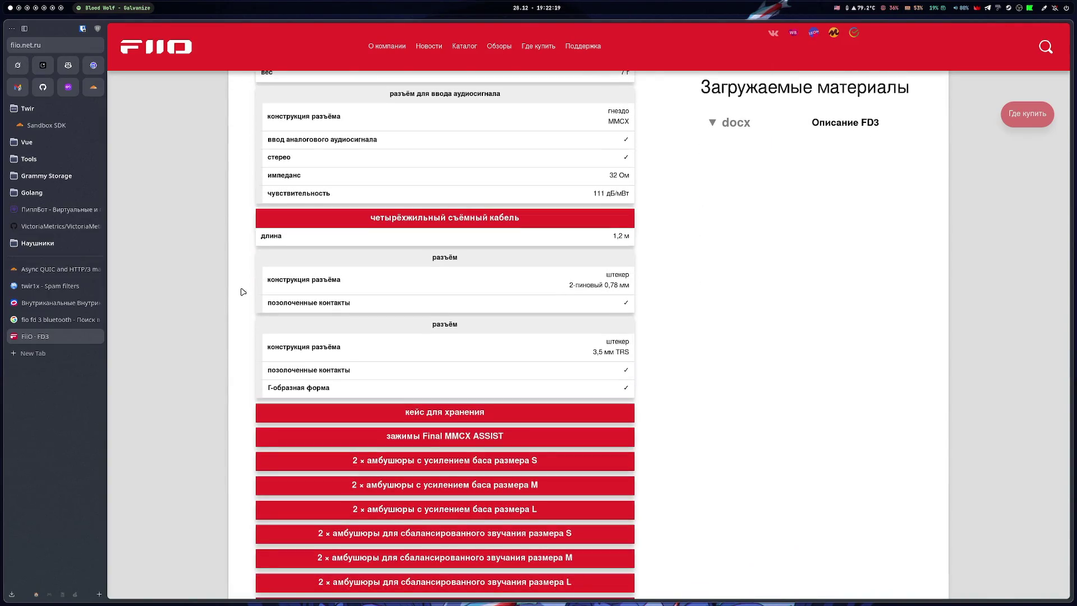
scroll(244, 289, down, 4)
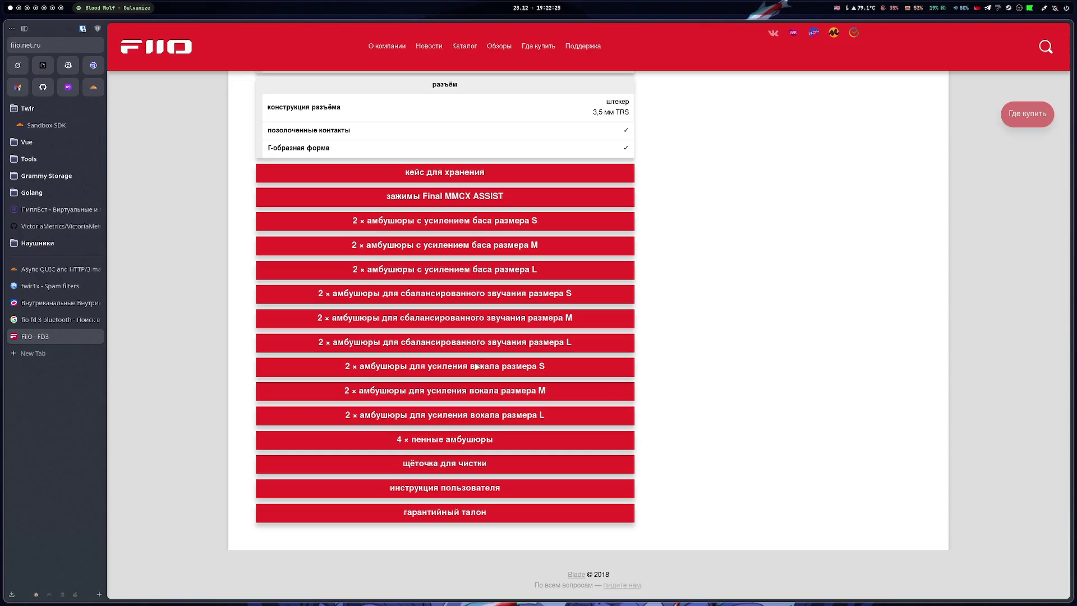
scroll(703, 482, up, 12)
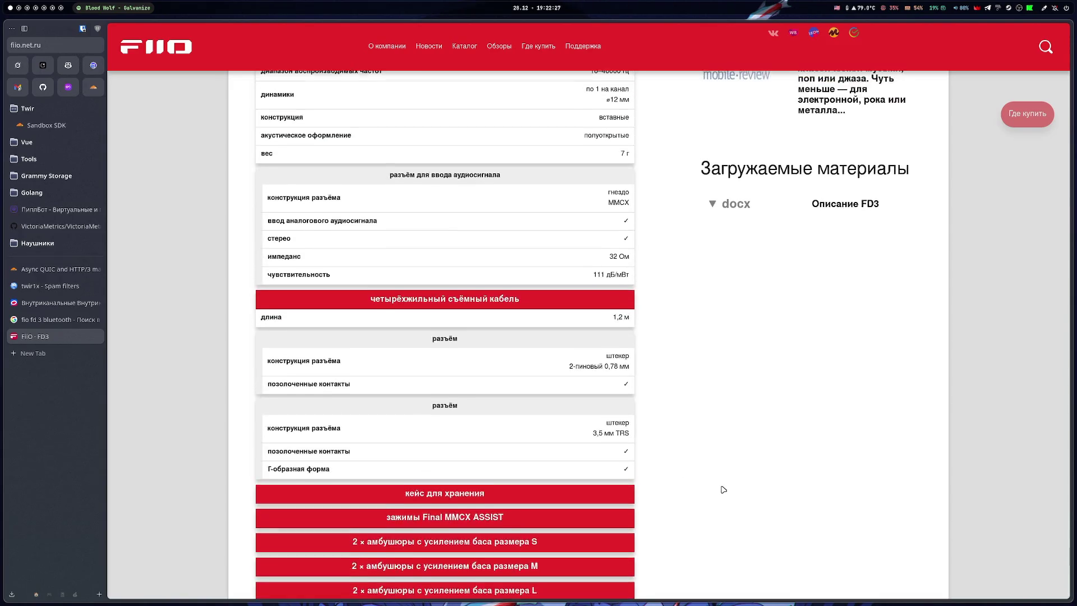
scroll(684, 459, up, 20)
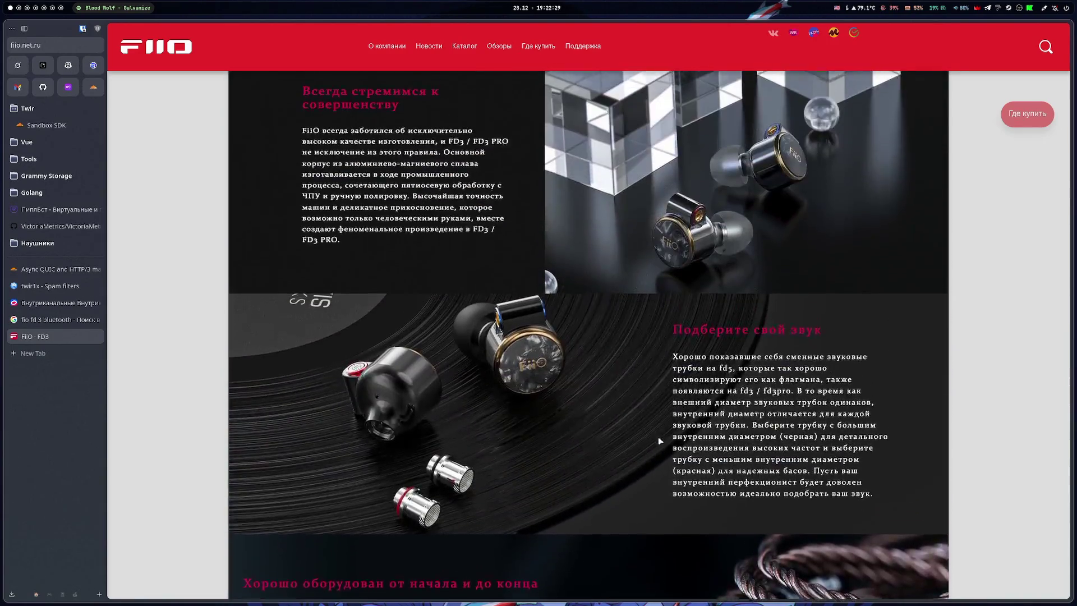
scroll(651, 432, up, 10)
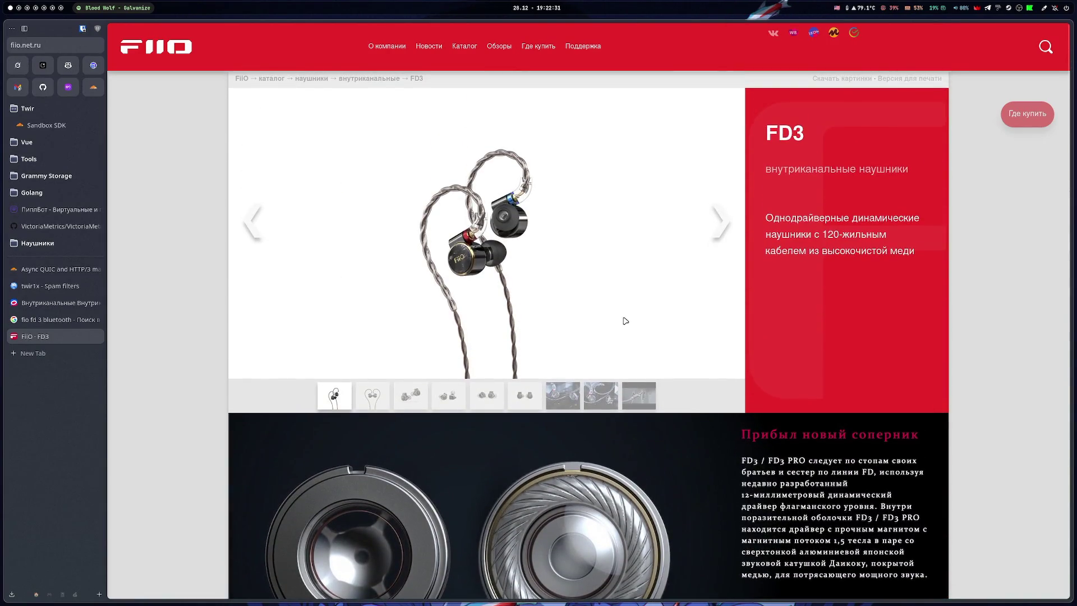
key(ctrl+w)
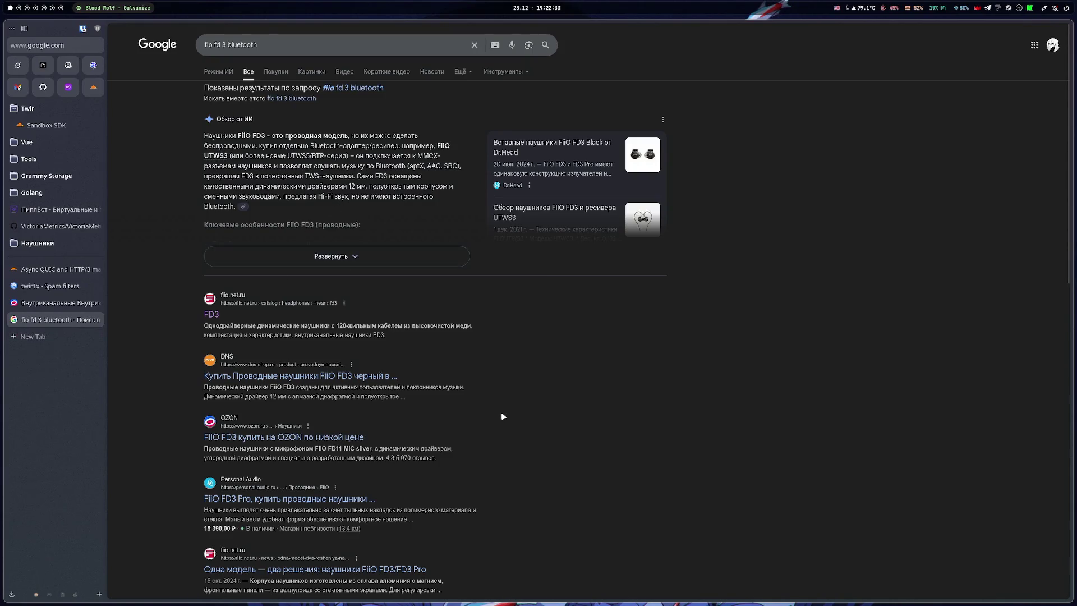
Scroll the 'fiio fd 3 bluetooth' Google results, select the query, and open a new tab.
scroll(502, 416, down, 5)
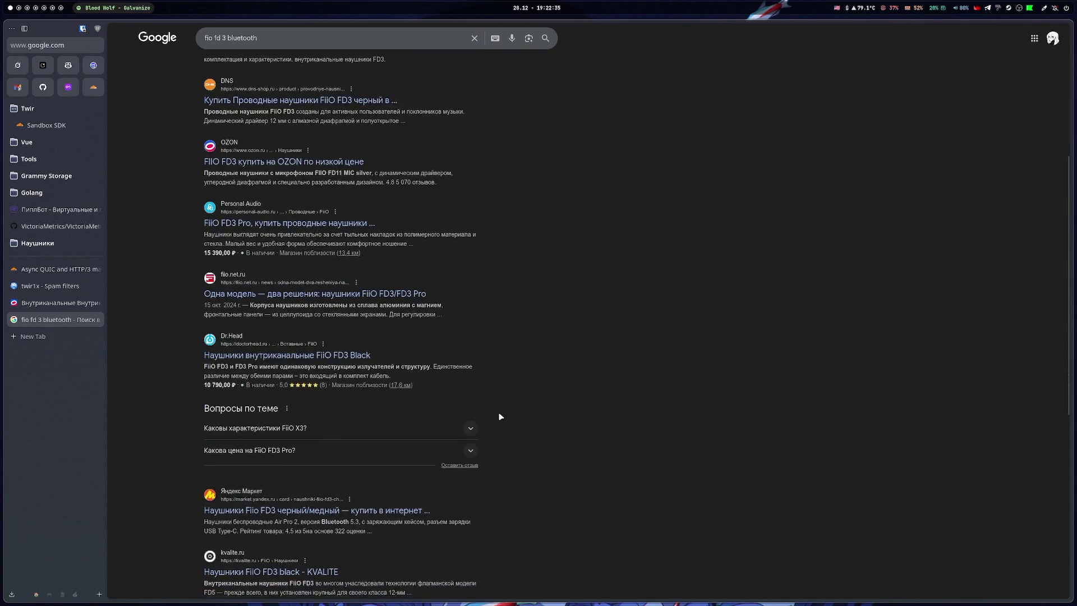
scroll(521, 405, down, 4)
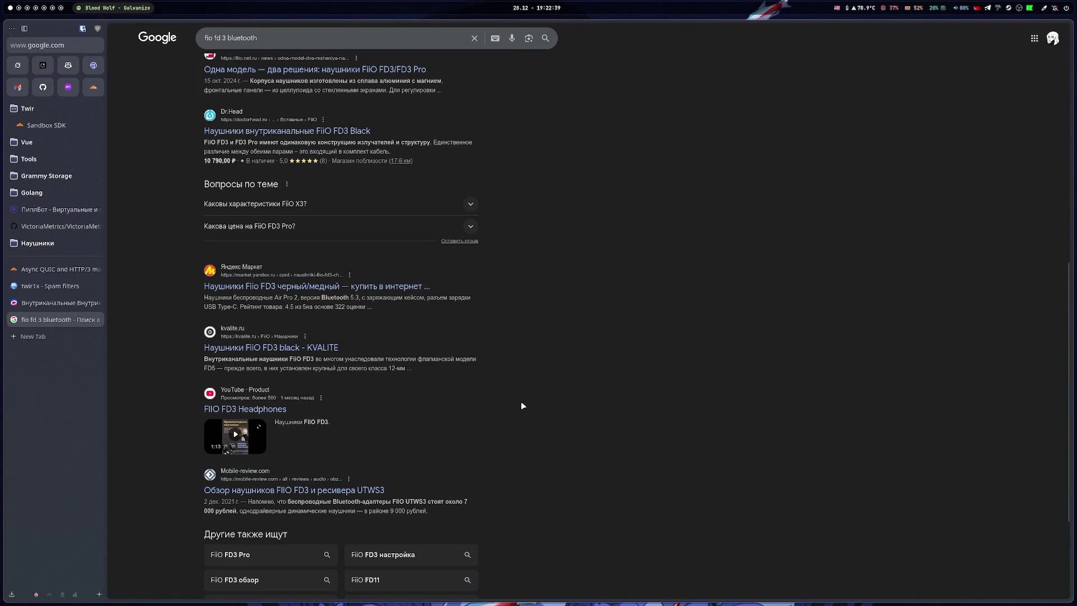
scroll(521, 405, down, 3)
scroll(543, 396, up, 10)
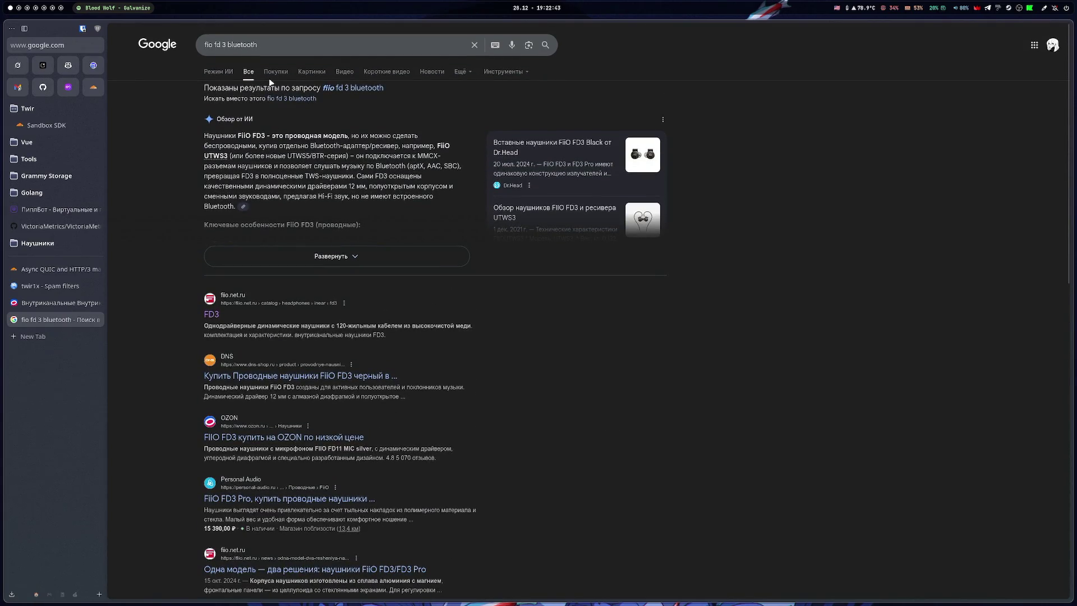
triple_click(290, 41)
key(ctrl+c)
key(ctrl+t)
Go to aliexpress.ru and search the store for 'fio fd 3 bluetooth'.
text(aliexpress.ru/)
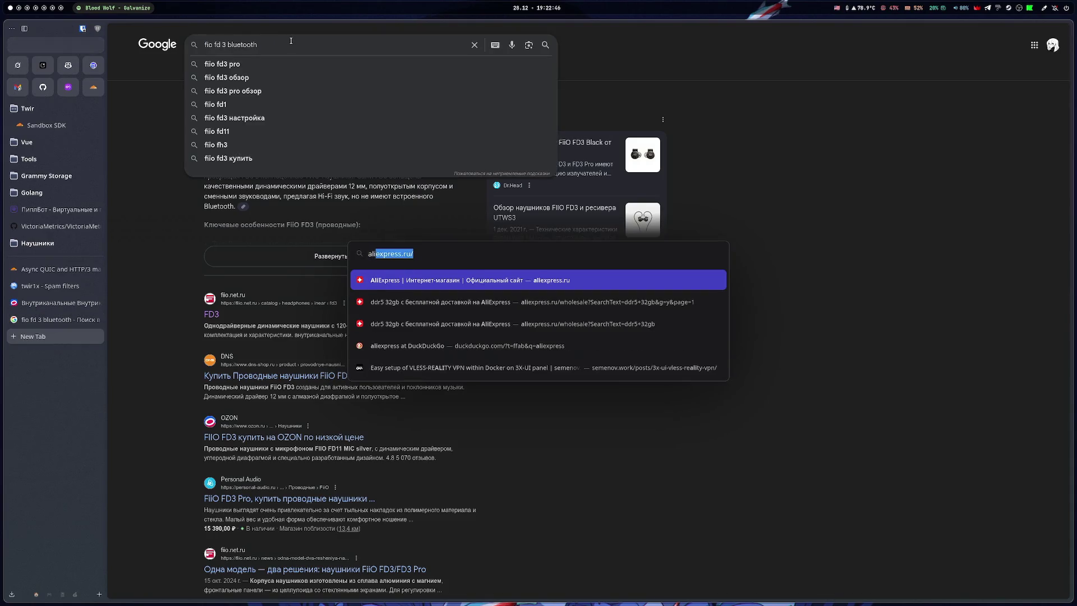
key(Return)
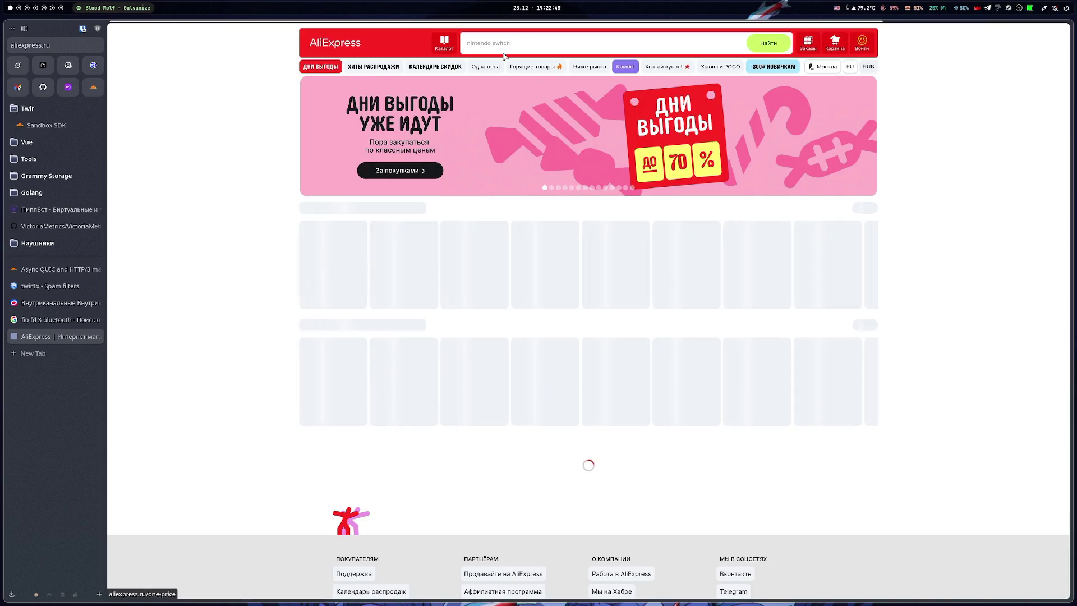
click(503, 53)
key(ctrl+v)
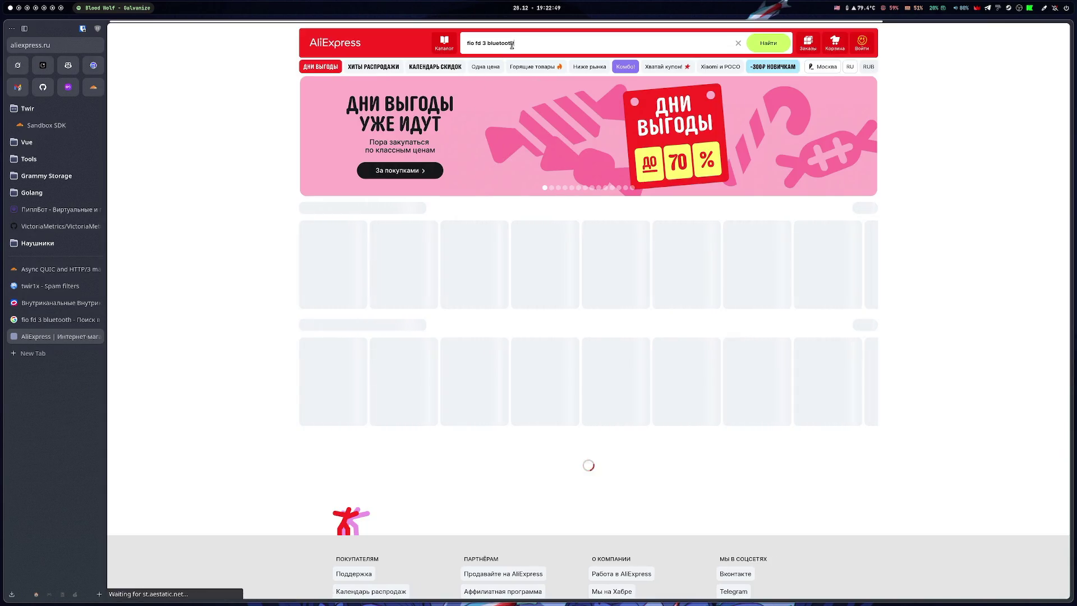
key(Return)
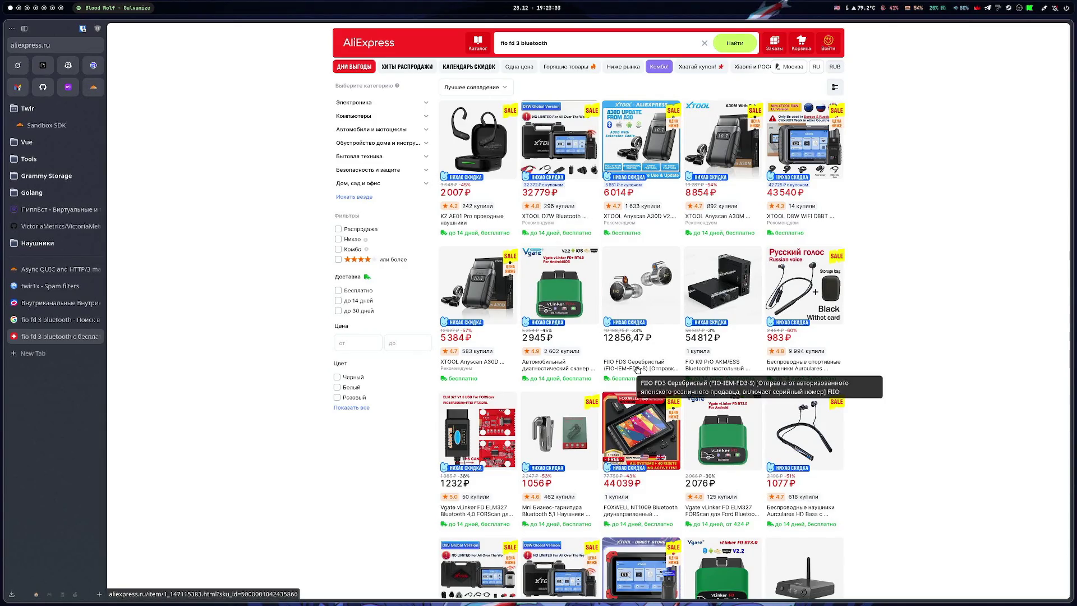
Browse the results, including FiiO FD3 at 12 856,47 ₽, then place the cursor after the query.
scroll(920, 374, down, 2)
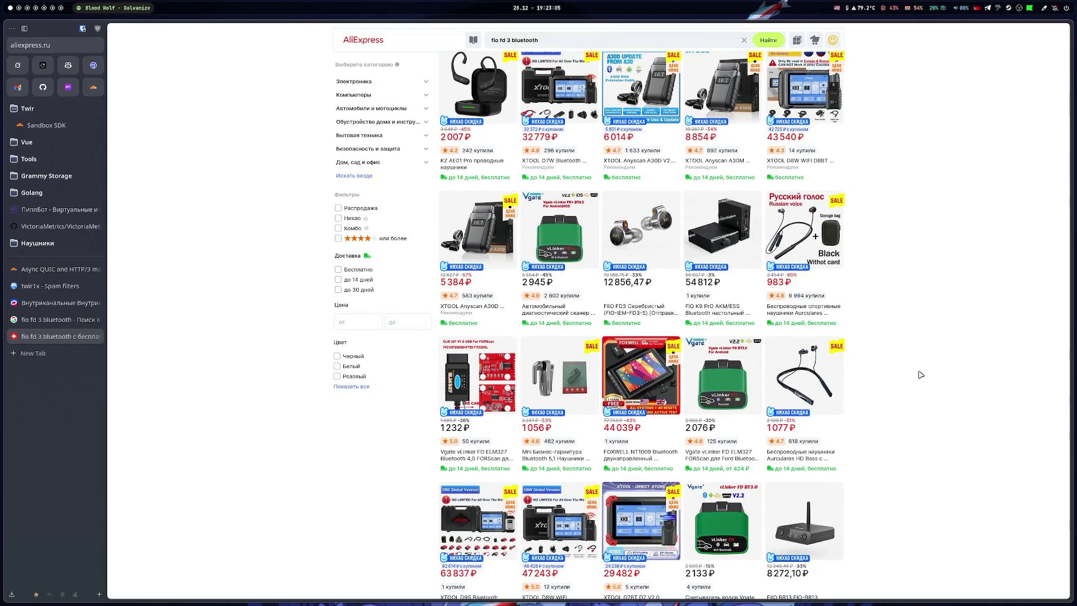
scroll(920, 375, down, 2)
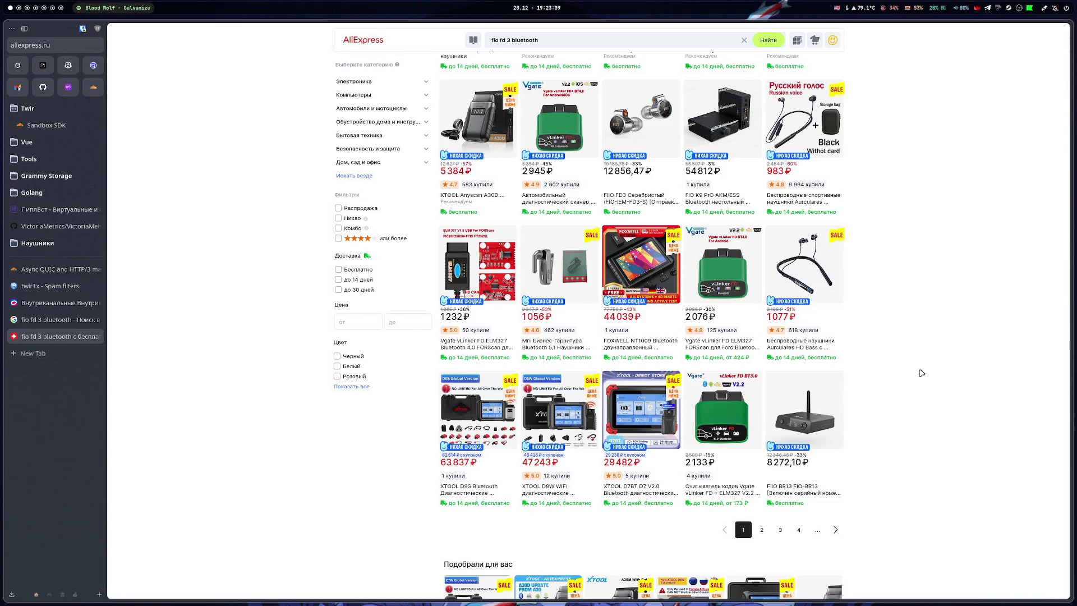
scroll(921, 373, up, 3)
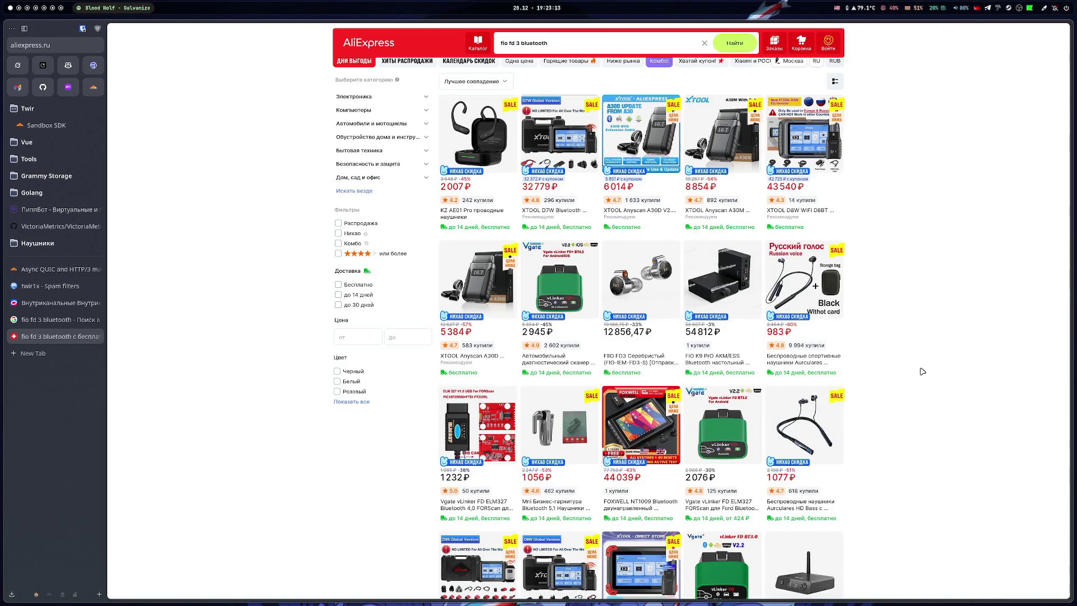
scroll(921, 370, up, 1)
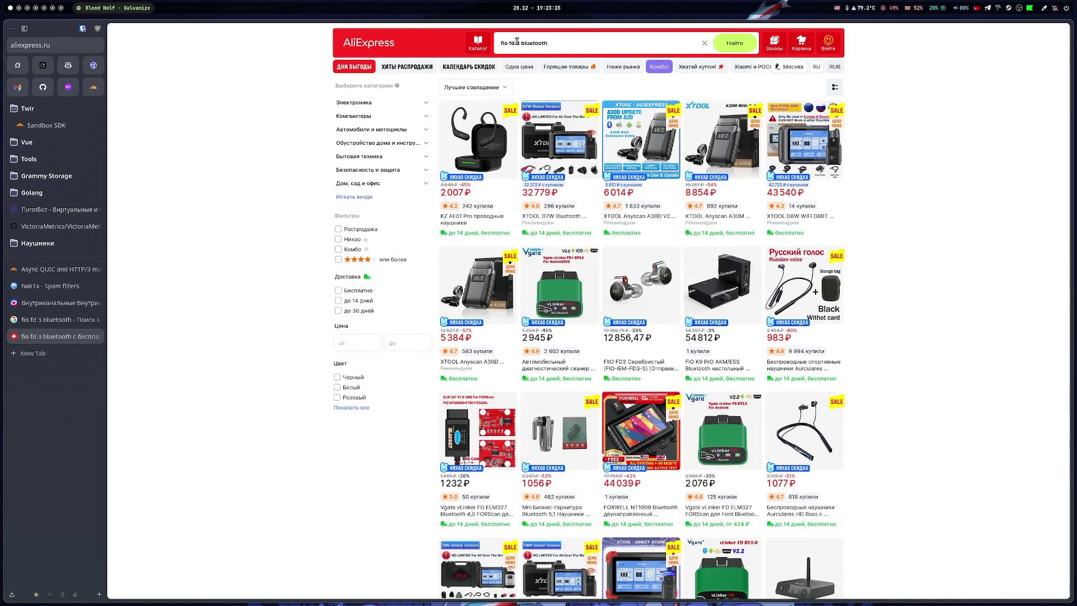
click(517, 41)
click(596, 41)
Refine the search to 'fio fd 3 bluetooth adapter' and scan the shorter result list.
text(adapt)
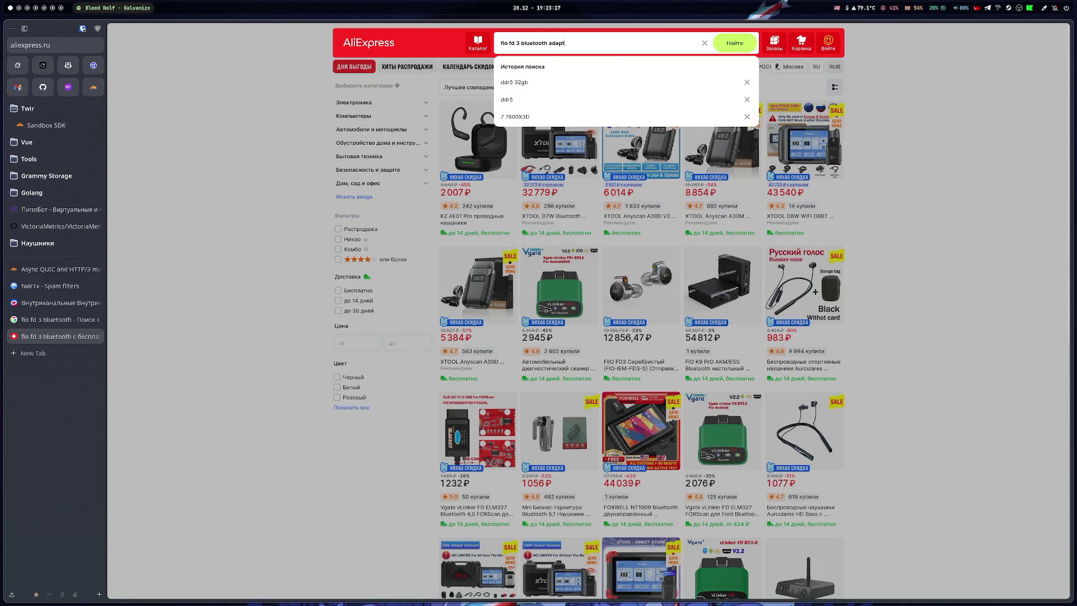
text(er)
key(Return)
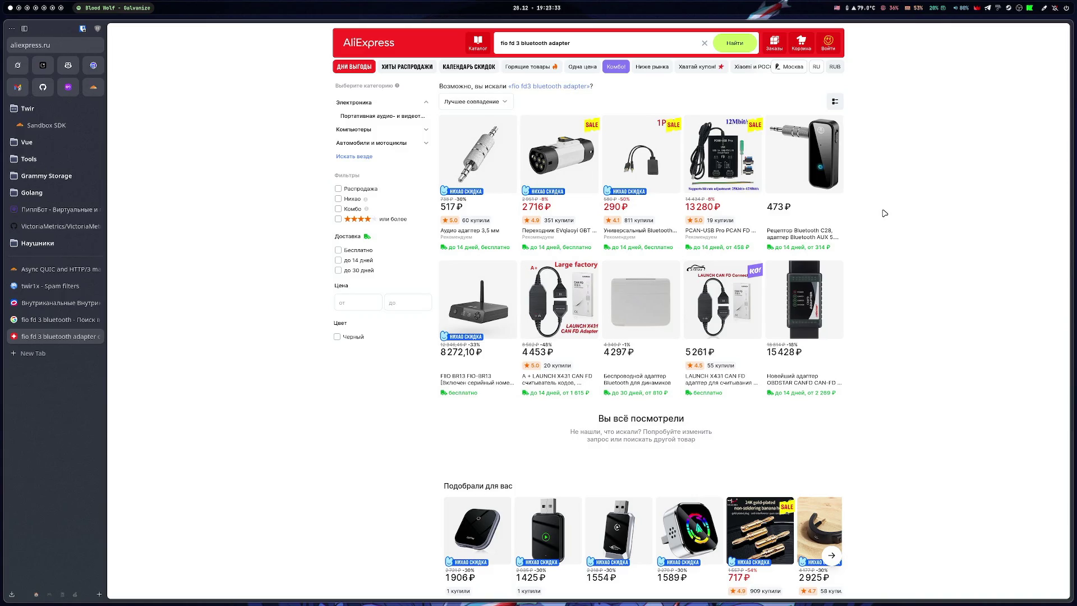
scroll(884, 213, down, 3)
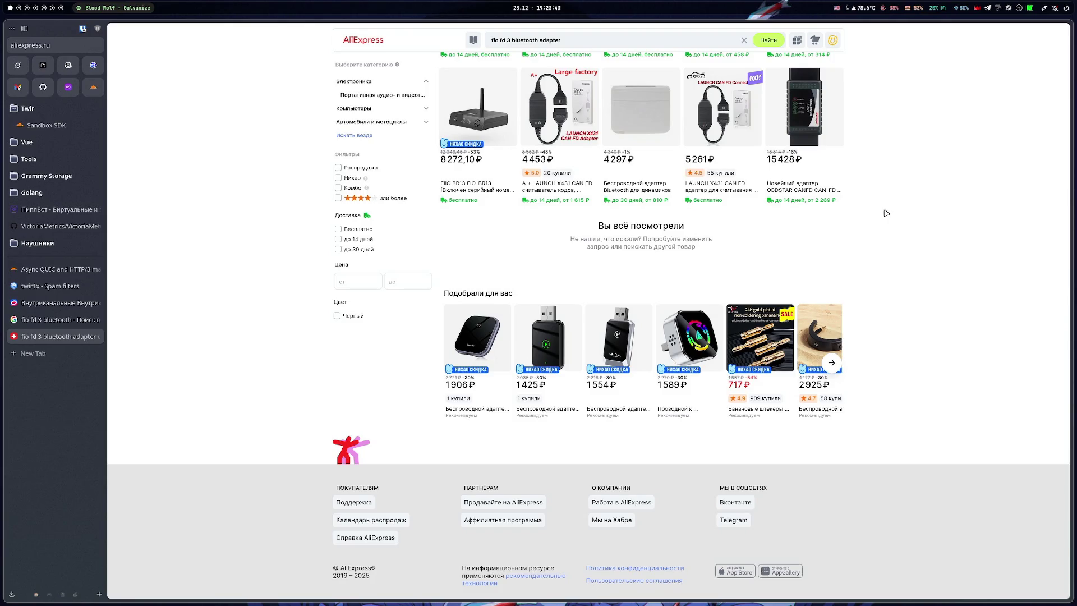
scroll(885, 213, up, 3)
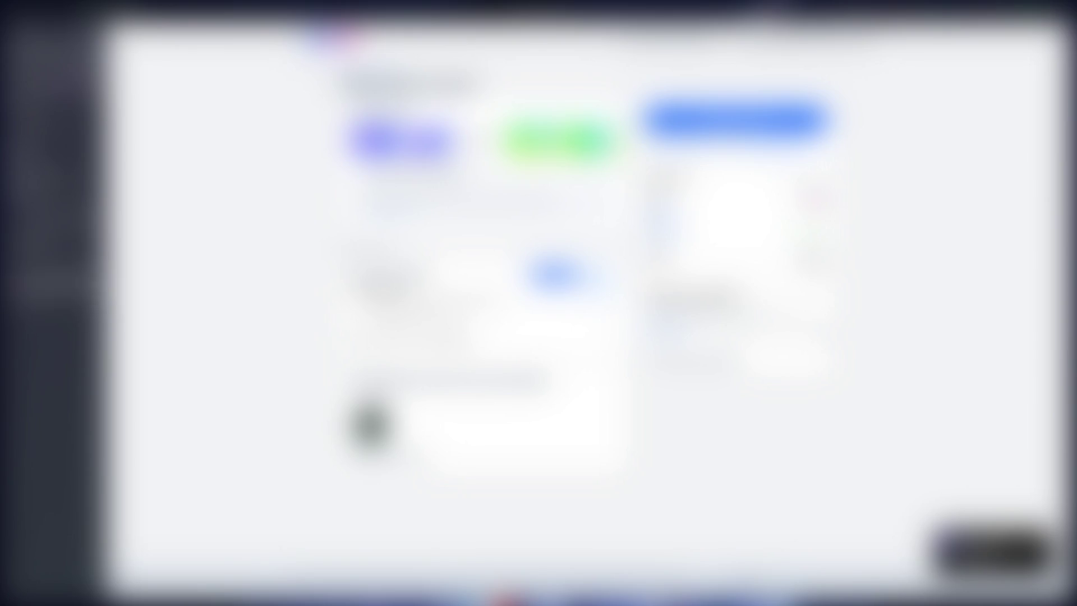
Scroll up and down the Ozon page to finish browsing it.
scroll(864, 290, up, 10)
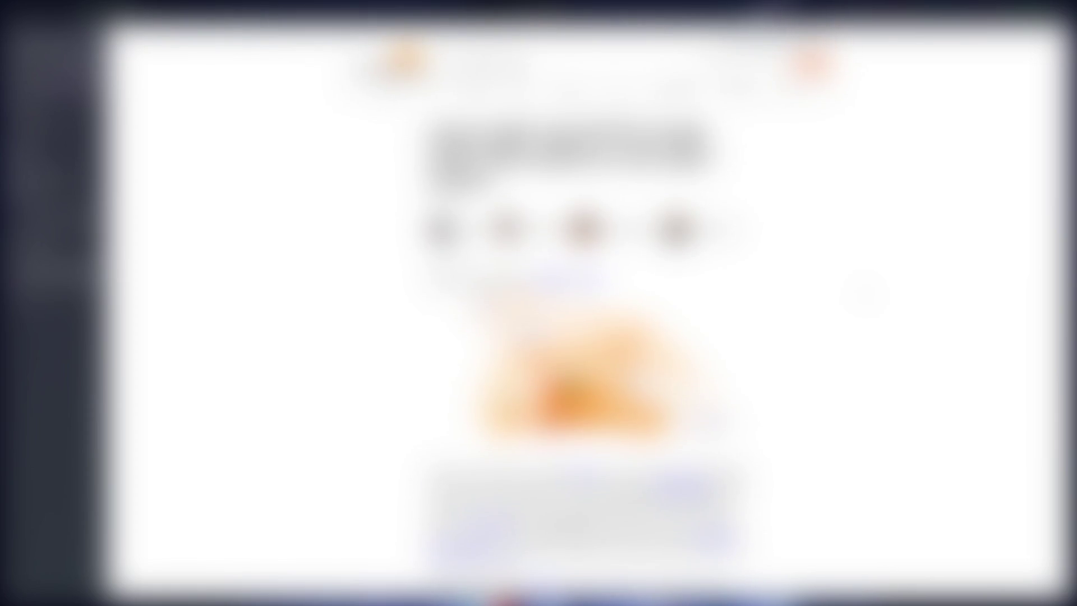
scroll(863, 291, down, 5)
scroll(863, 291, down, 15)
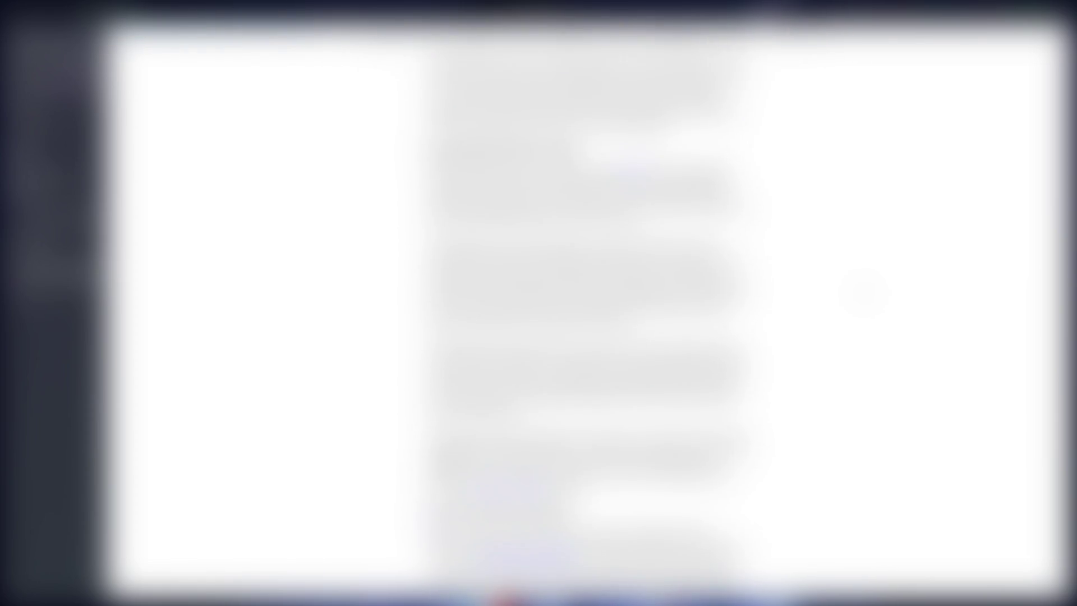
scroll(864, 291, down, 5)
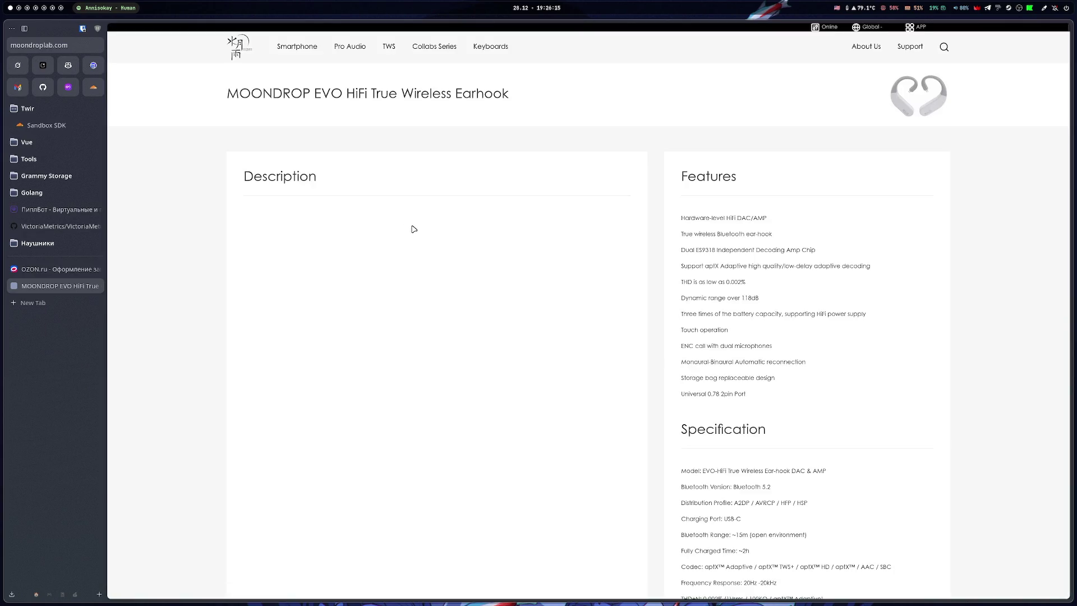
Scroll down the Moondrop EVO earhook page through its specifications and product images.
scroll(524, 174, down, 5)
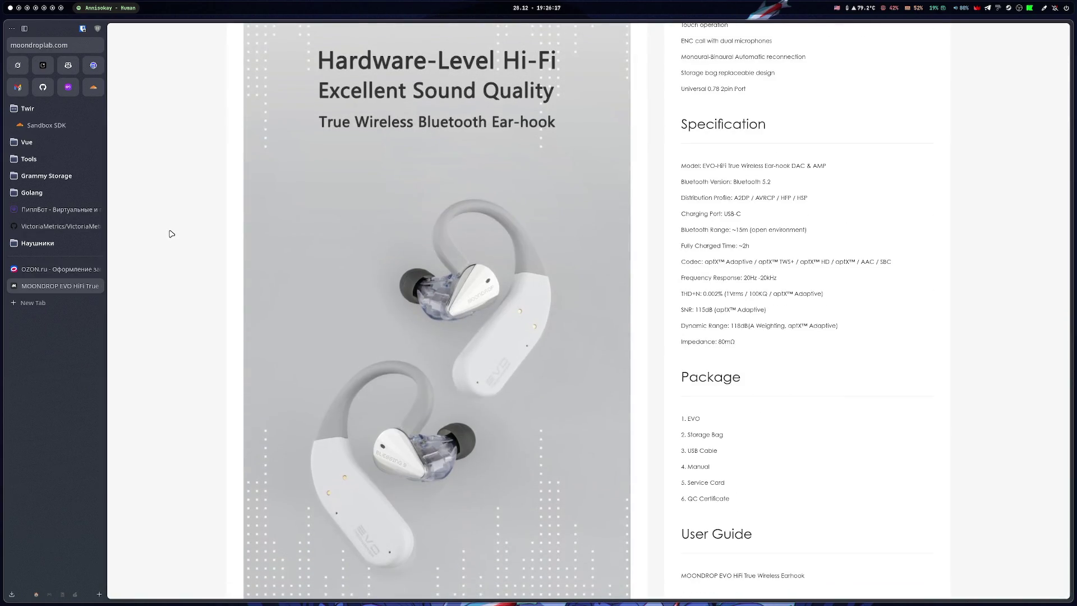
scroll(172, 232, down, 1)
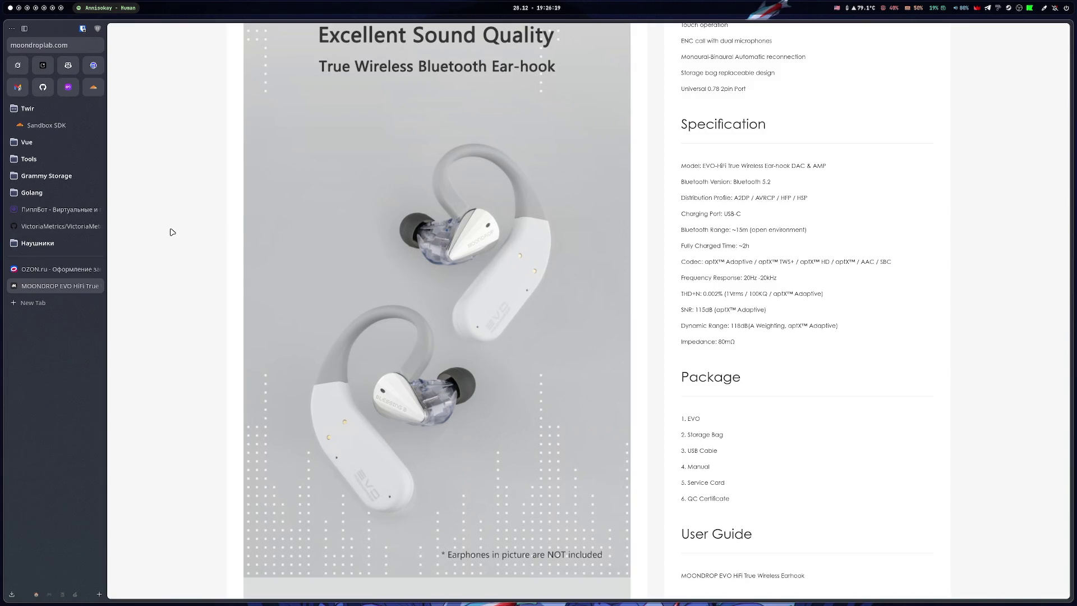
scroll(172, 232, down, 1)
scroll(172, 231, down, 2)
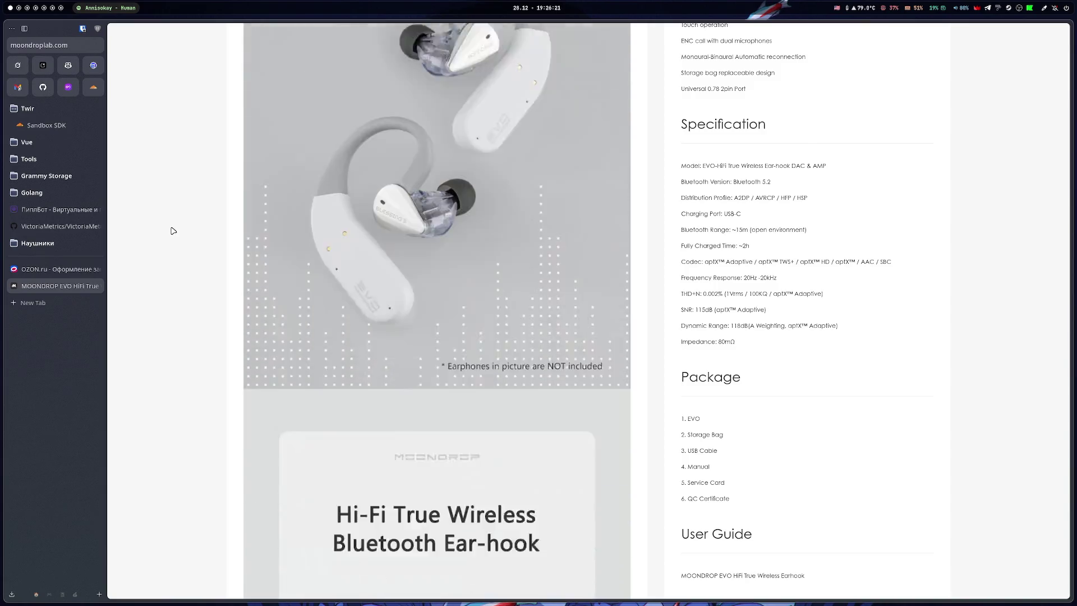
scroll(173, 230, down, 15)
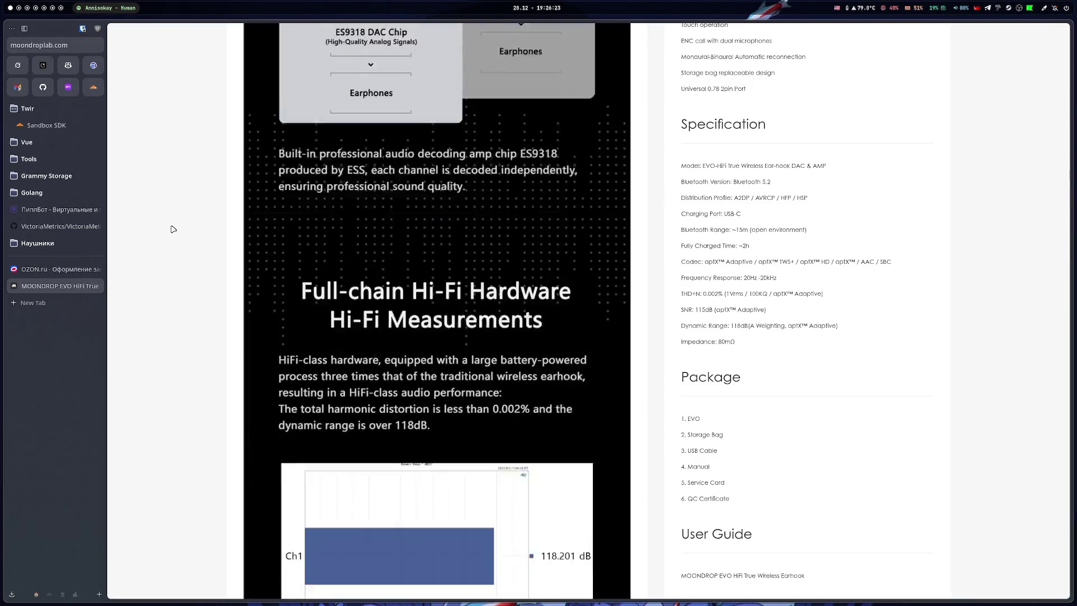
scroll(173, 229, down, 10)
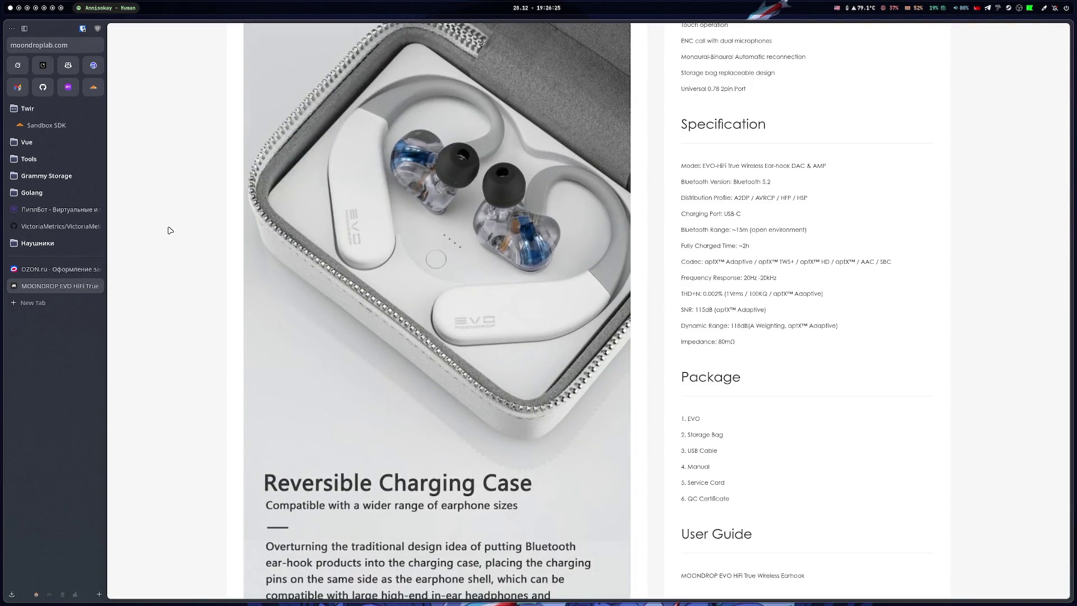
scroll(170, 229, down, 15)
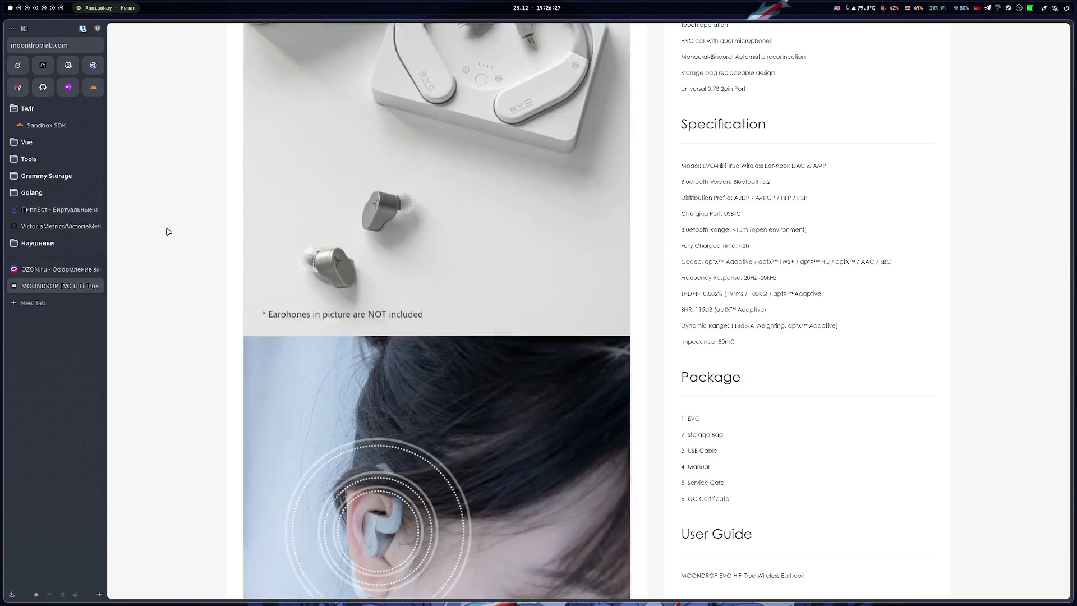
scroll(169, 231, down, 5)
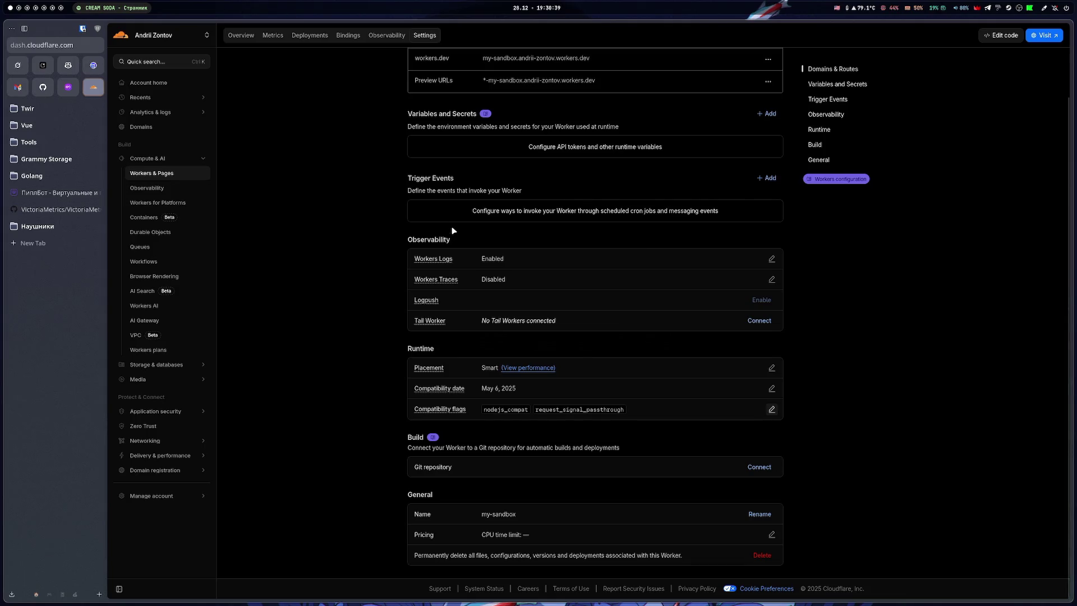
Delete the Наушники tab folder from the Zen sidebar.
right_click(47, 225)
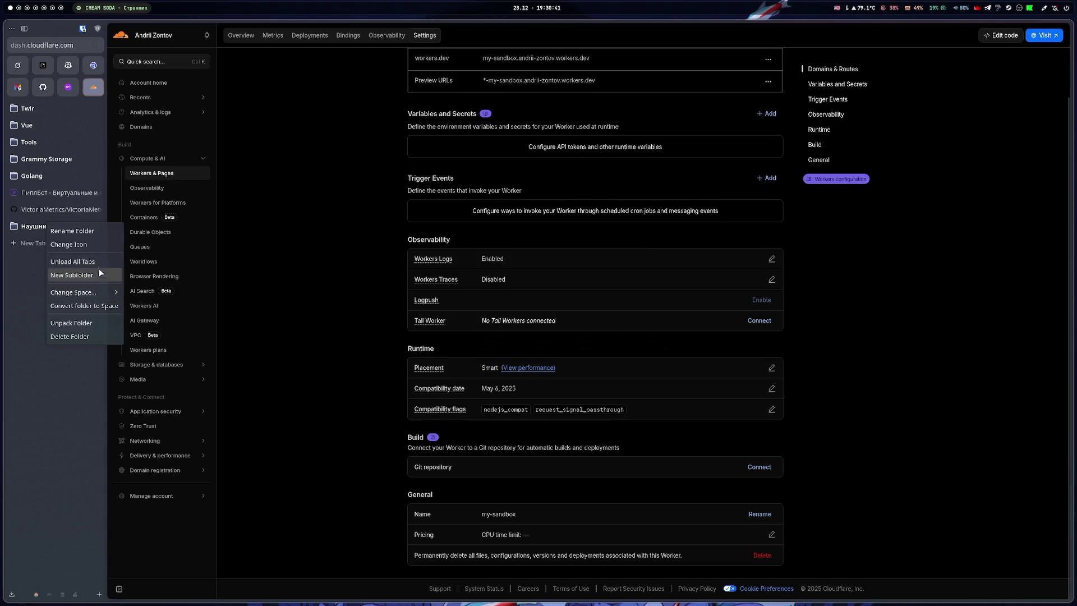
click(84, 335)
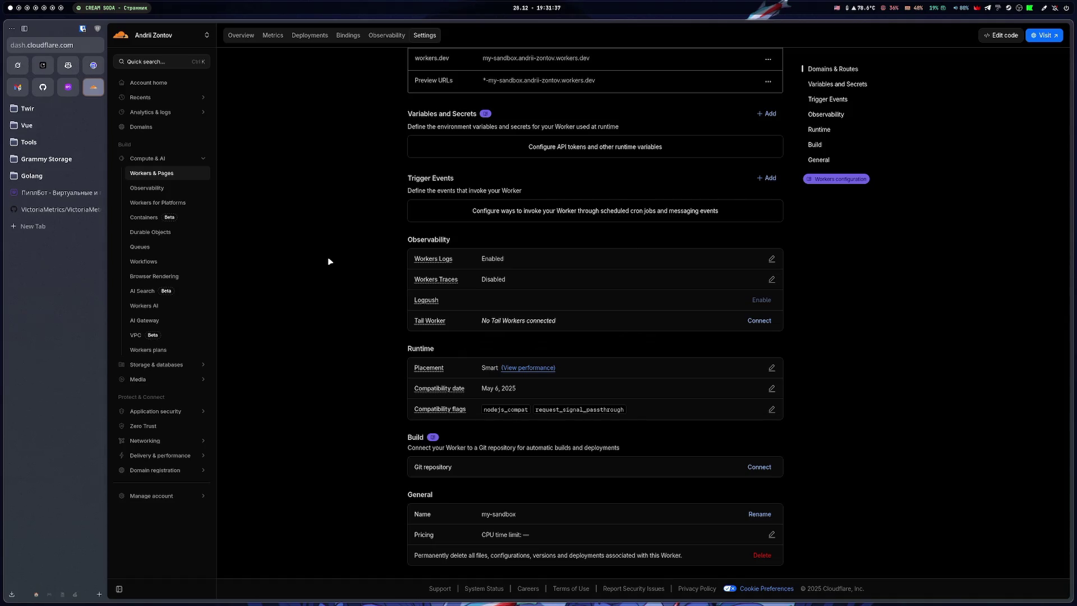
Collapse the Compute & AI sidebar section on the my-sandbox Worker settings page.
scroll(343, 250, up, 3)
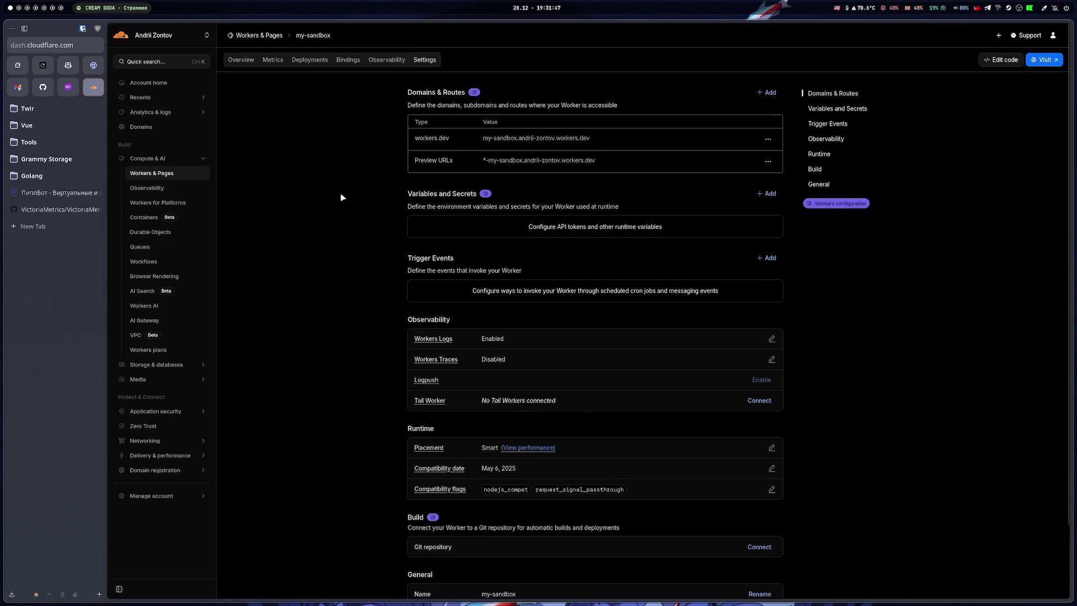
click(196, 158)
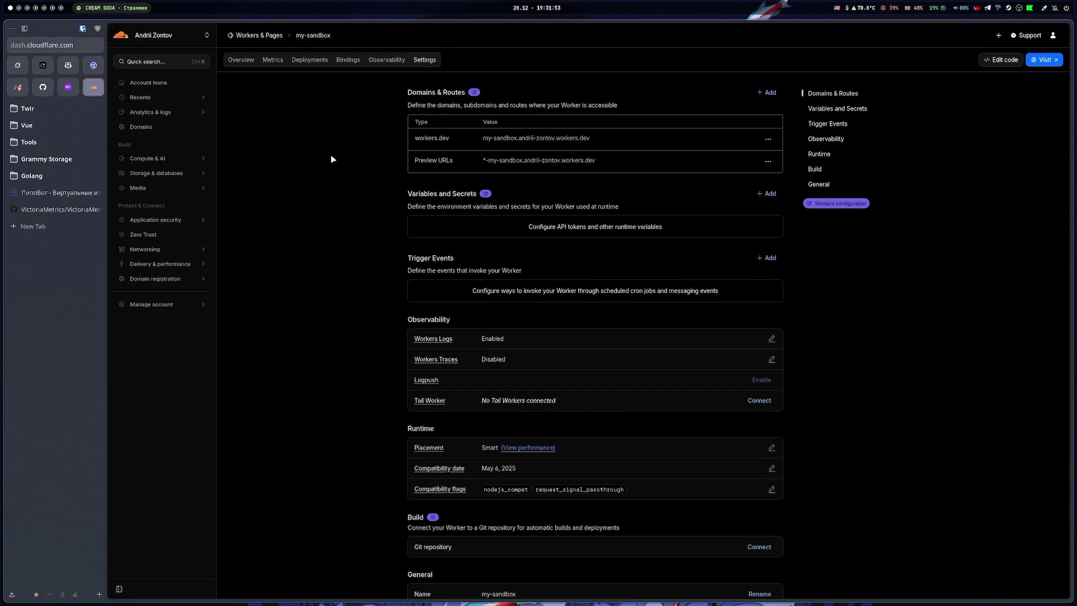
scroll(333, 174, down, 2)
scroll(335, 182, up, 2)
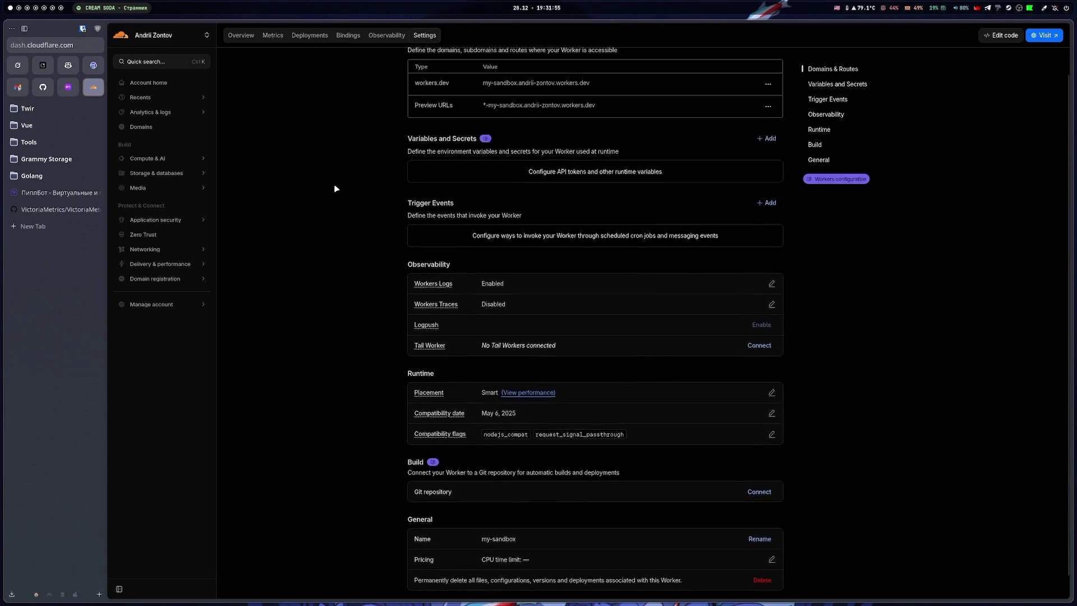
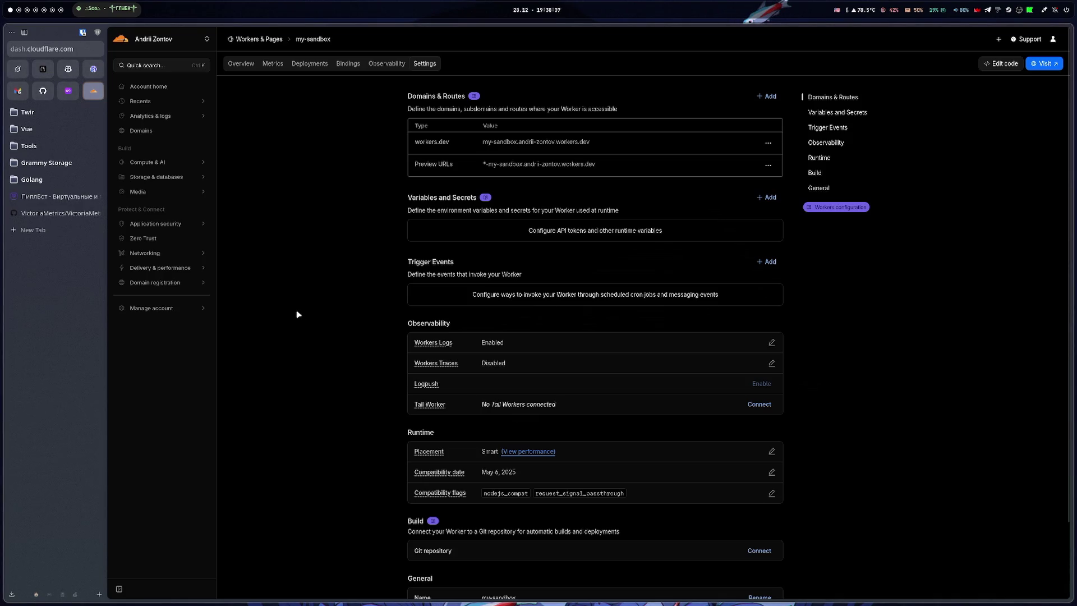
Switch to the GitHub Feed and start a new tab for searching.
click(42, 91)
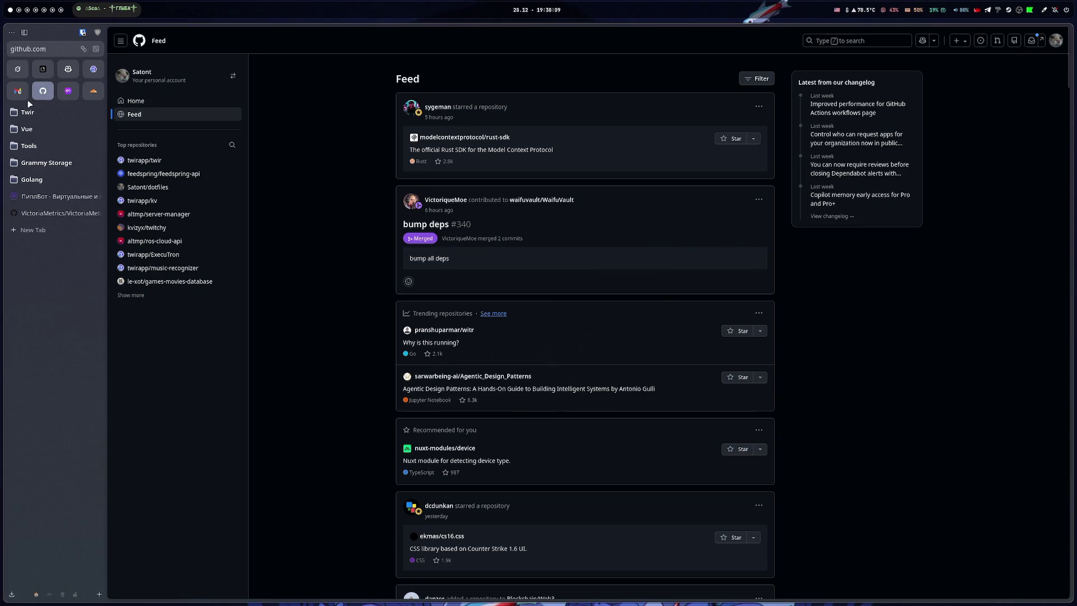
right_click(289, 209)
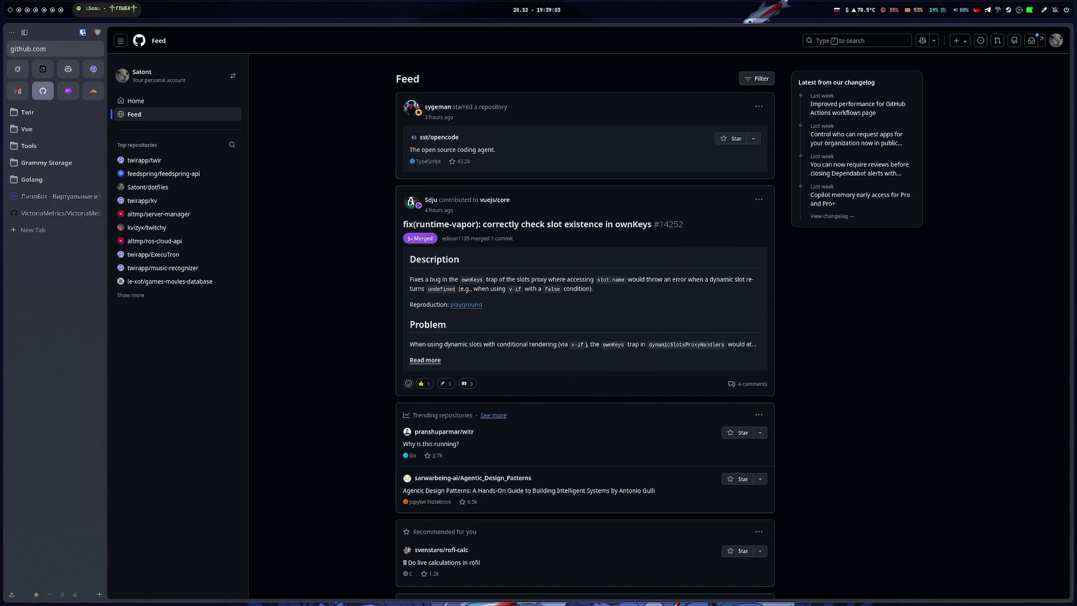
key(ctrl+t)
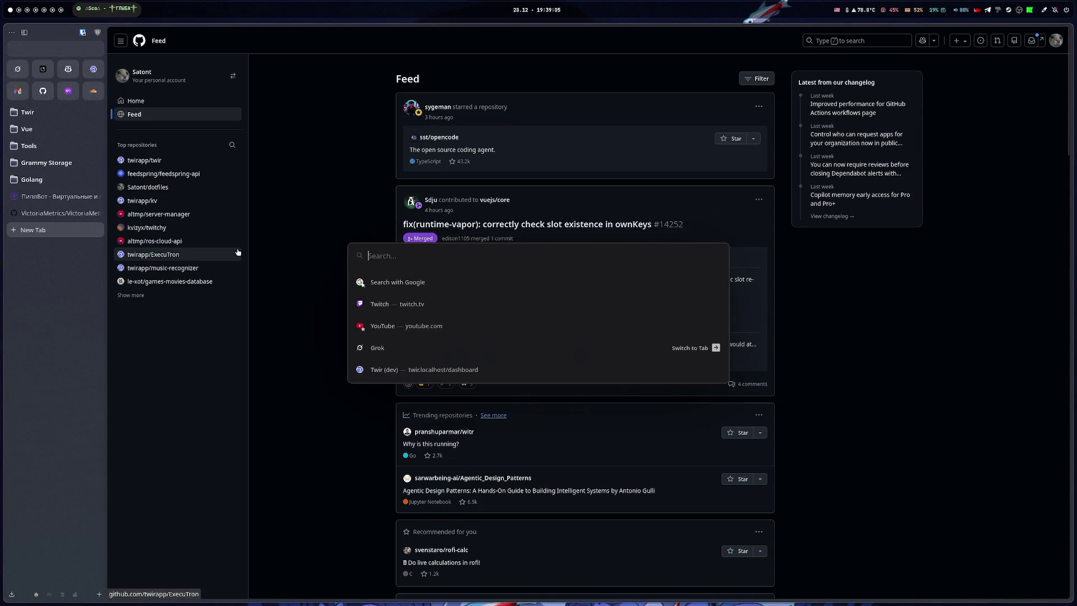
Search Google for 'bm88 airstream', open the Wildberries BM88 arm listing, and view its second photo.
text(bm88 airs)
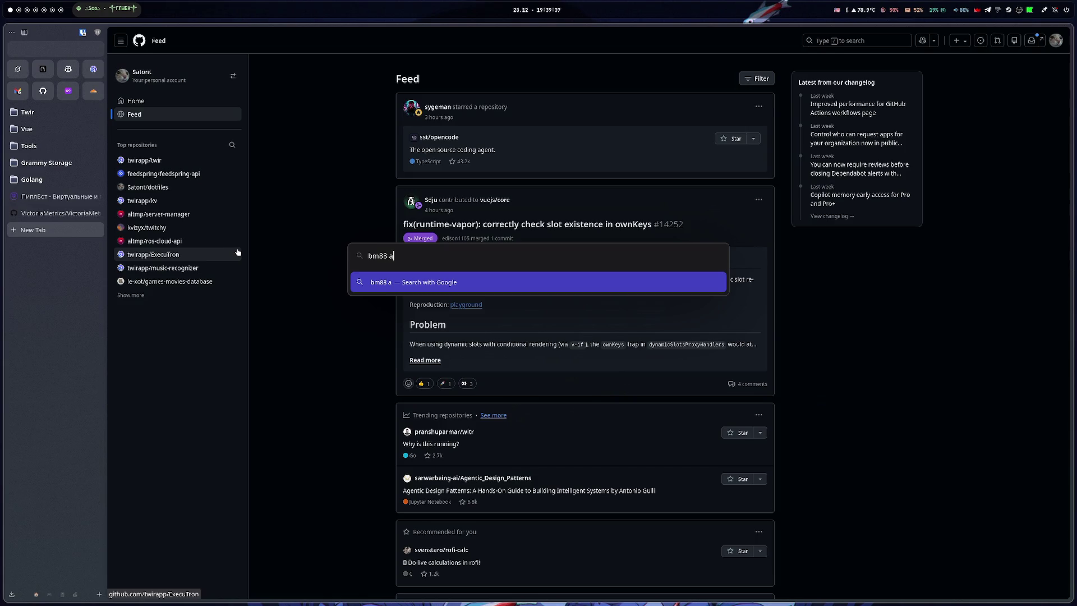
text(tream)
key(Return)
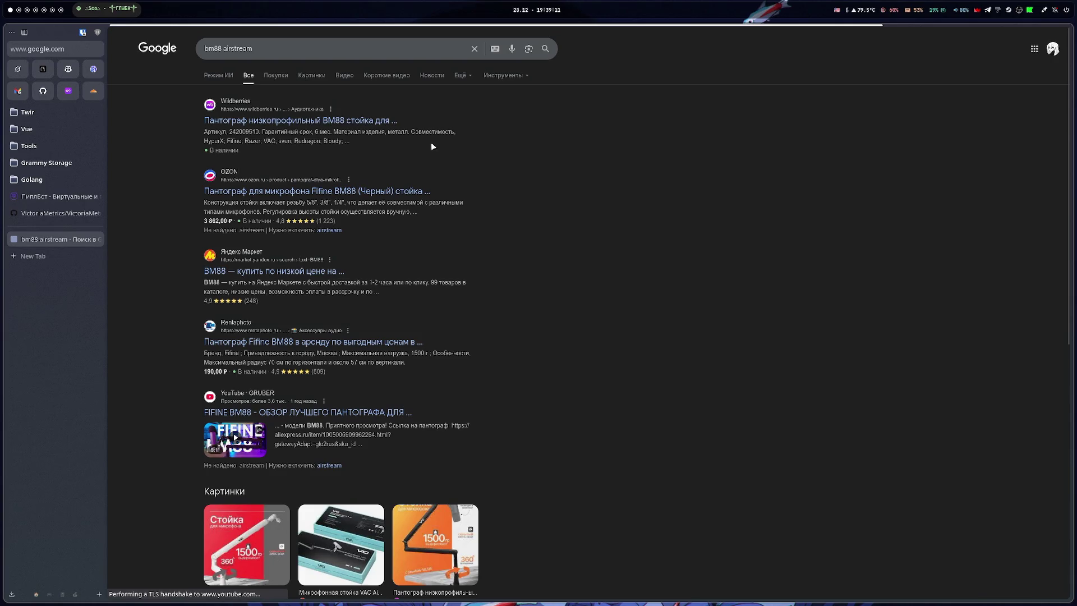
click(340, 122)
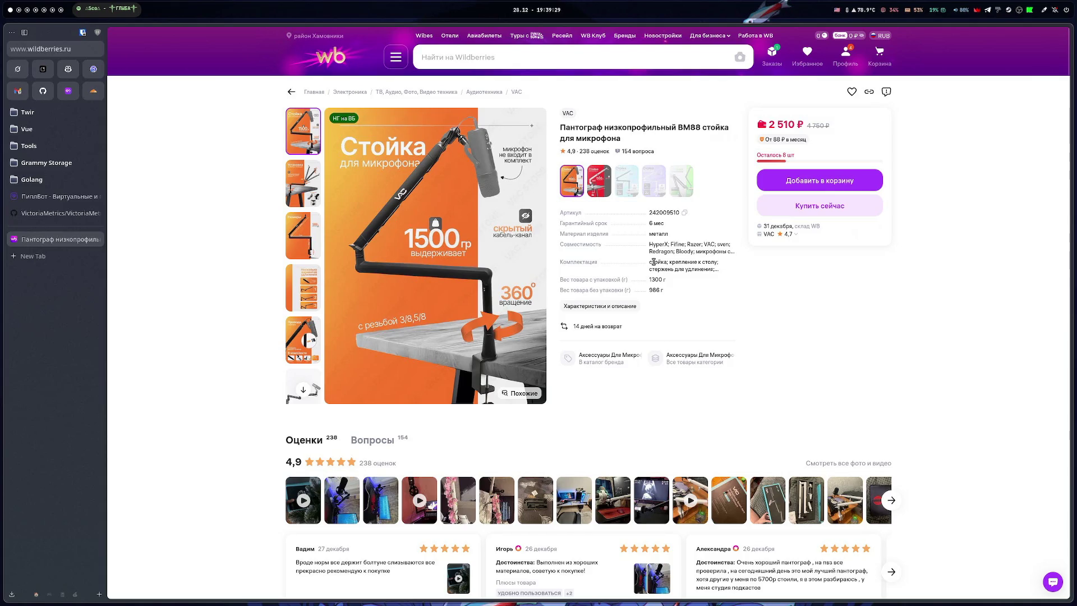
click(302, 174)
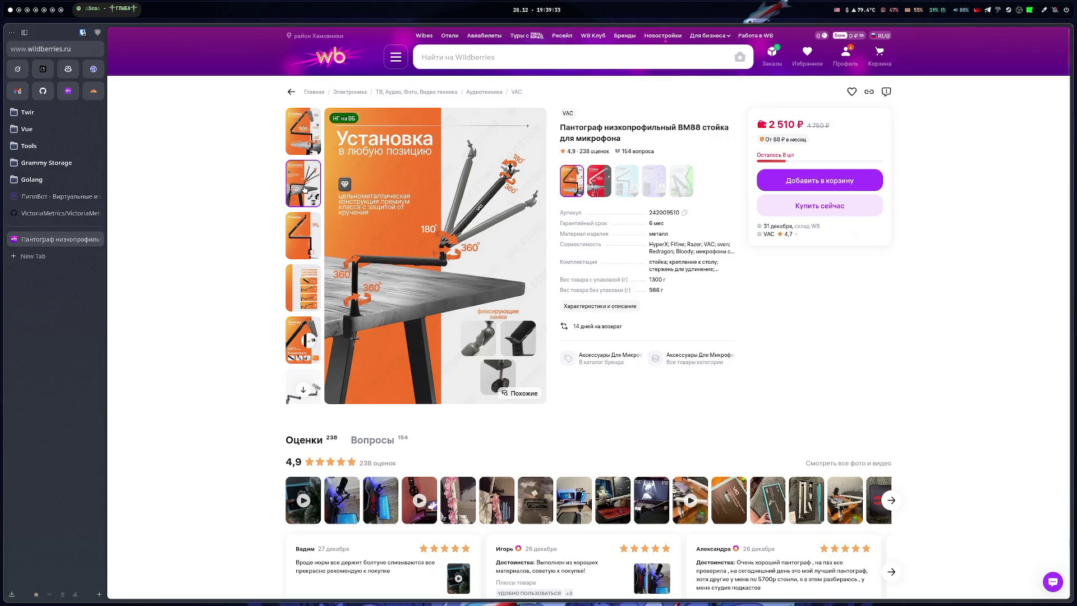
Browse the BM88 arm's third to sixth photos, then show its full characteristics and description.
click(304, 216)
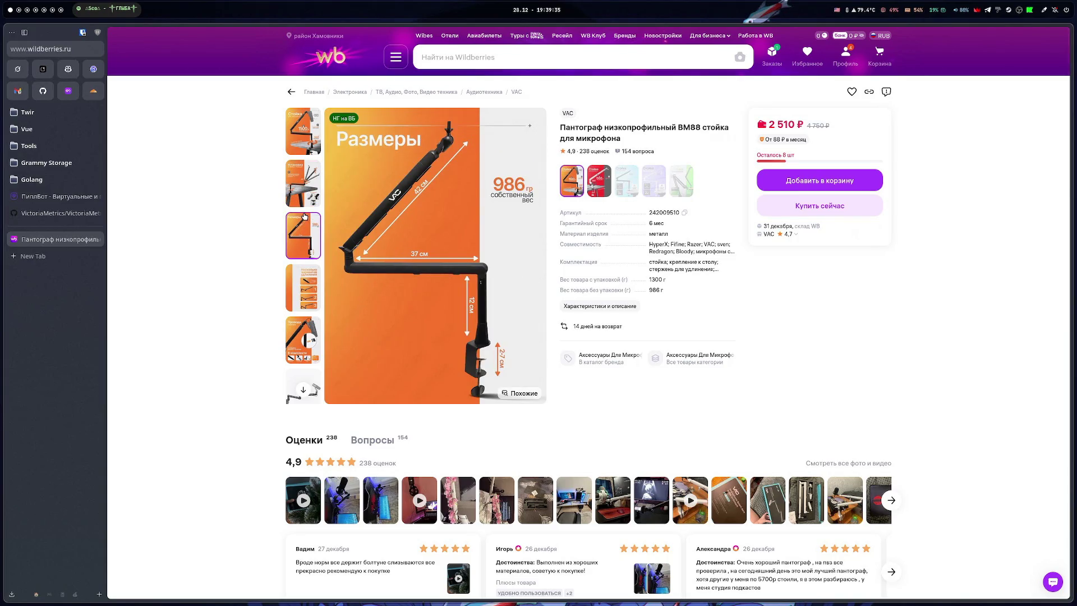
click(297, 271)
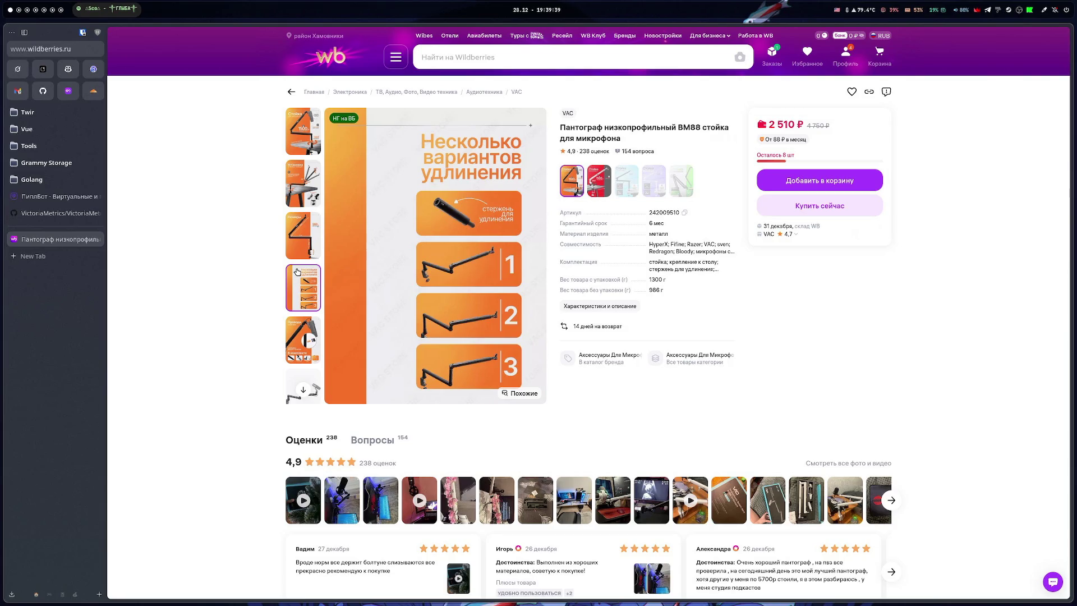
click(309, 327)
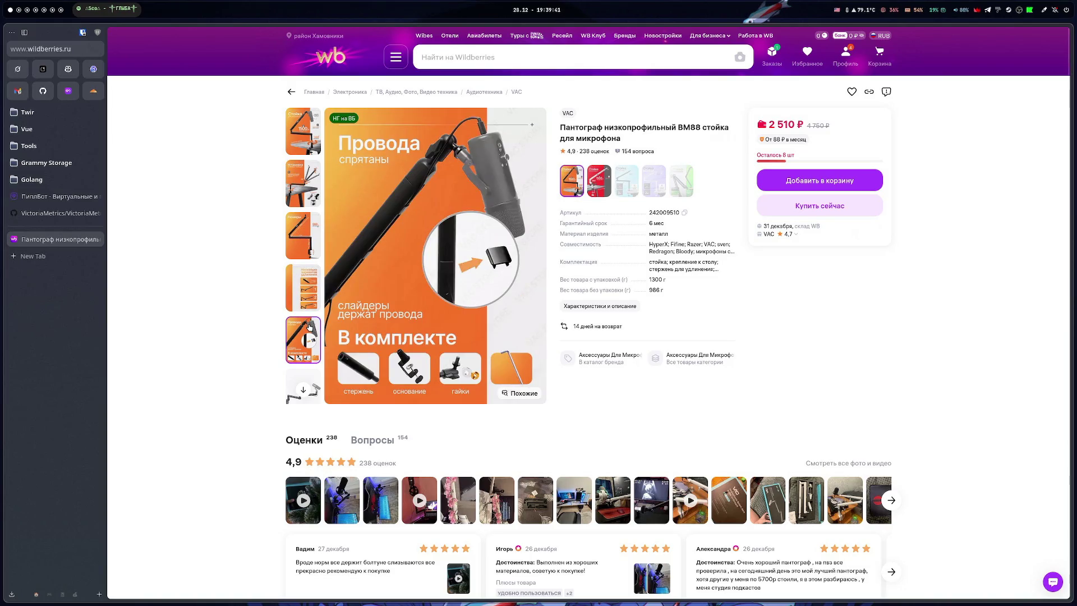
click(302, 381)
click(300, 308)
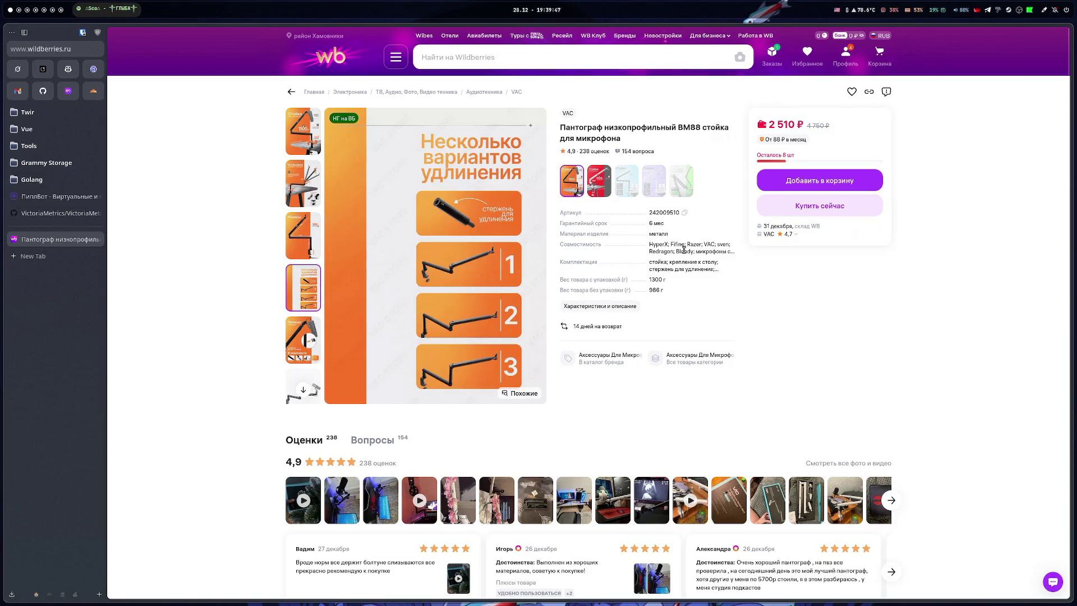
click(615, 307)
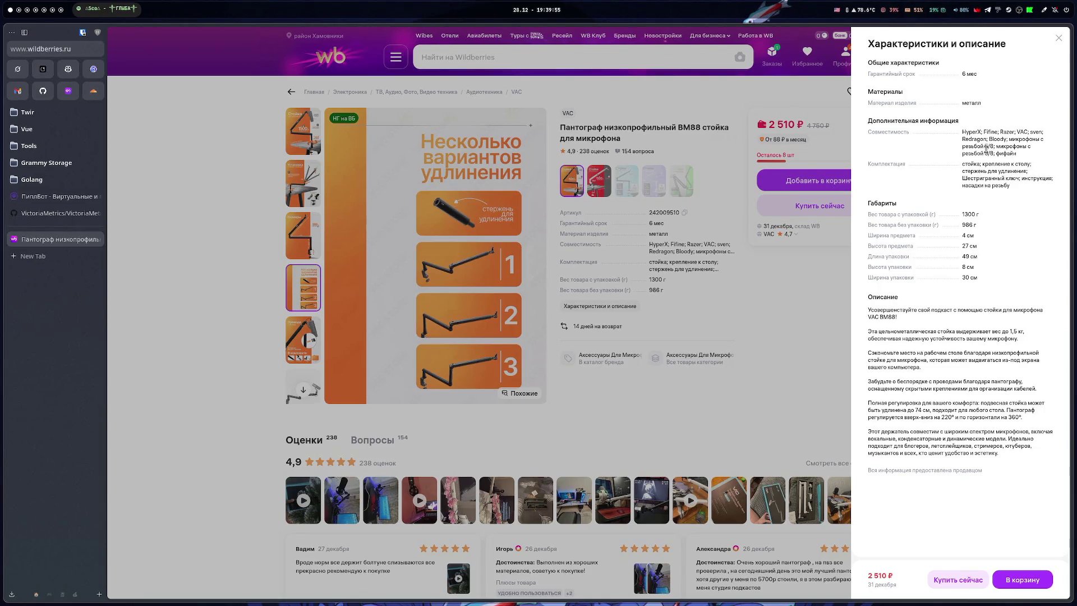
key(ctrl+t)
Search 'zet koraji pro' and open the DNS Shop Koradji PRO microphone listing.
text(s)
key(BackSpace)
key(BackSpace)
text(zet )
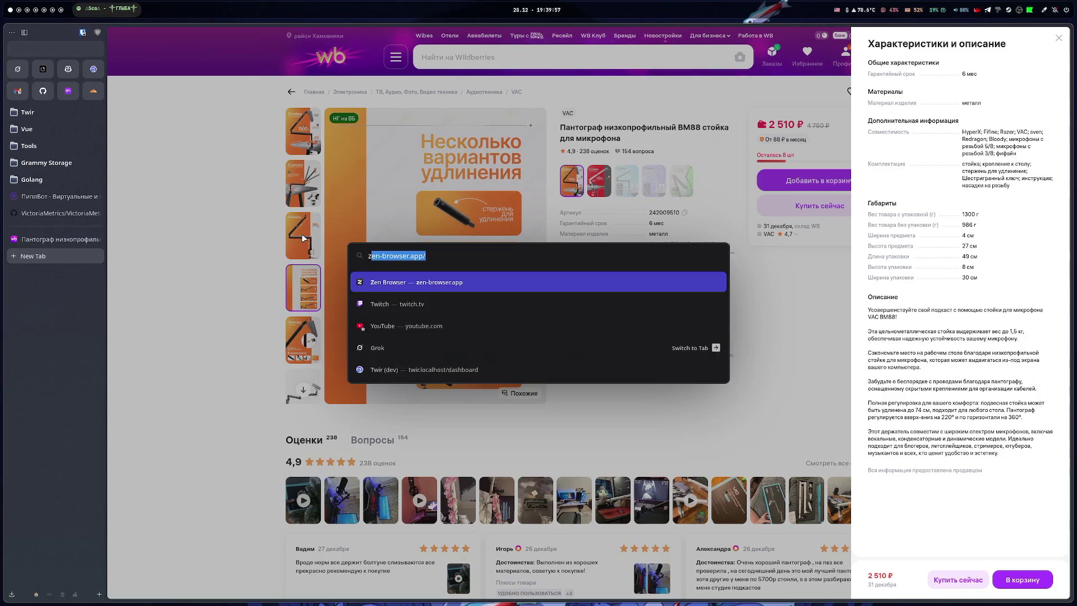
text(koraji pro)
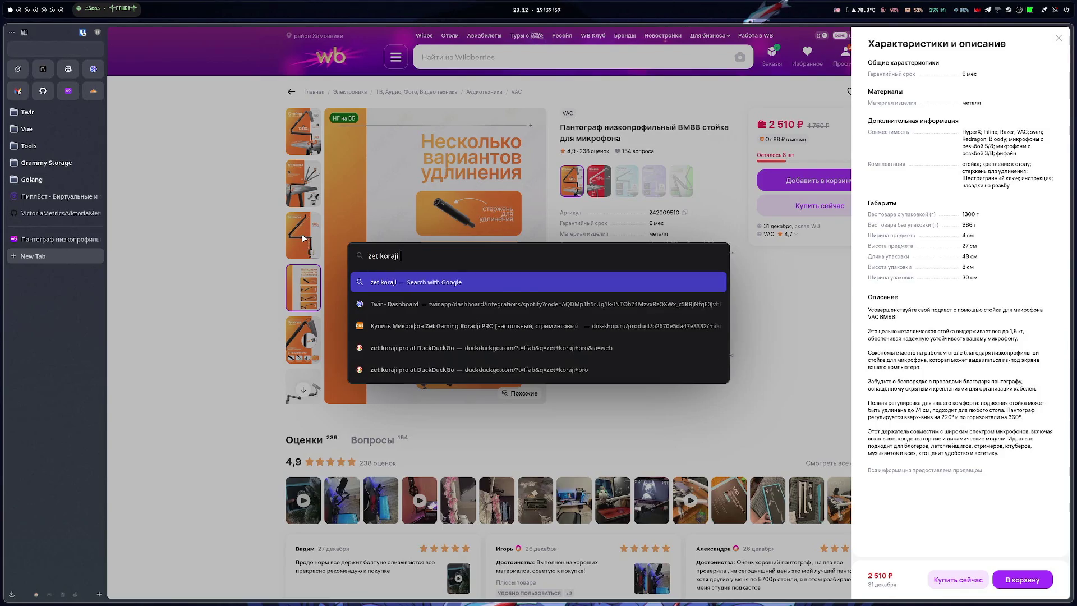
key(Return)
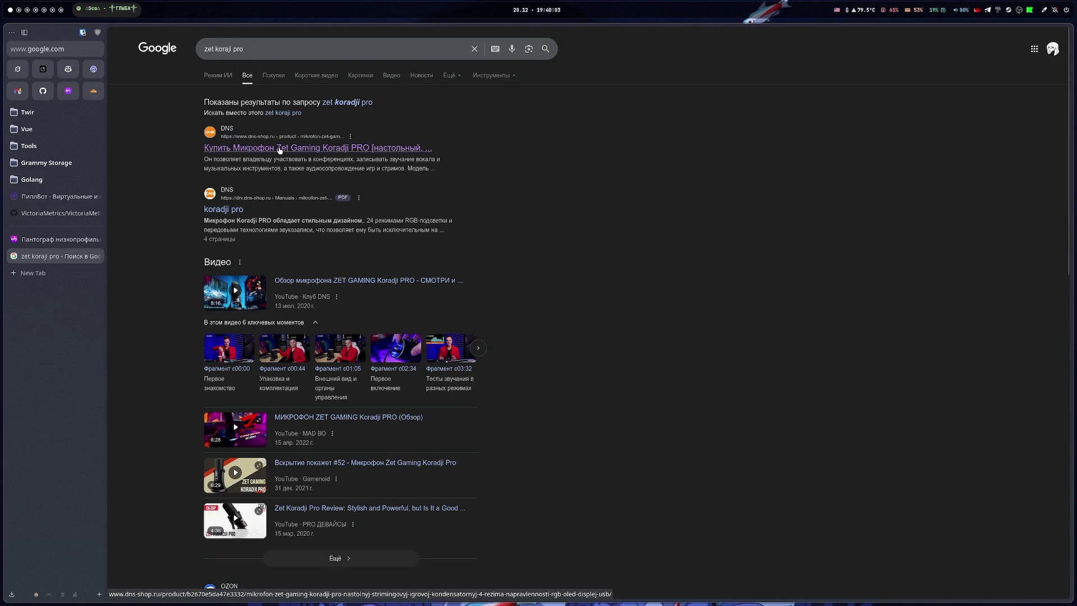
click(279, 149)
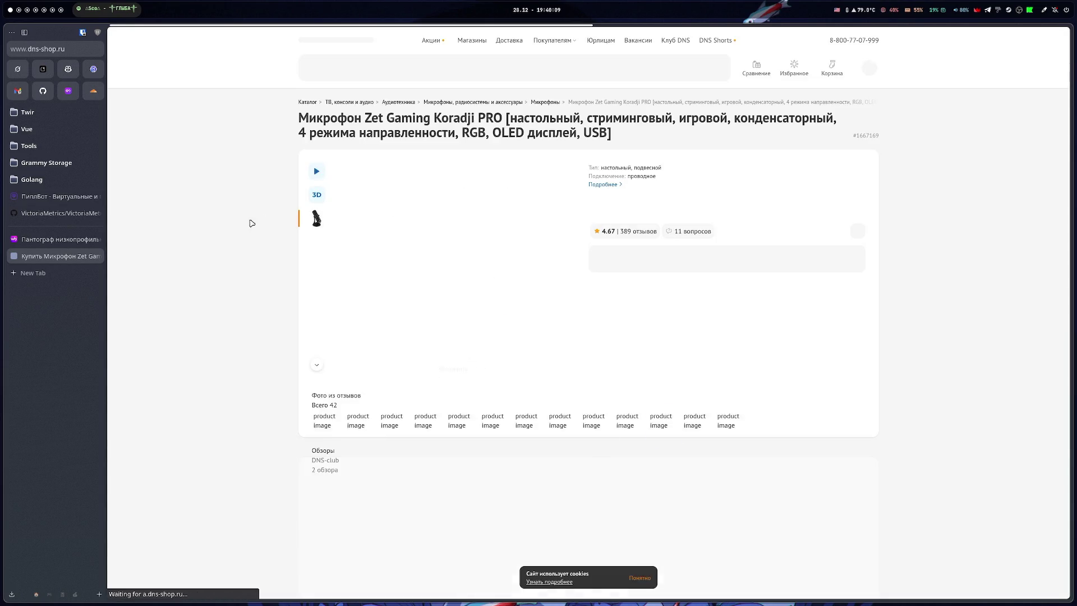
Expand and scroll through the Koradji PRO microphone's full characteristics list.
click(615, 188)
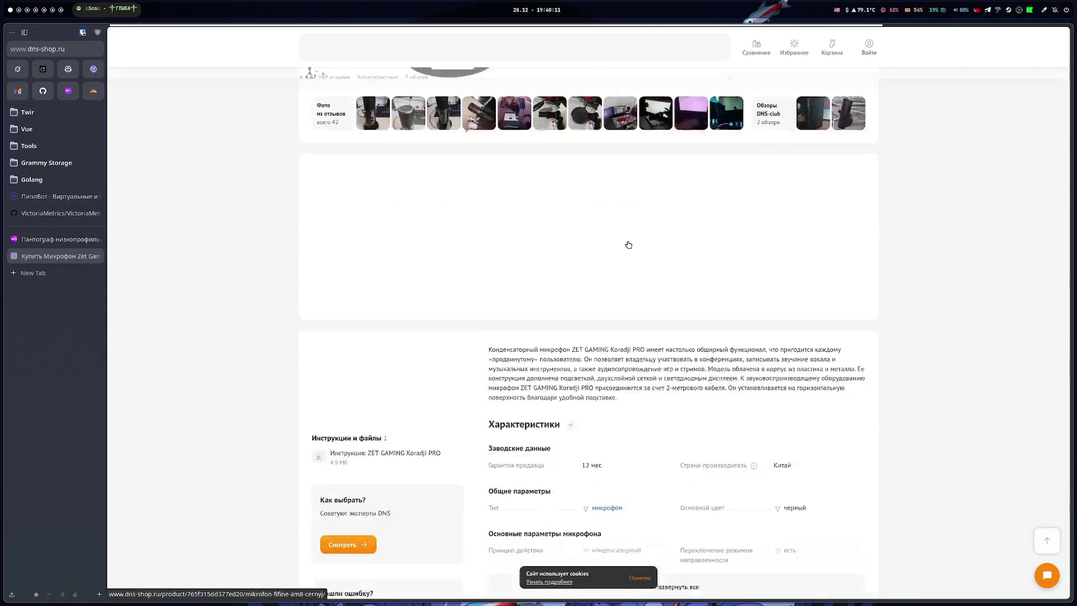
click(628, 372)
scroll(659, 329, down, 3)
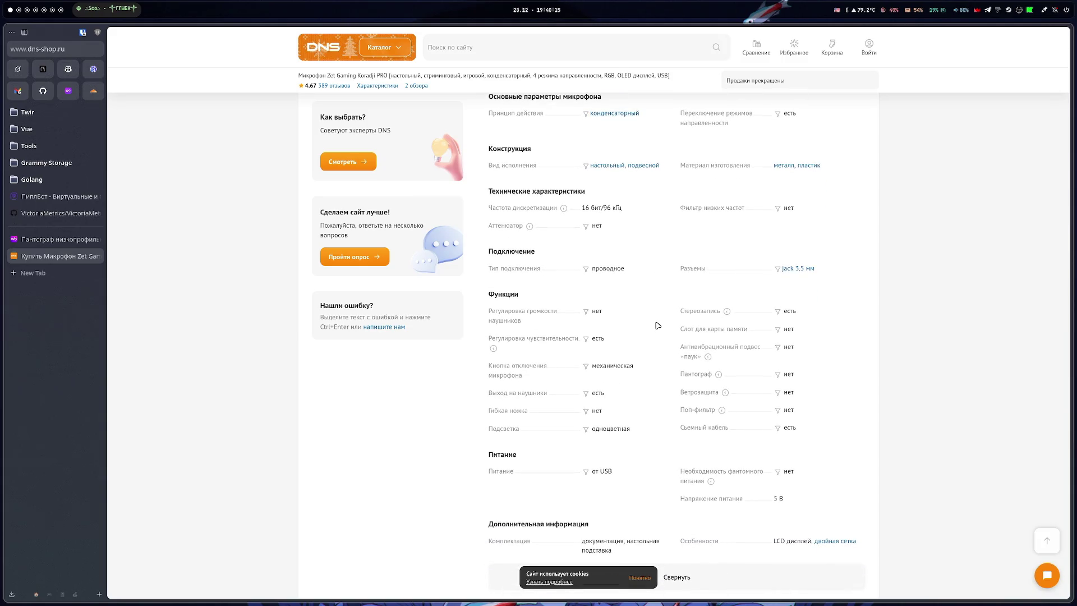
scroll(658, 325, down, 2)
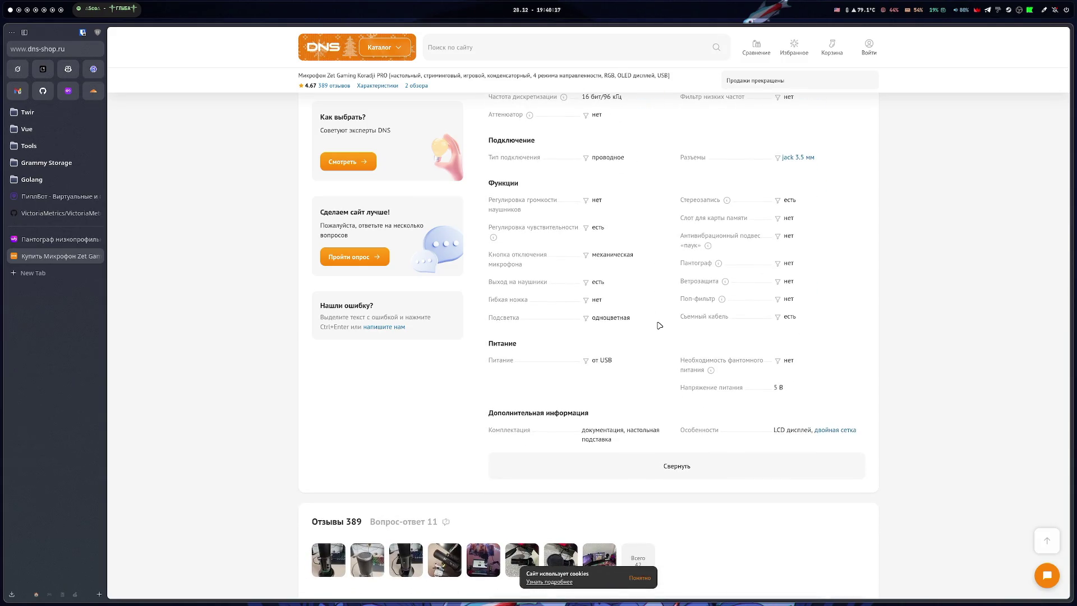
scroll(656, 326, up, 1)
scroll(655, 325, up, 1)
scroll(655, 325, down, 2)
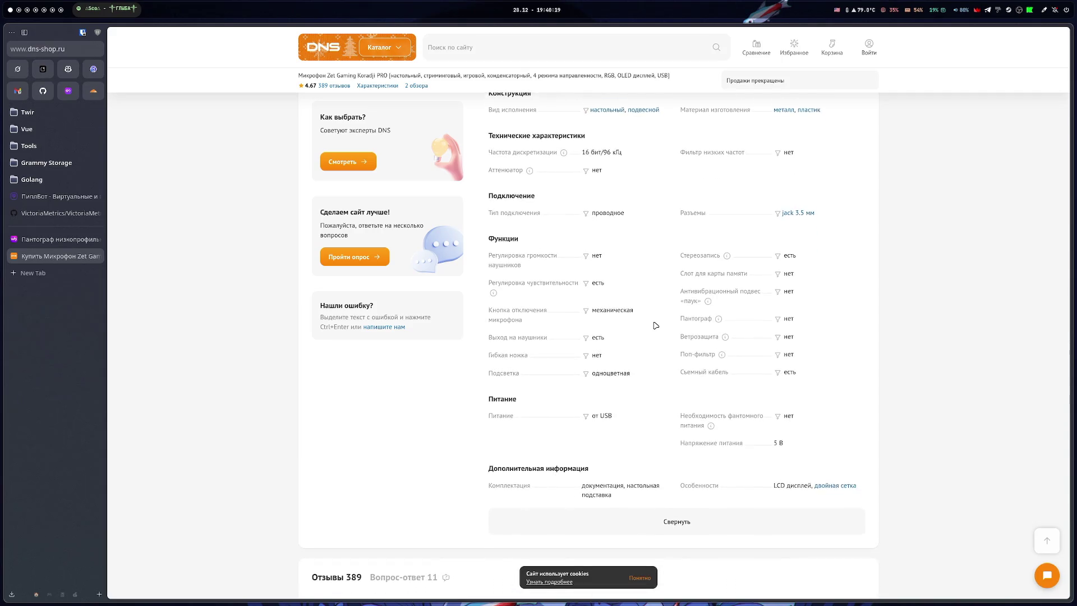
scroll(656, 325, up, 2)
scroll(655, 325, up, 4)
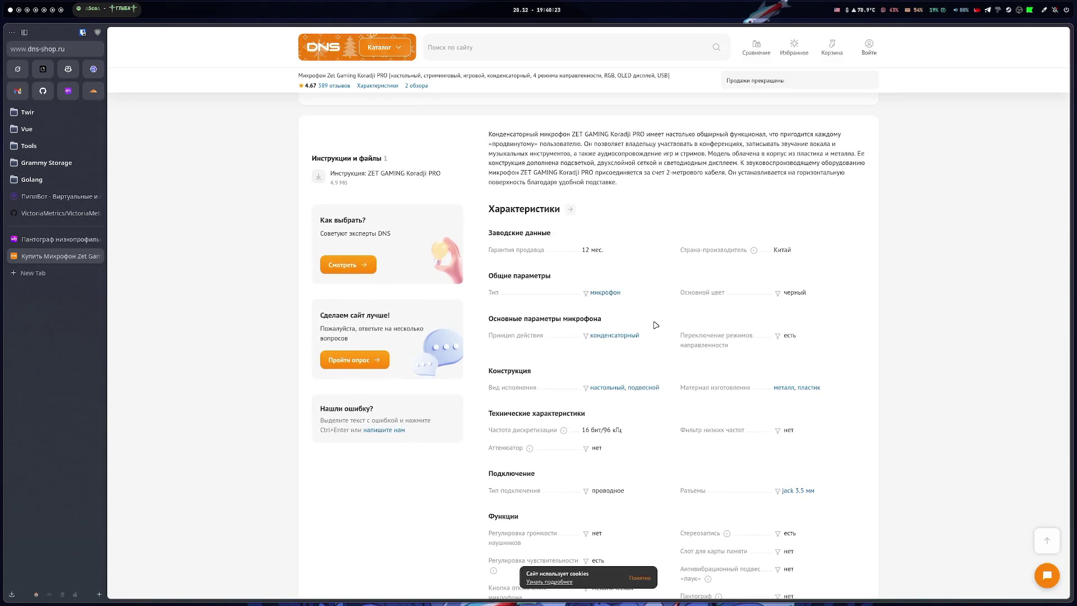
scroll(655, 325, up, 1)
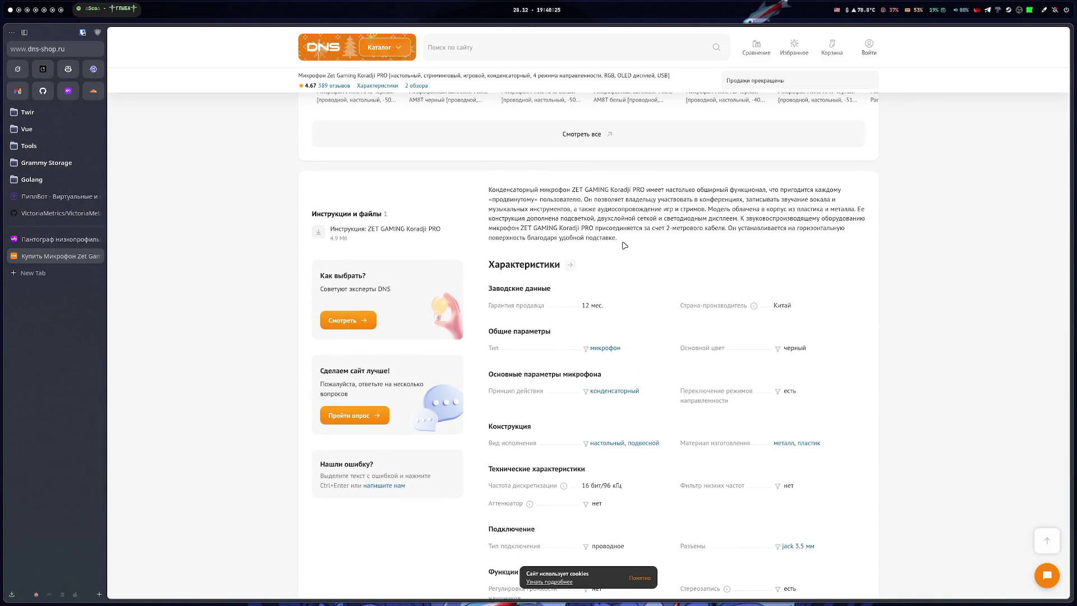
Return to the search results and open the ETP GPB microphone listing in a new tab.
key(alt+Left)
scroll(147, 273, down, 4)
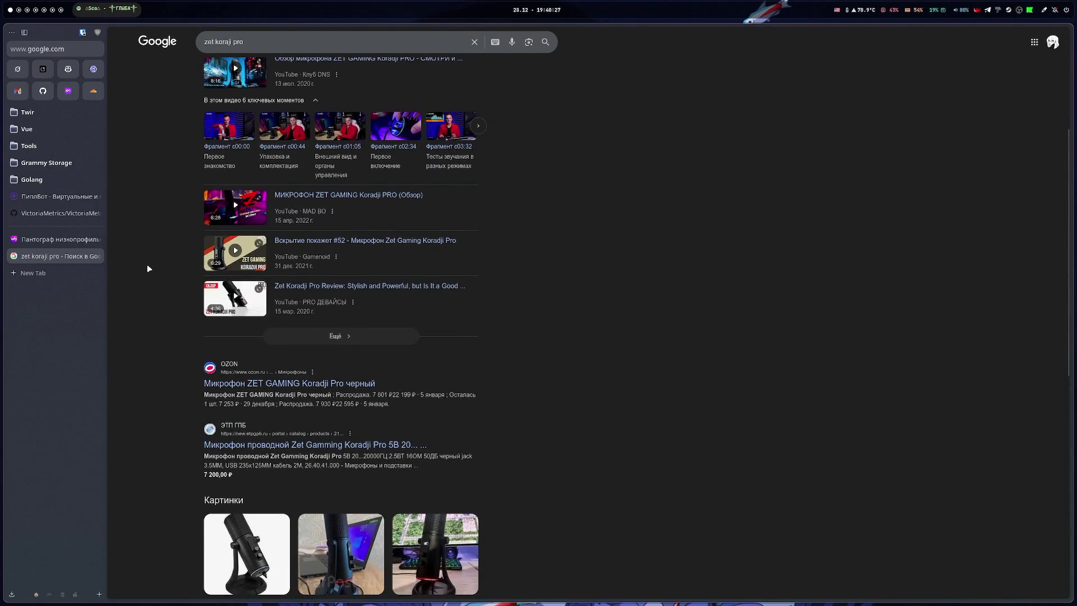
middle_click(225, 384)
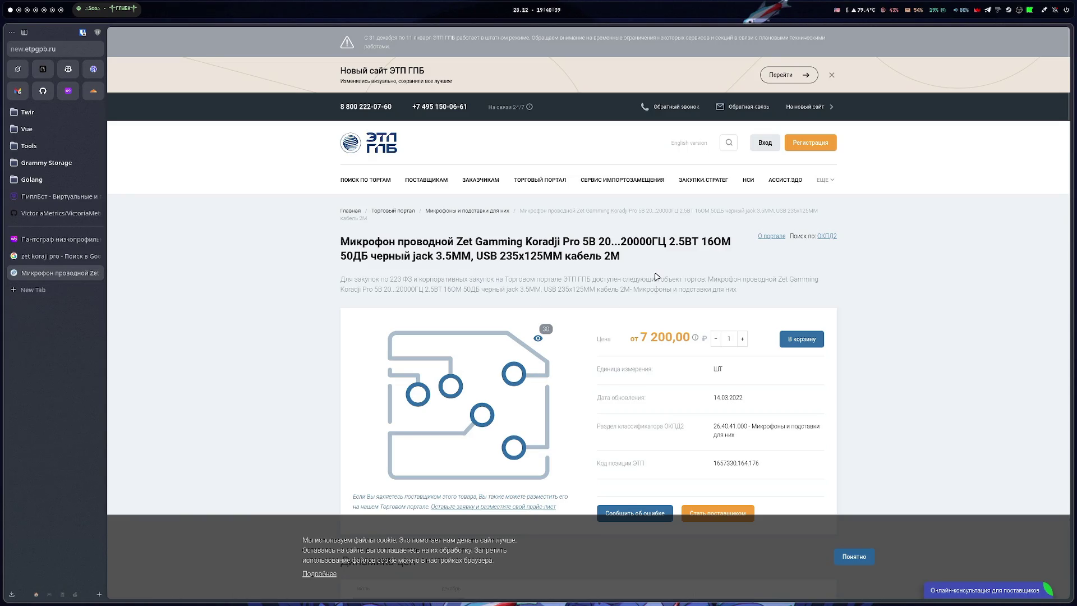
scroll(656, 276, down, 5)
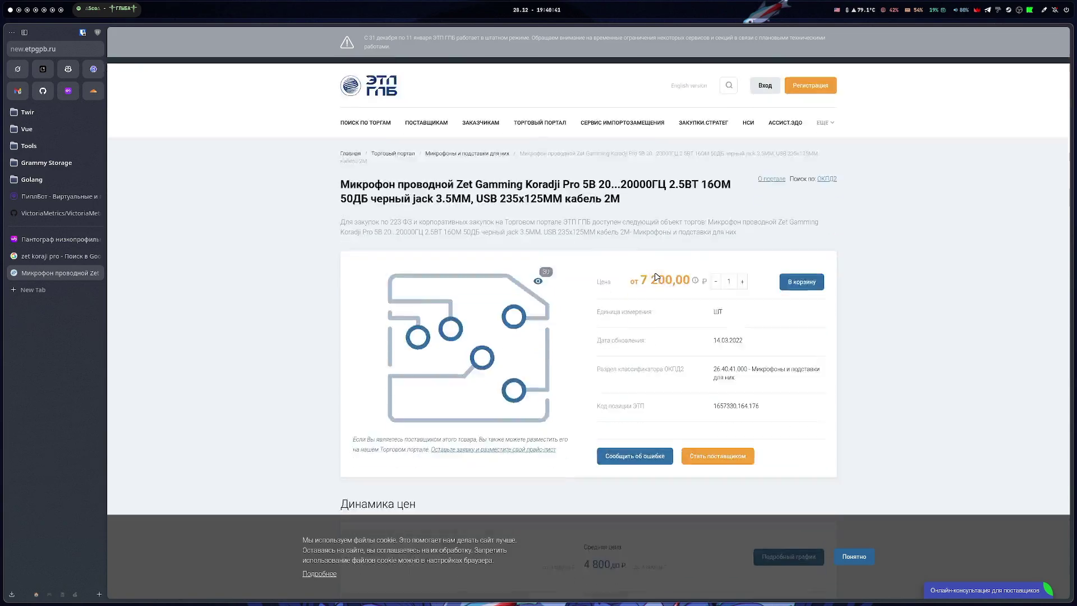
scroll(663, 360, up, 1)
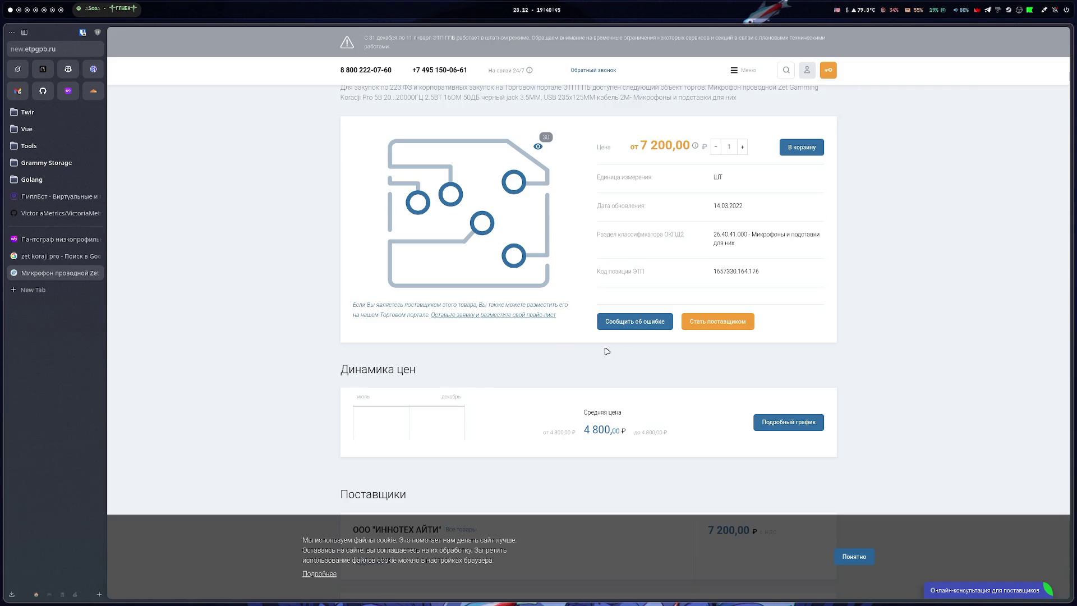
scroll(257, 312, down, 10)
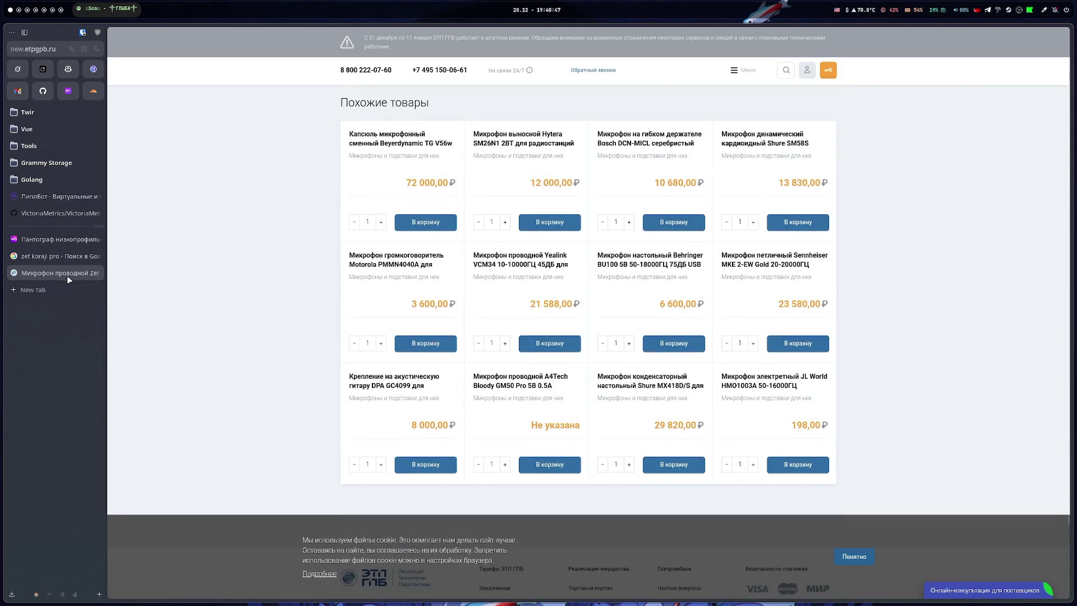
middle_click(66, 274)
scroll(588, 318, down, 3)
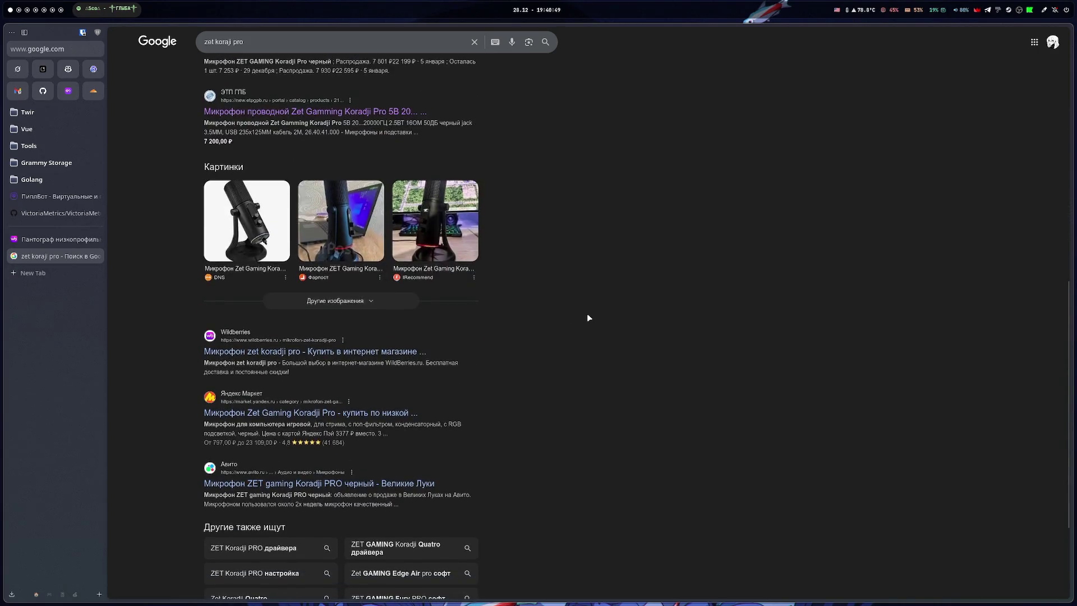
Append 'официиальный сайт' to the query and open the DNS koradji pro PDF manual in a new tab.
scroll(584, 321, down, 3)
scroll(583, 322, up, 10)
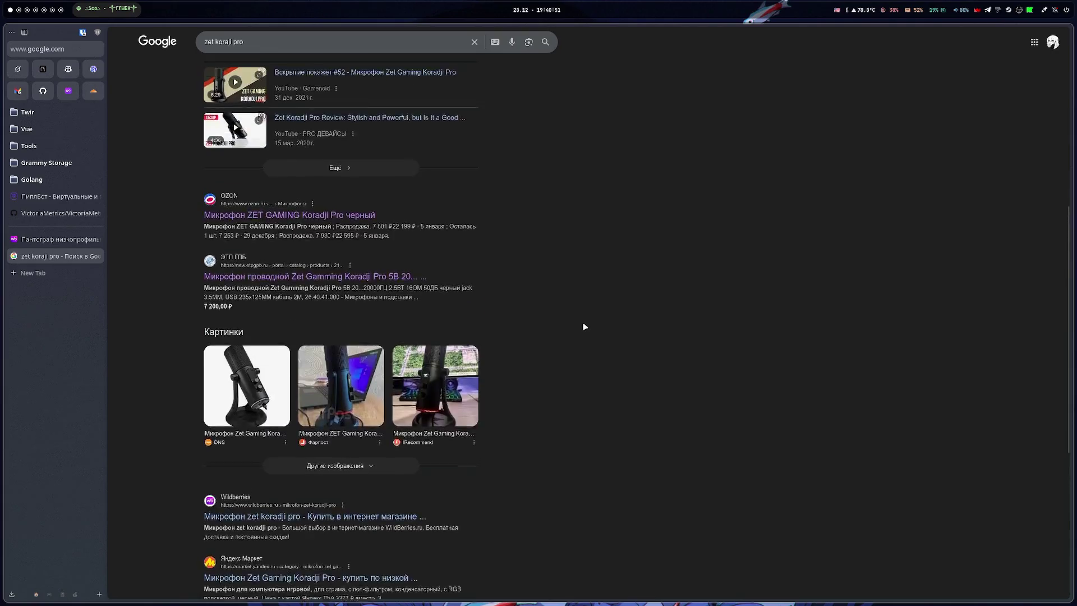
click(342, 102)
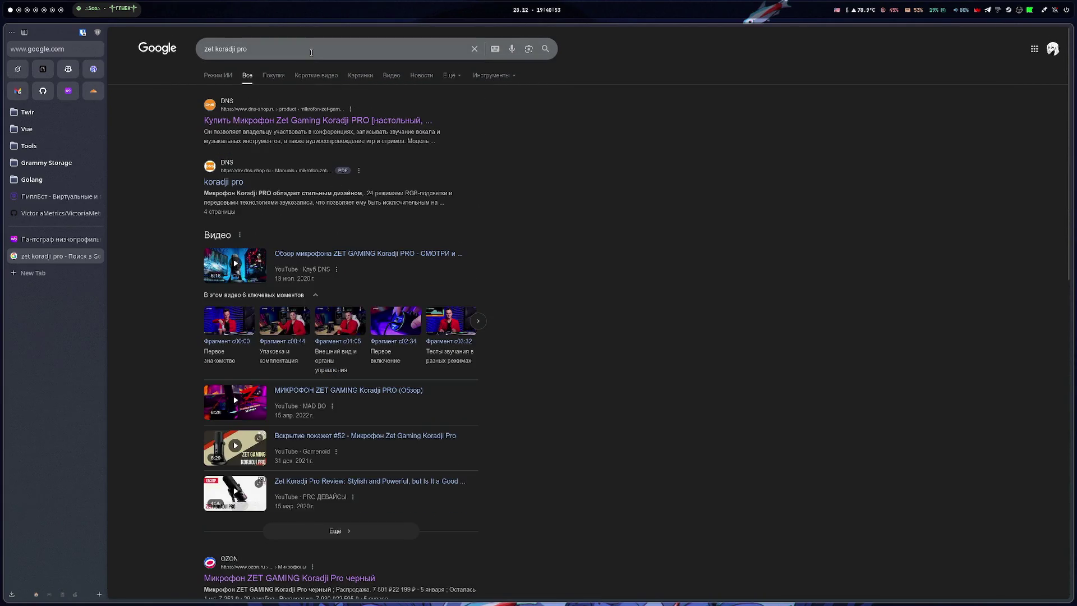
click(311, 49)
text(официиал)
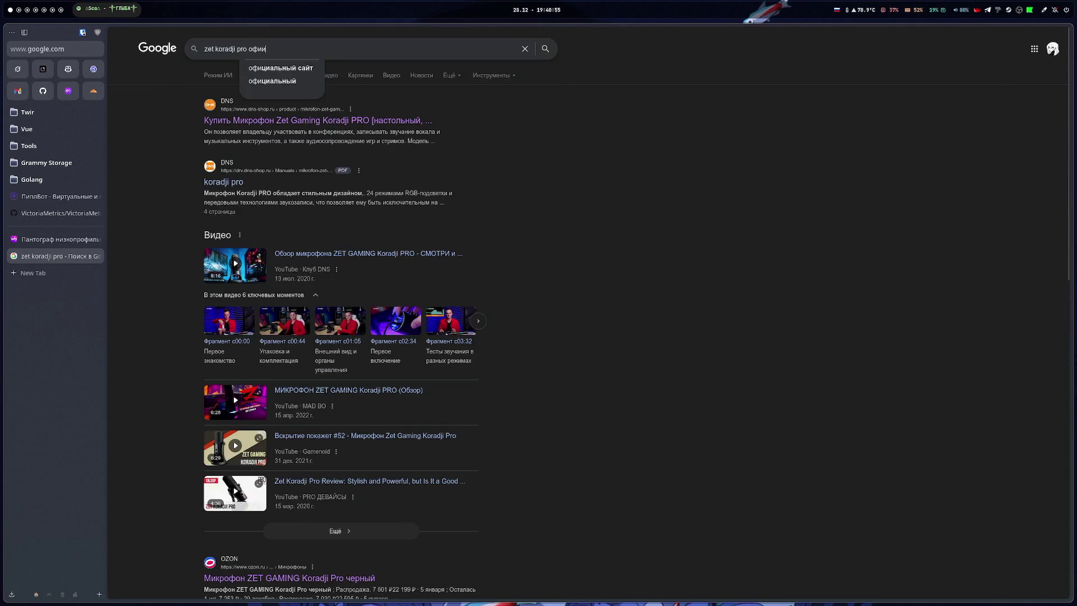
text(ьный сайт)
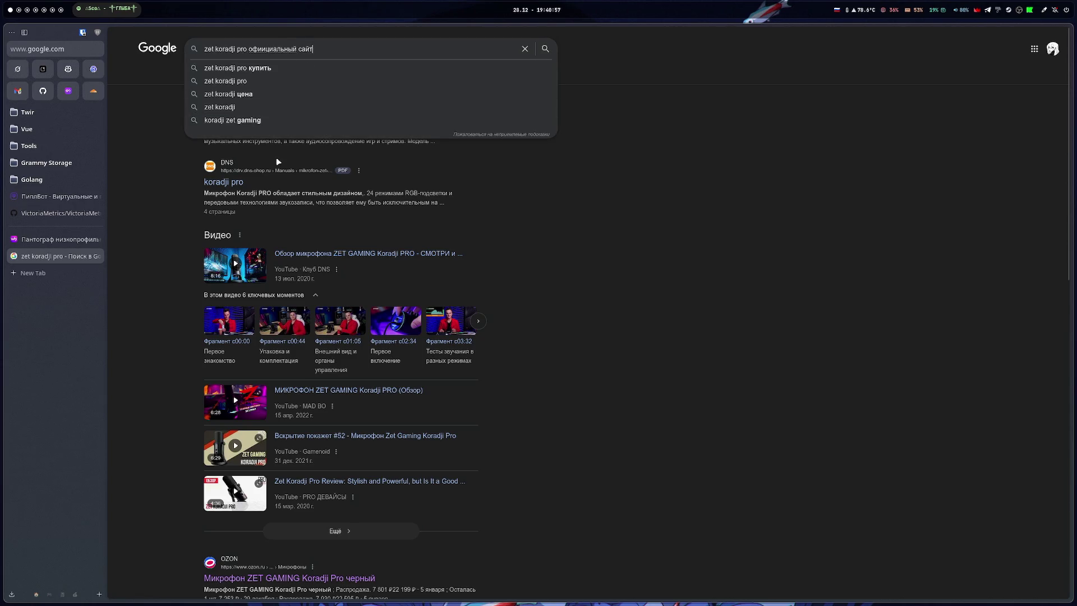
middle_click(282, 193)
click(487, 212)
Switch to the Koradji PRO PDF manual and scroll through its opening pages.
click(46, 273)
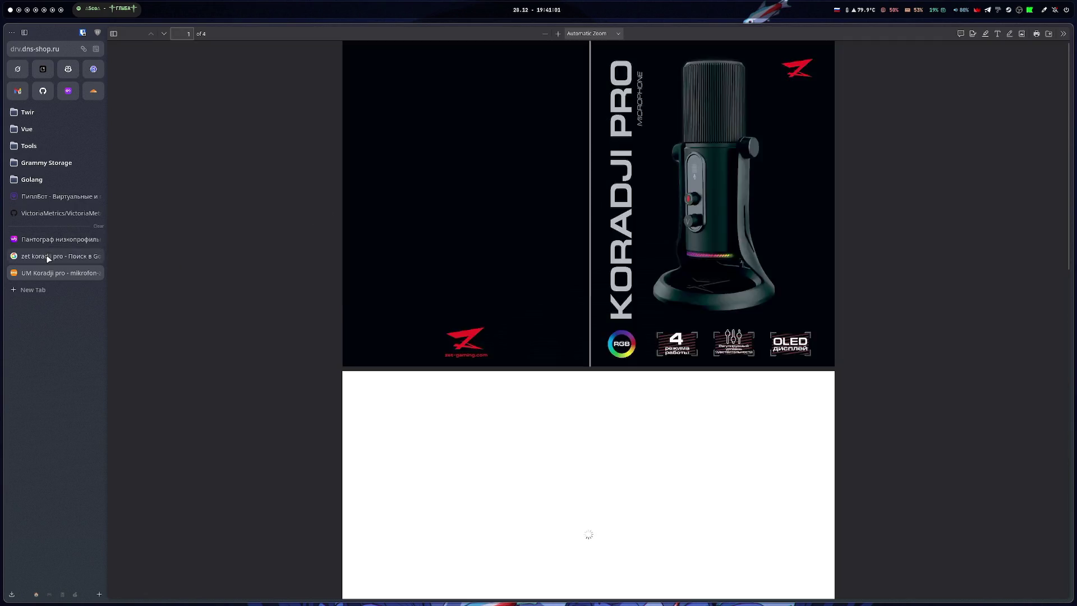
click(49, 258)
click(53, 277)
scroll(314, 269, down, 3)
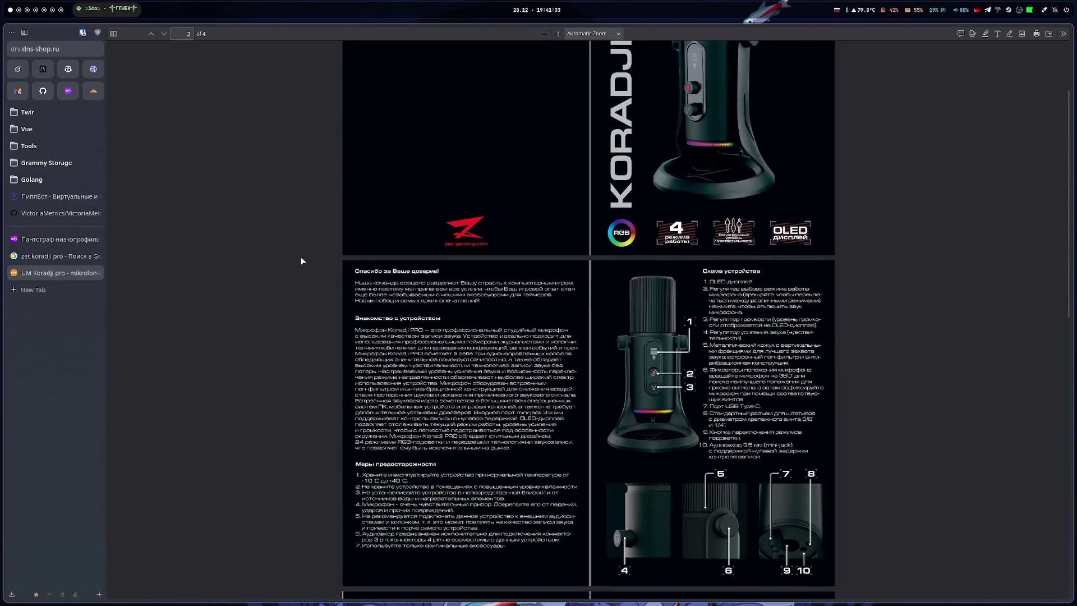
scroll(301, 259, down, 2)
scroll(300, 242, down, 3)
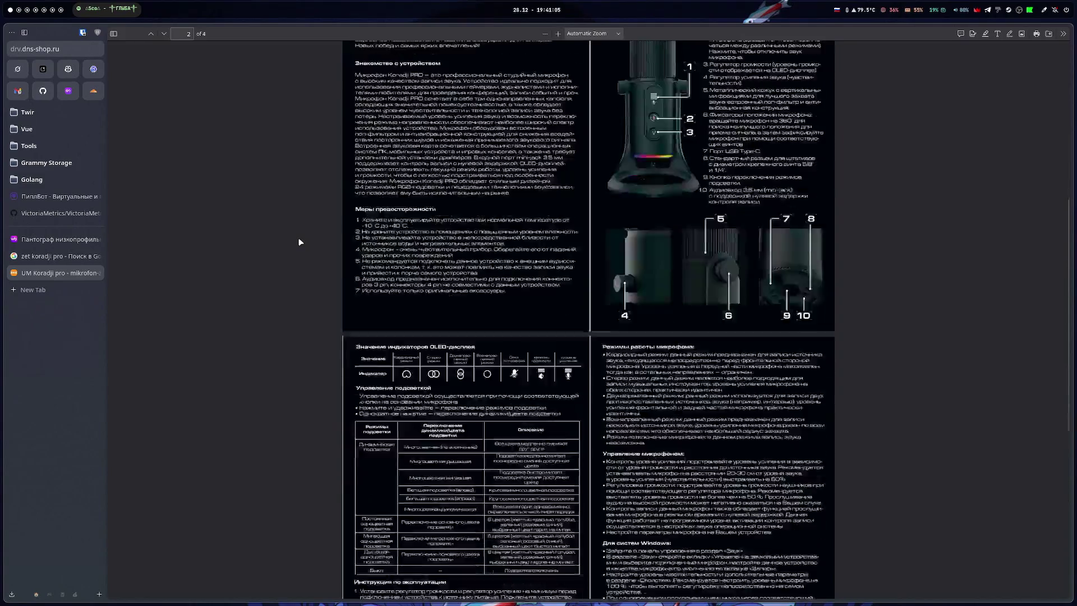
scroll(300, 242, up, 3)
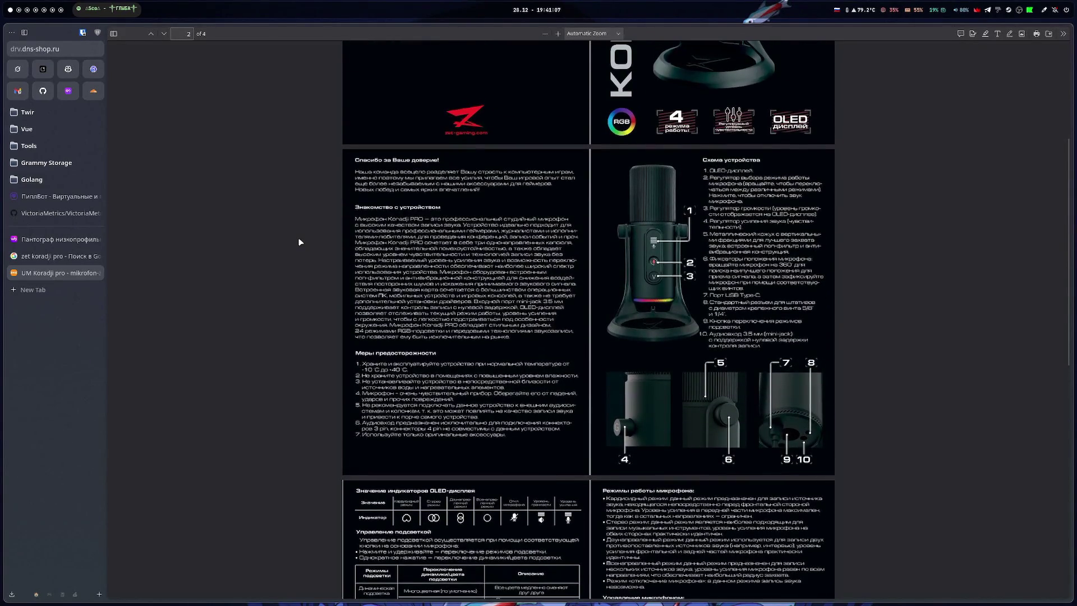
scroll(300, 242, down, 5)
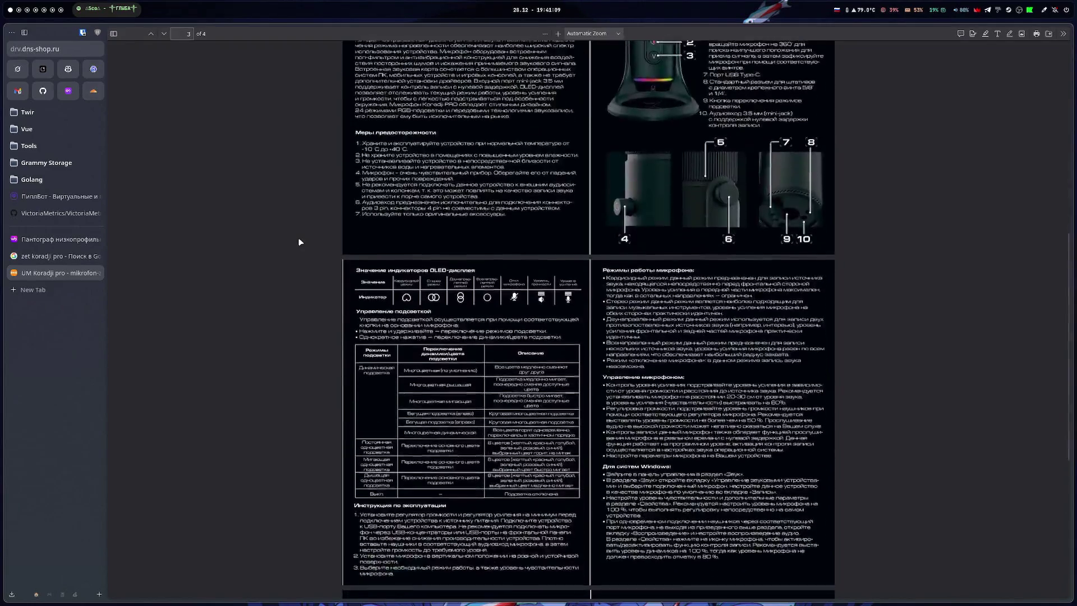
scroll(300, 242, down, 1)
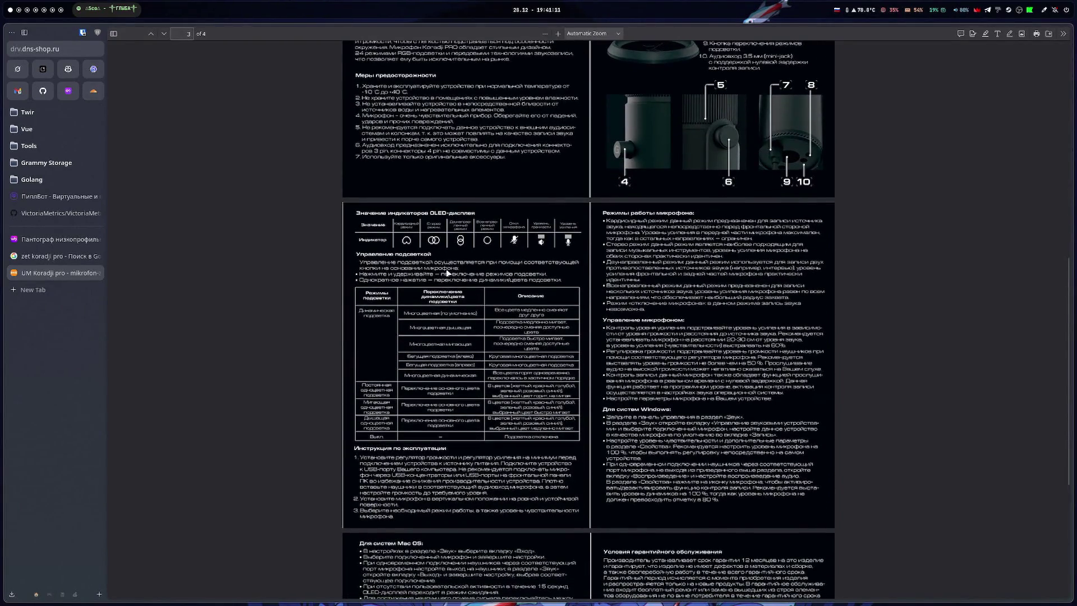
Read on to the technical specifications, then return to Google and select 'zet koradji' in the query.
ctrl+scroll(533, 269, up, 5)
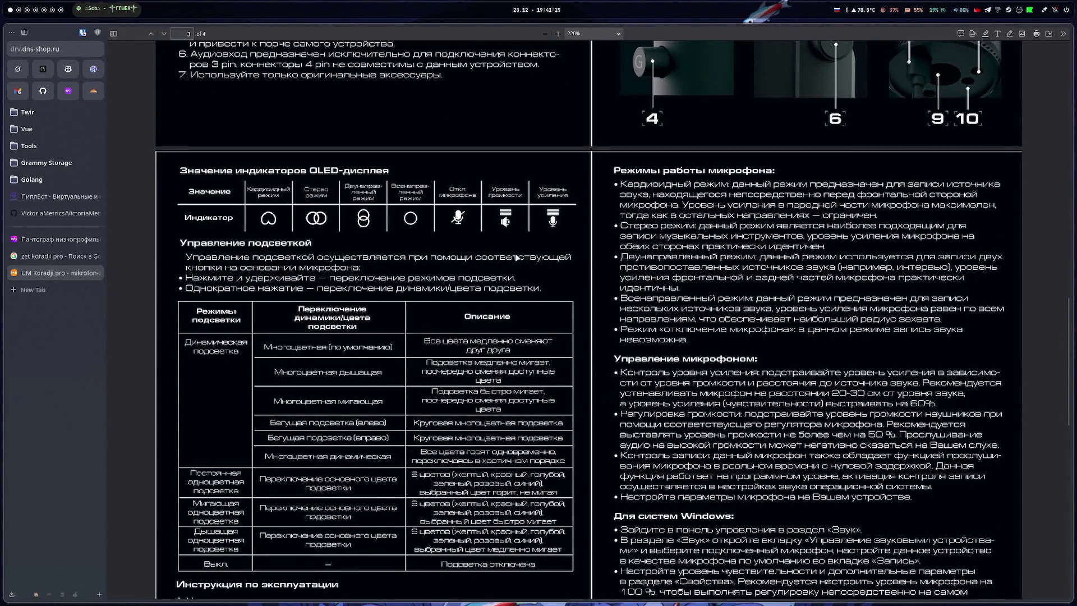
scroll(516, 257, down, 3)
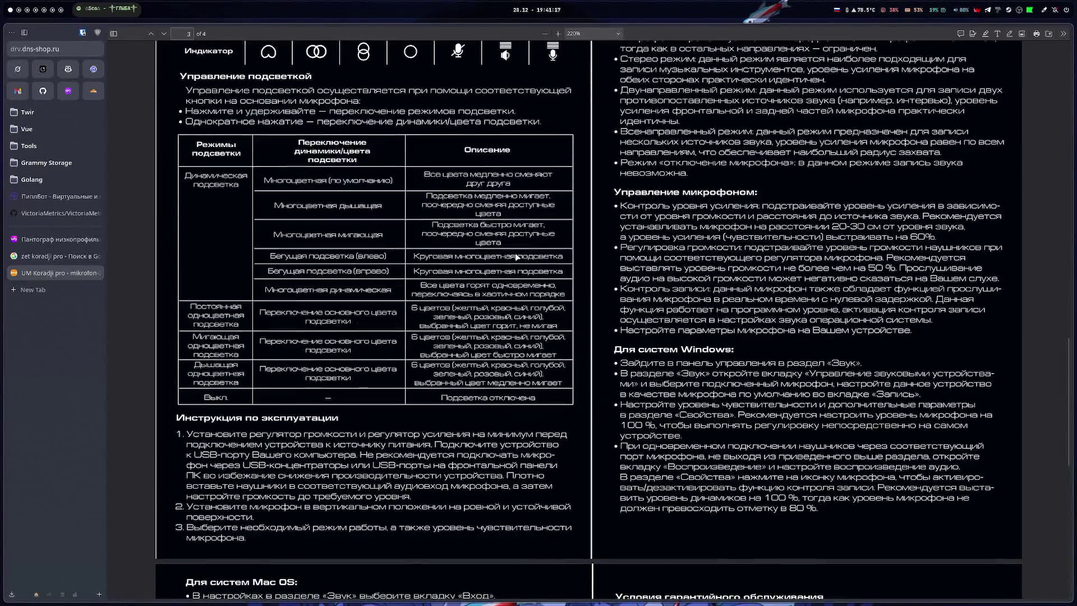
scroll(516, 257, up, 2)
scroll(517, 257, down, 8)
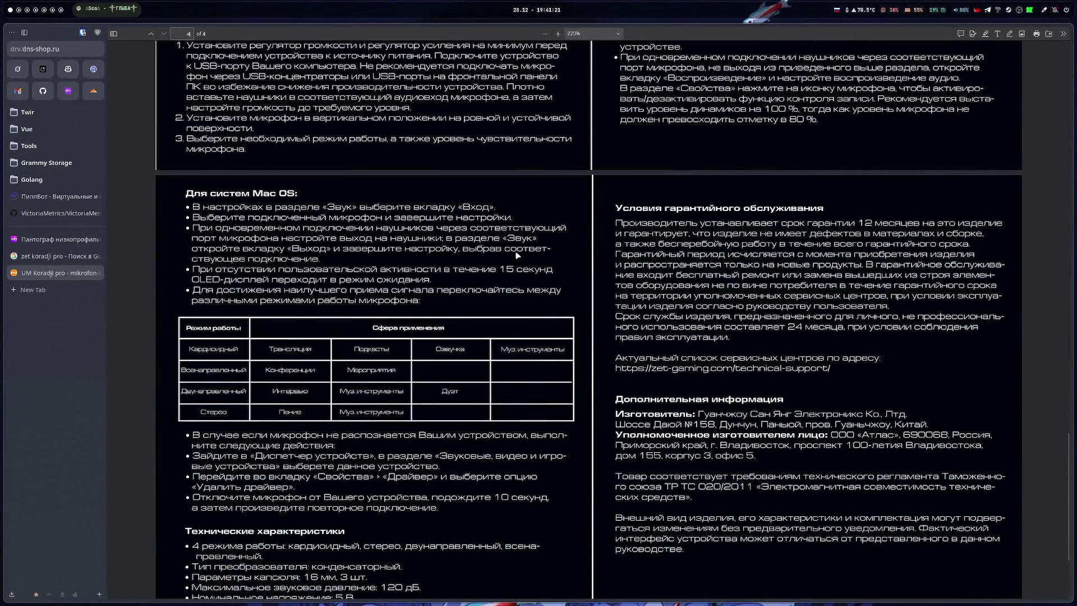
scroll(517, 257, down, 2)
scroll(516, 256, down, 1)
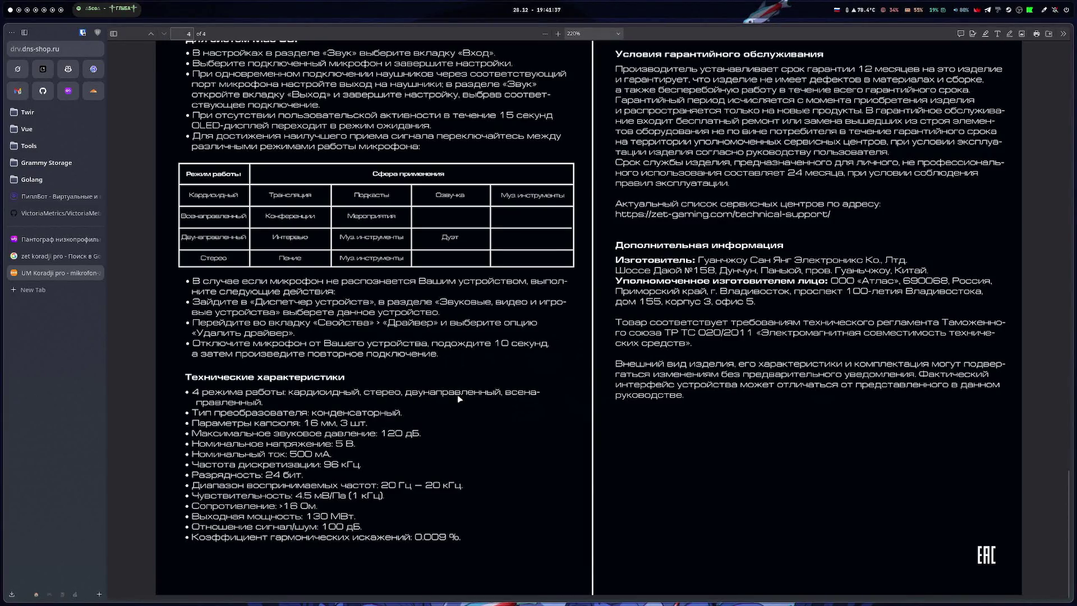
scroll(457, 395, up, 3)
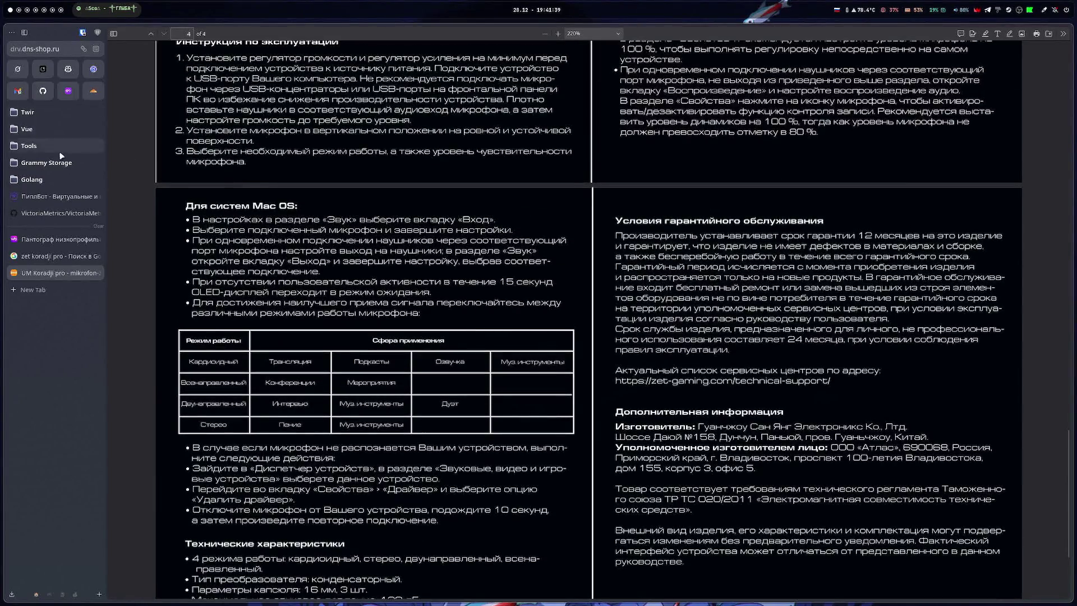
click(59, 257)
drag(247, 49, 204, 50)
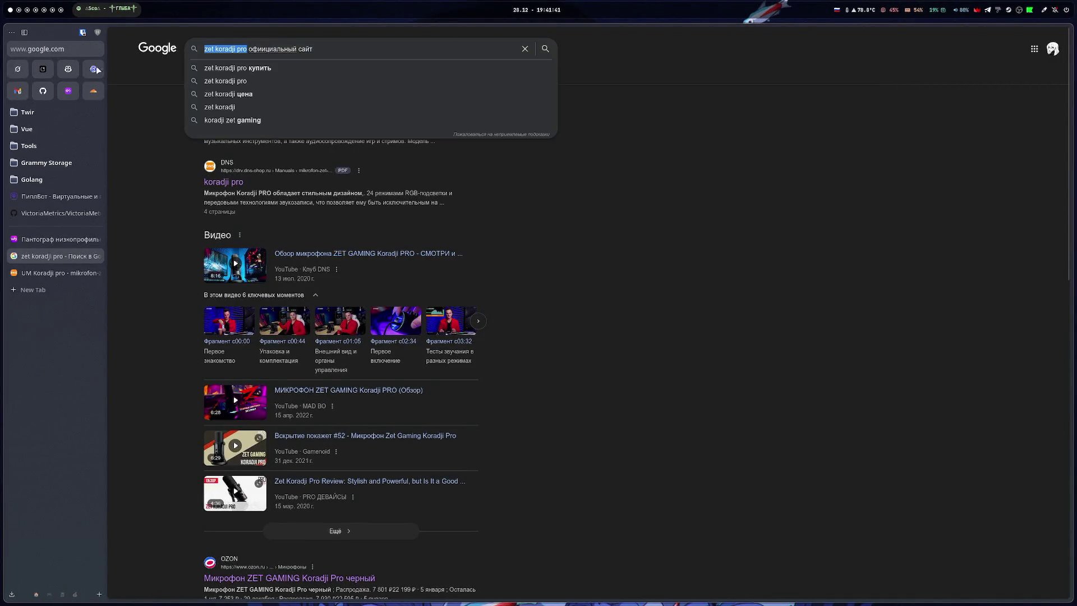
Ask a new non-private Grok chat 'zet koradji pro какая резьба', then return to the Wildberries listing.
click(17, 69)
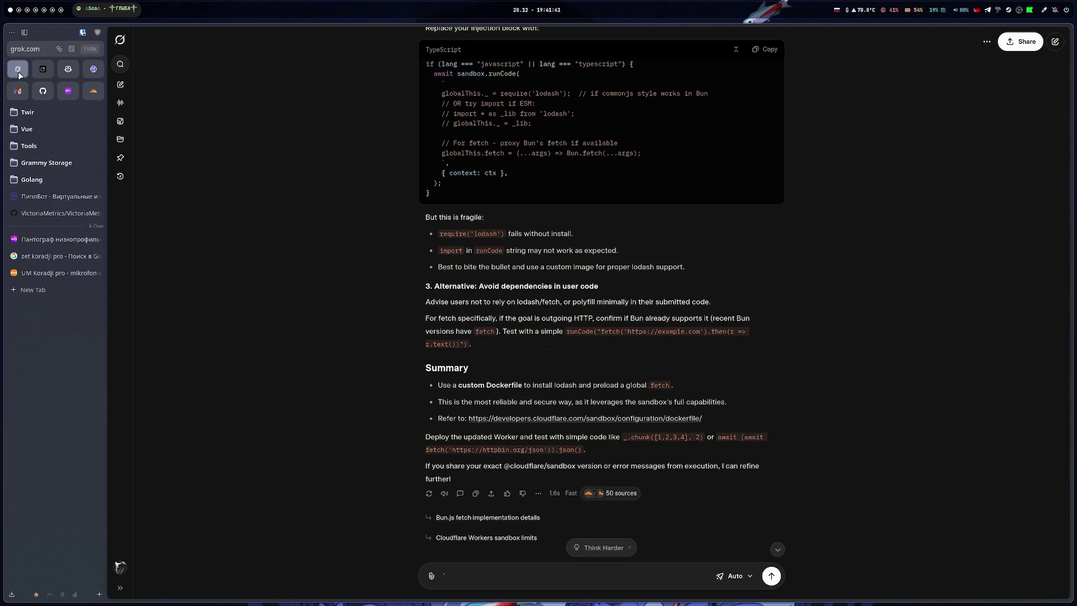
click(1056, 44)
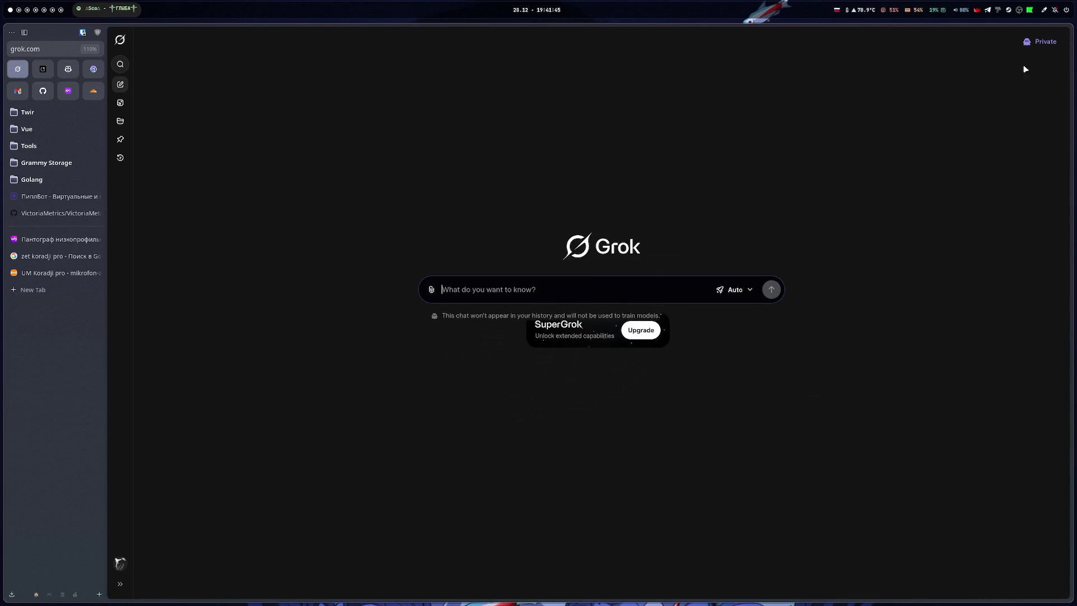
click(1041, 41)
text(zet koradji pro какая резьба)
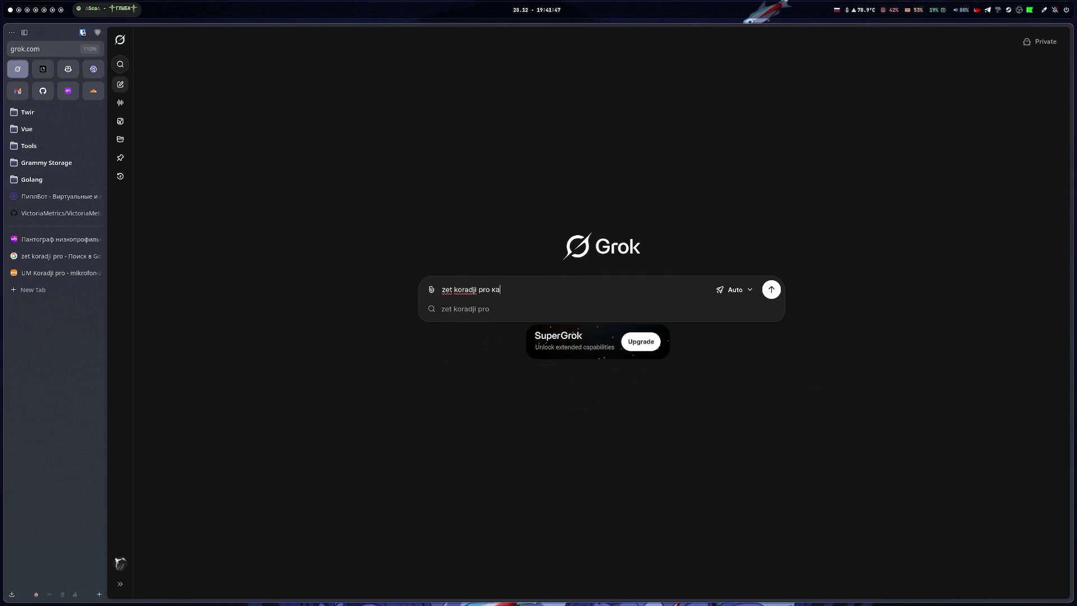
key(Return)
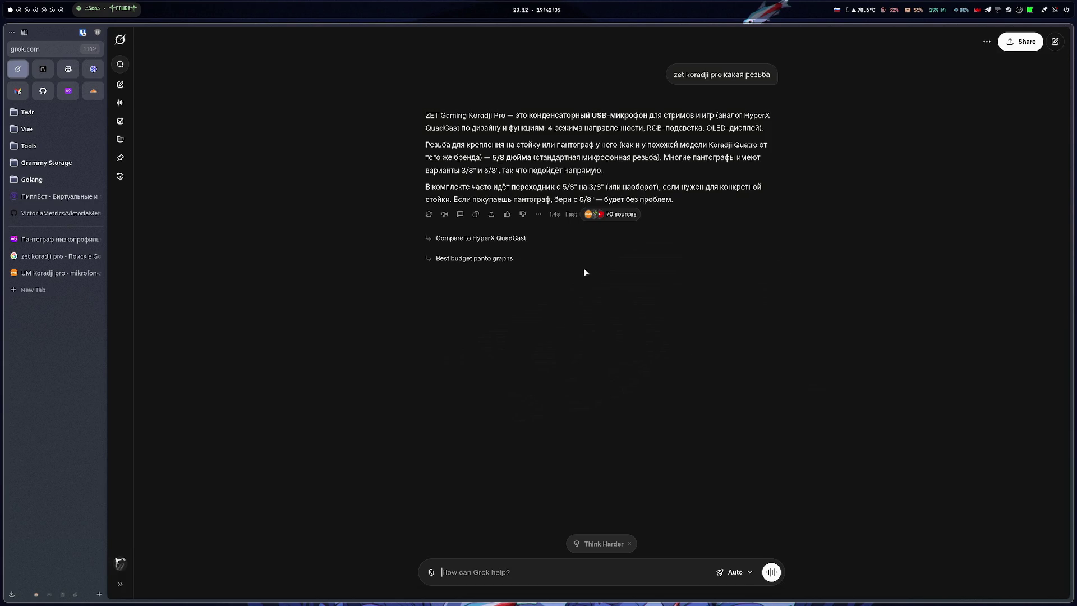
click(76, 240)
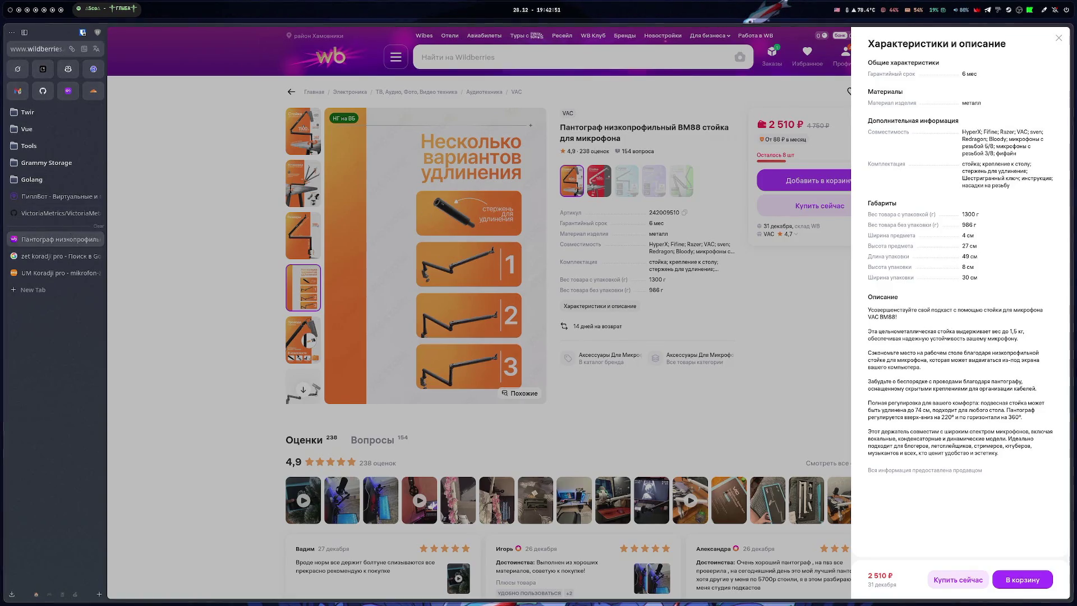
Close the Wildberries pantograph tab and the Google search results tab.
middle_click(56, 240)
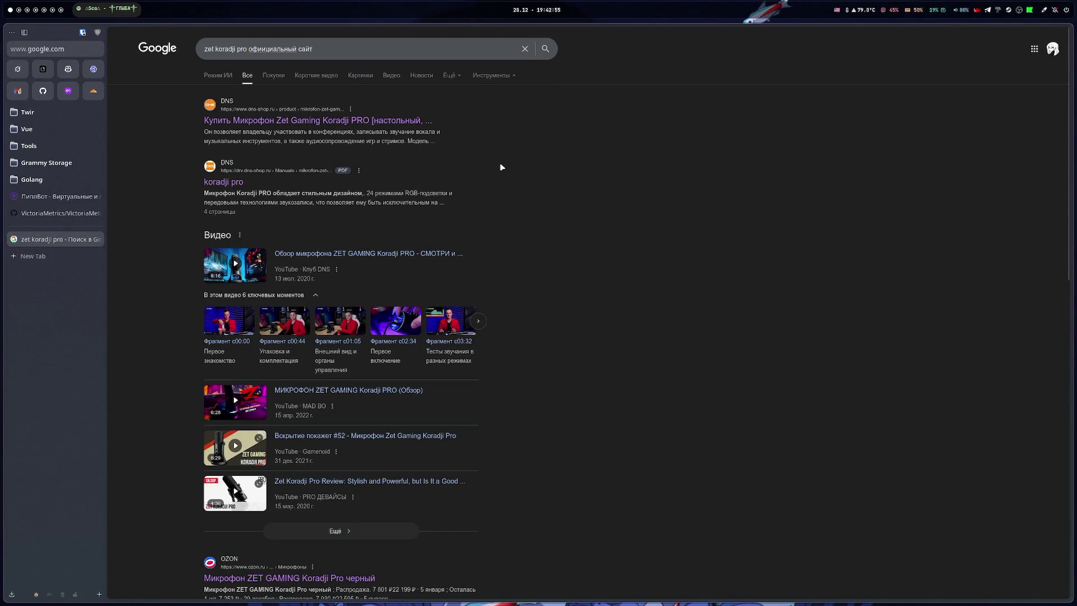
middle_click(35, 245)
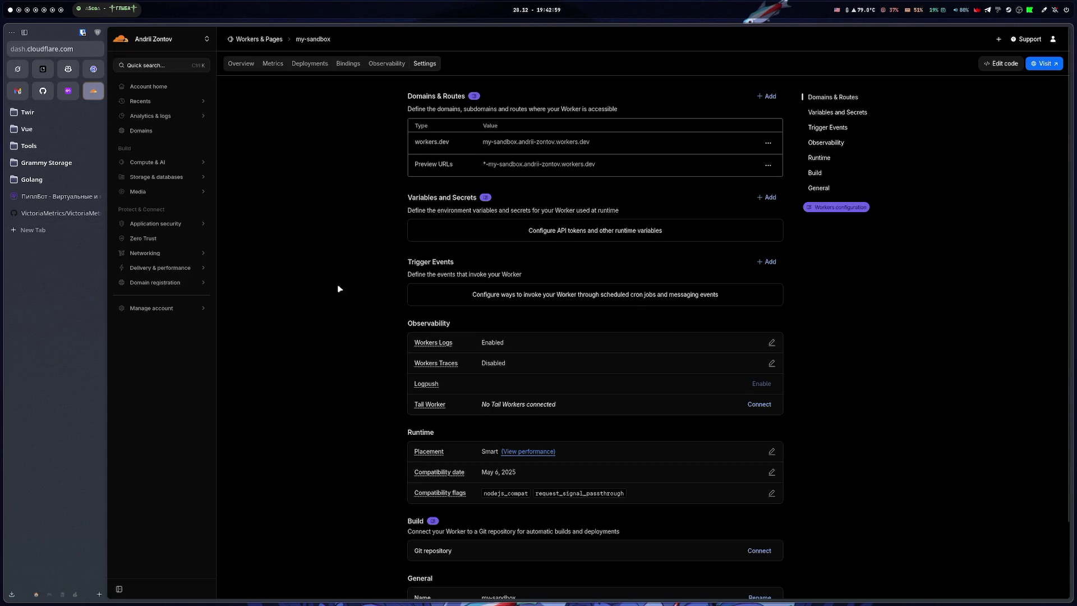
scroll(329, 290, down, 1)
scroll(329, 290, down, 2)
scroll(329, 269, up, 3)
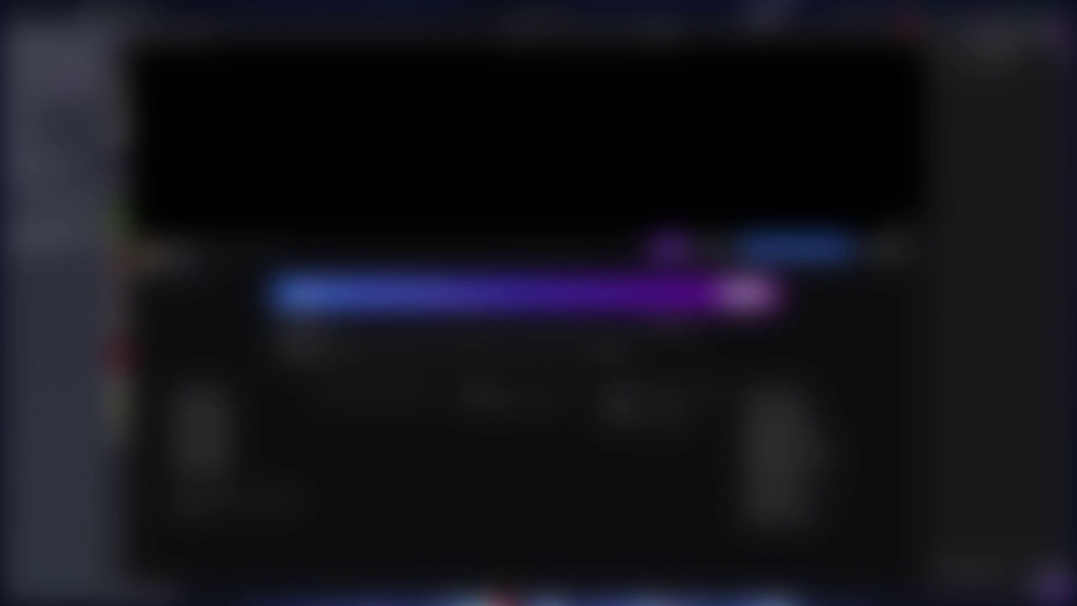
Scroll through the my-sandbox Worker's Settings tab in the Cloudflare dashboard.
scroll(538, 303, down, 2)
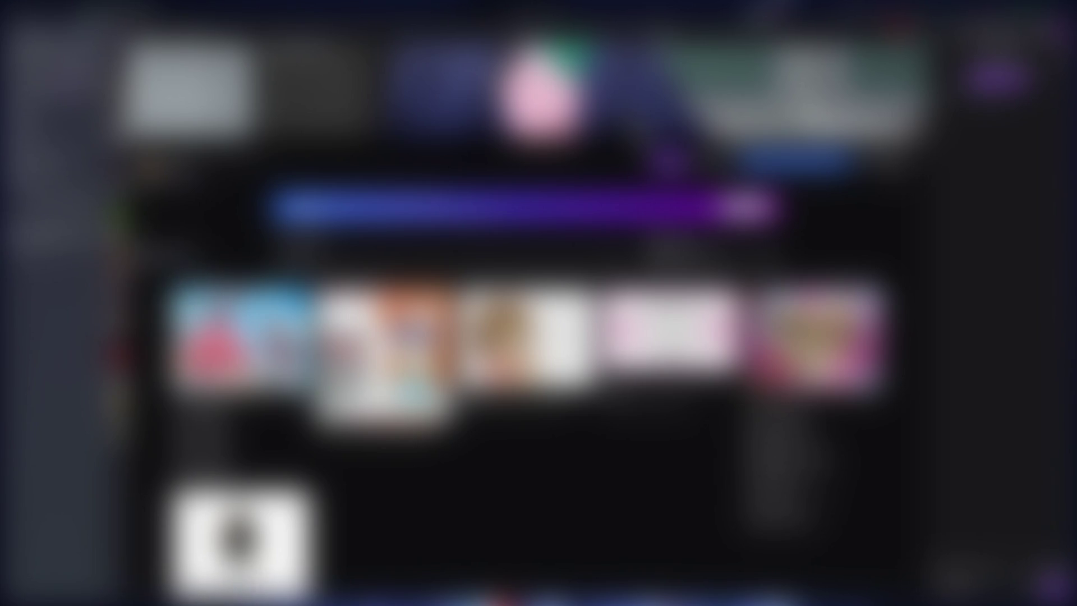
scroll(517, 293, down, 2)
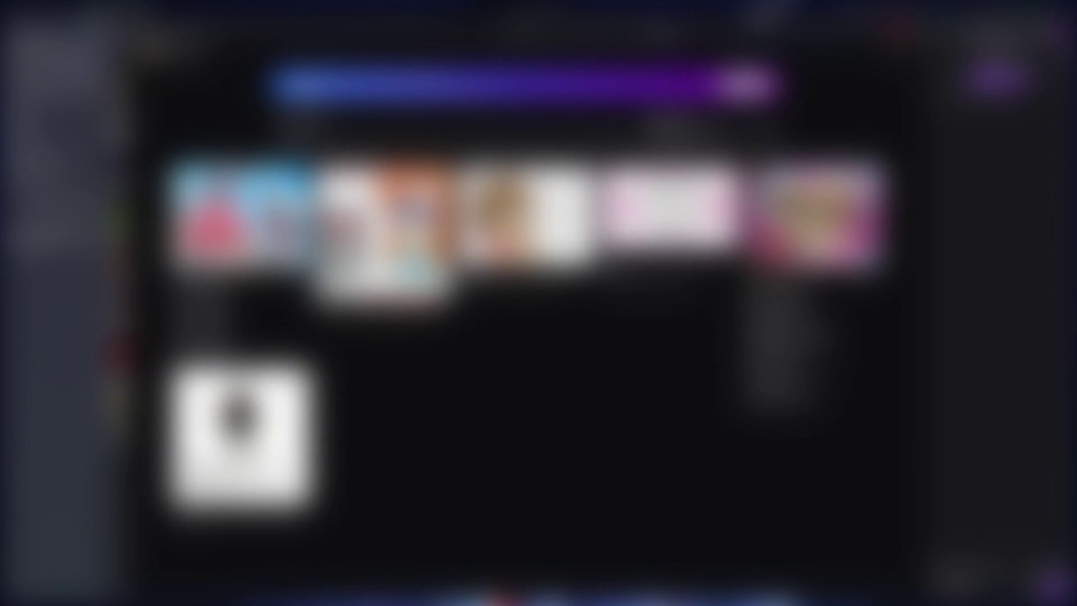
scroll(538, 303, up, 5)
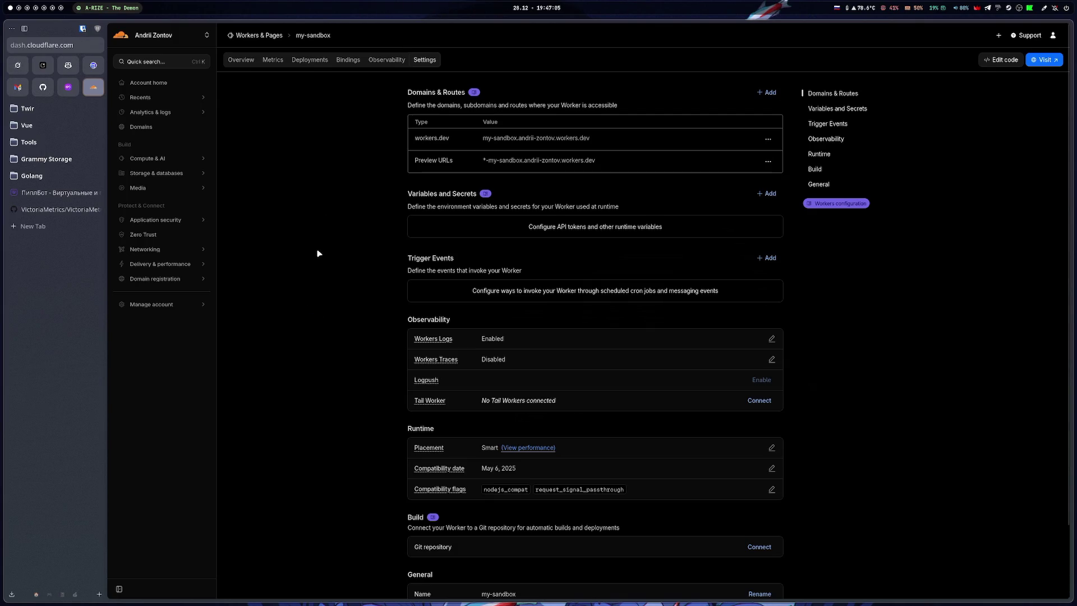
Open index.ts in the code editor, then move to the terminal and Yaak workspace and enlarge Yaak.
key(super+2)
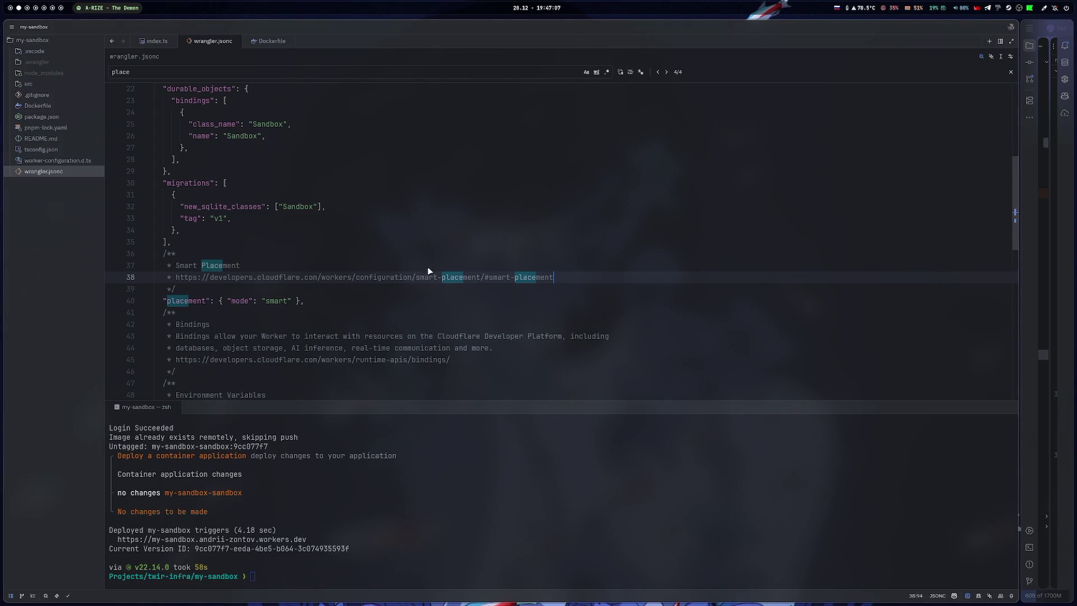
scroll(430, 251, up, 5)
click(157, 41)
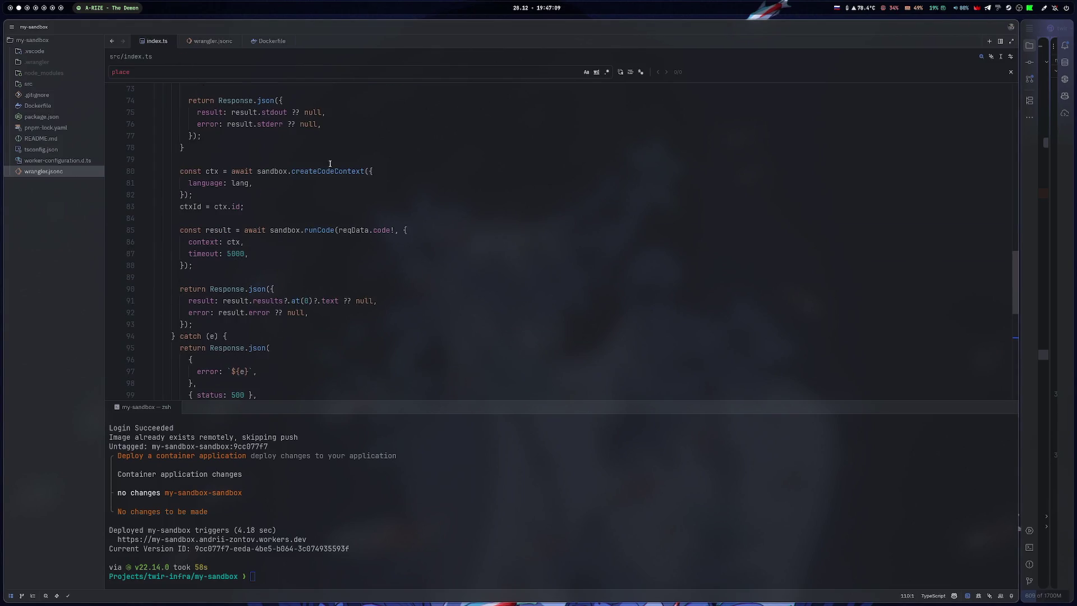
key(super+4)
key(super+r)
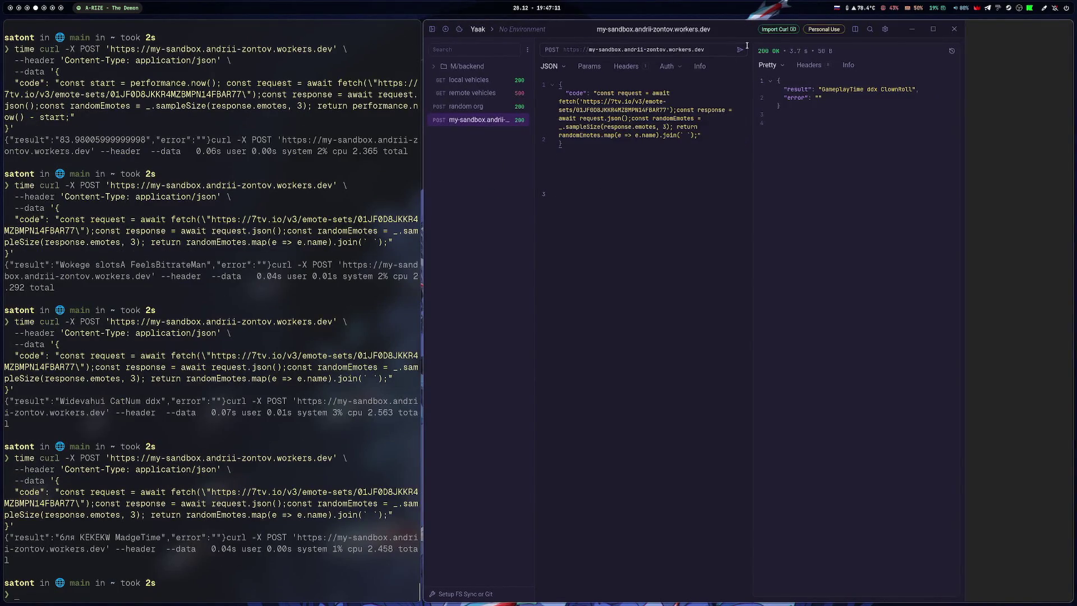
Send the POST to my-sandbox in Yaak, widen the terminal, and rerun the curl request repeatedly.
click(794, 49)
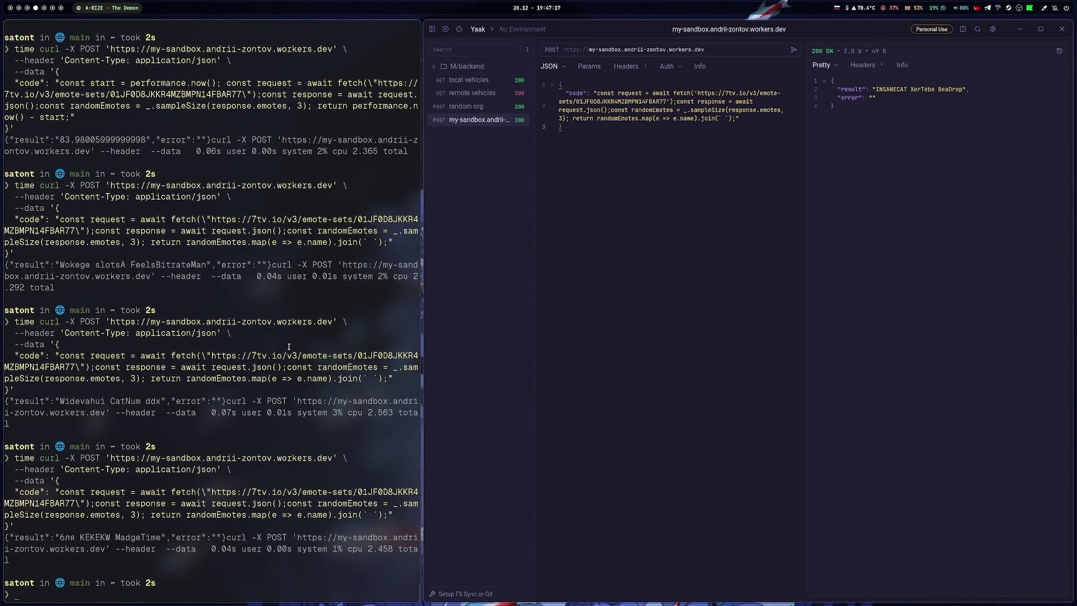
drag(289, 341, 396, 351)
key(Up)
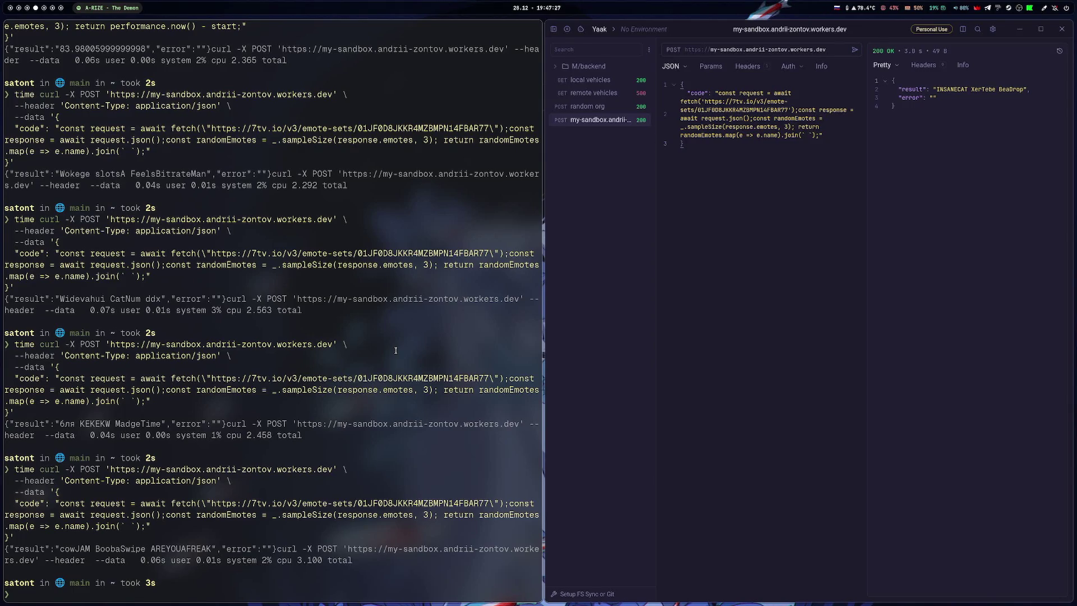
key(Up)
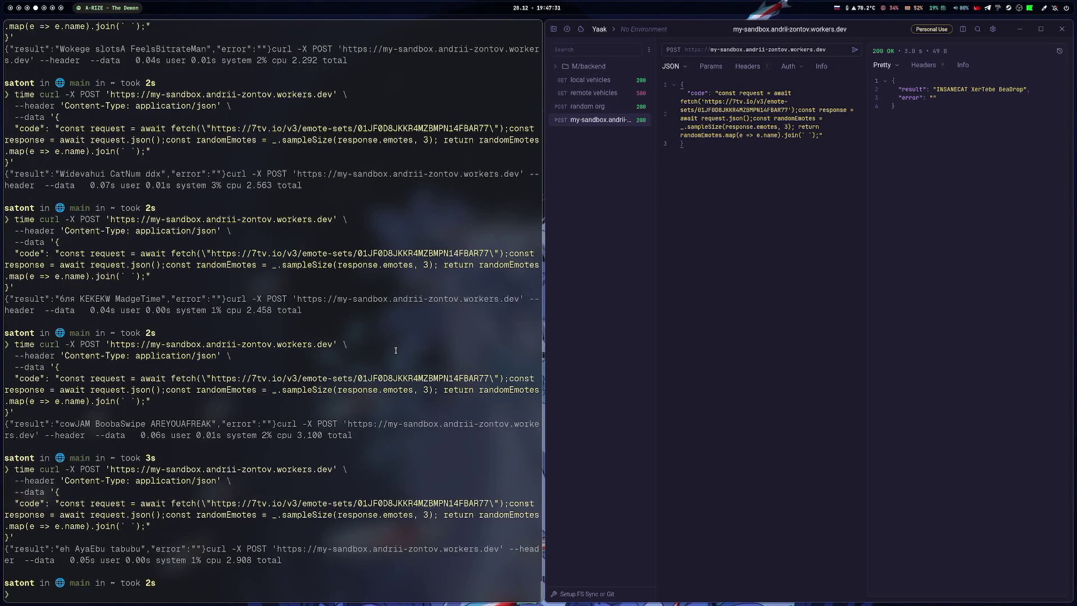
key(Up)
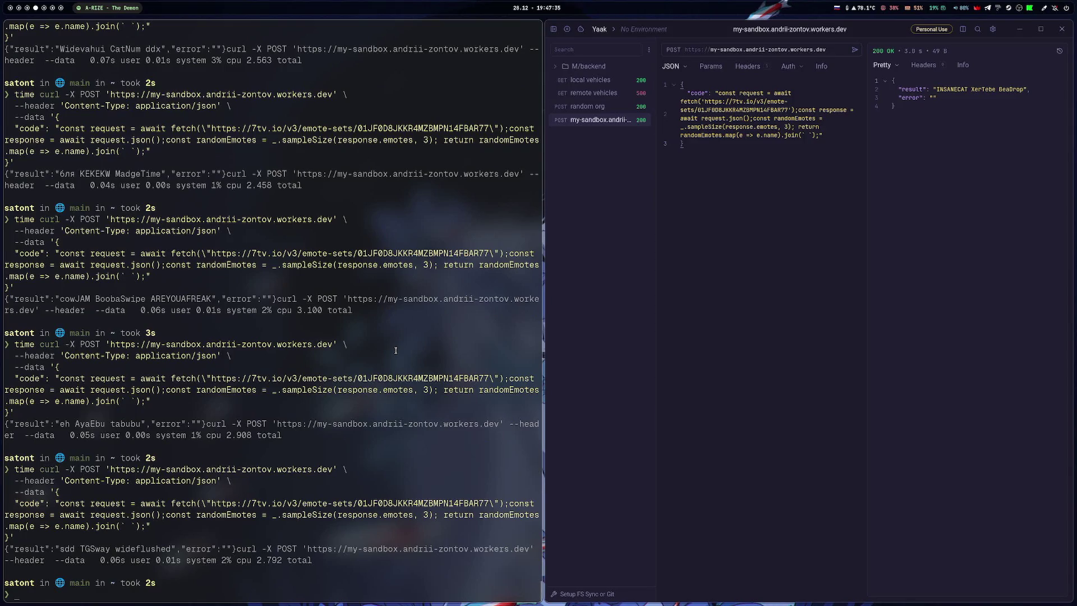
key(super+1)
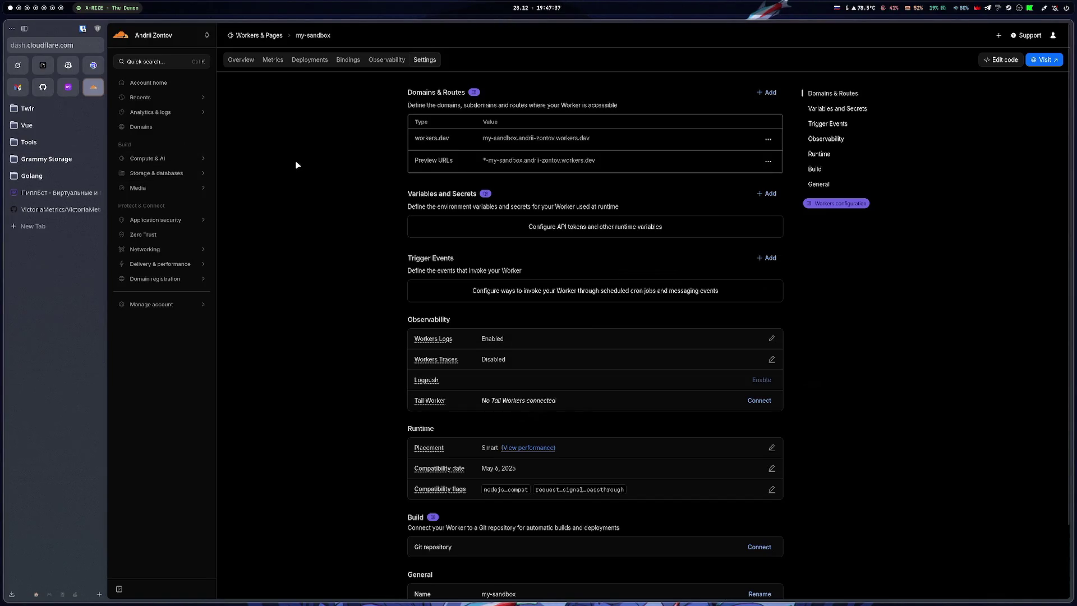
In a new private Grok chat, write that Cloudflare Workers + containers is slow, 3s for response.
click(26, 62)
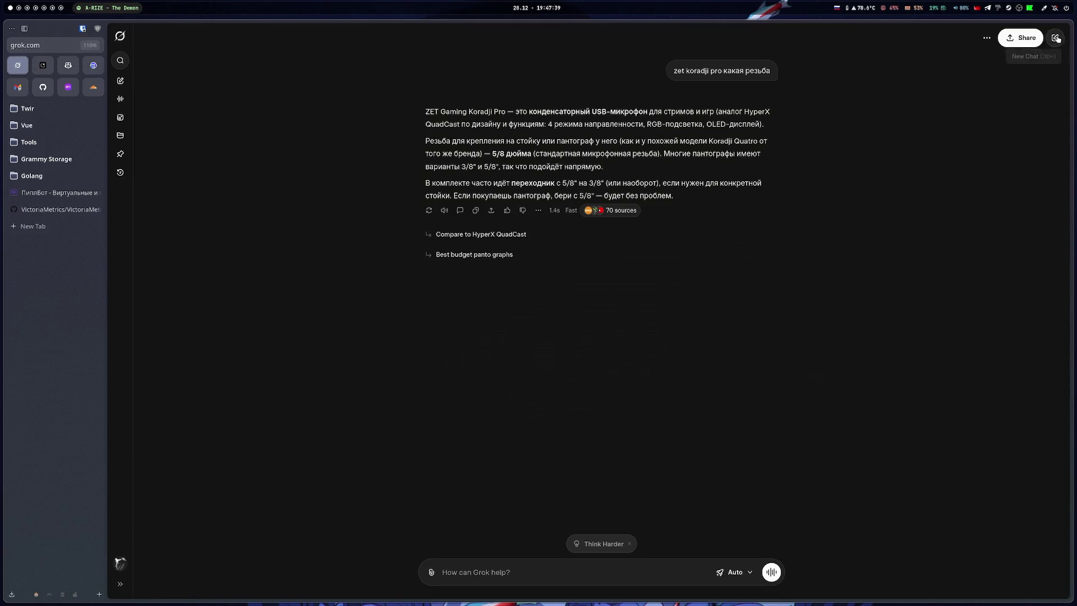
click(1037, 38)
text(сдщгвадфку)
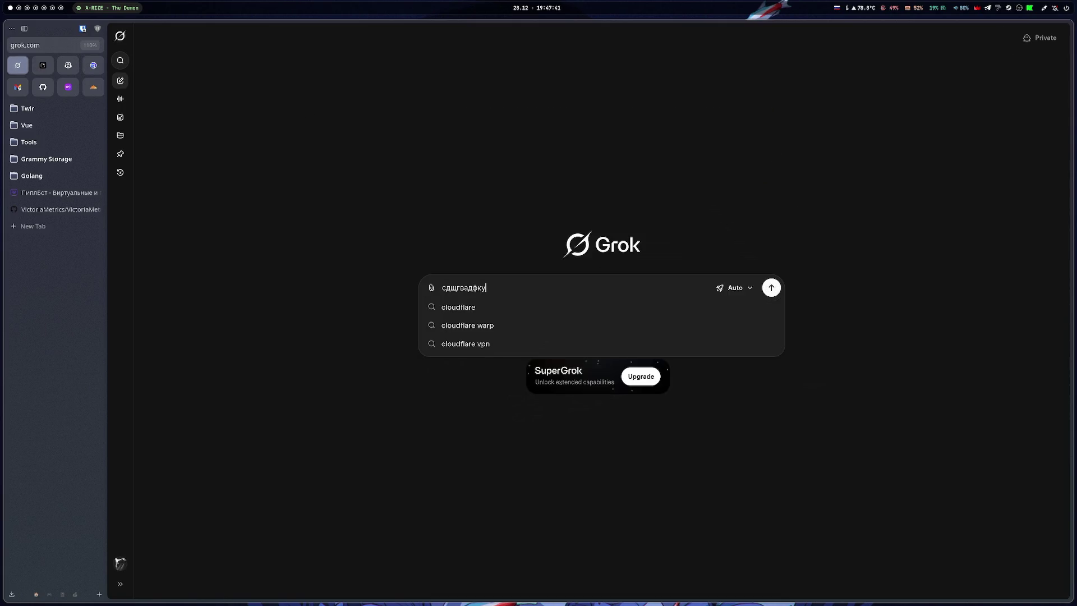
key(ctrl+BackSpace)
text(cloudflare workers _ co)
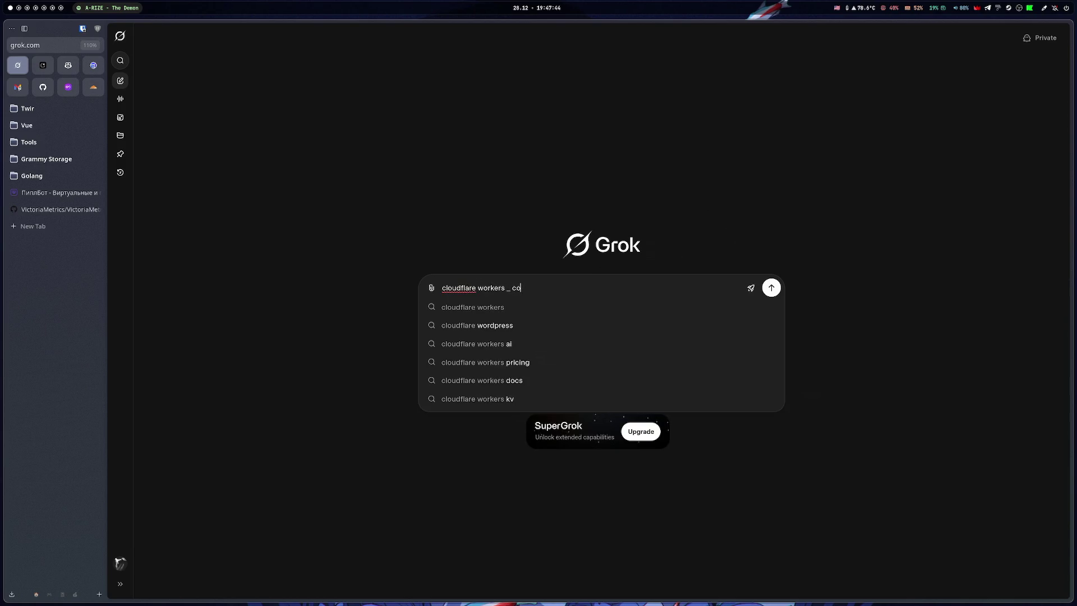
key(BackSpace)
text(+ cont)
text(ainers )
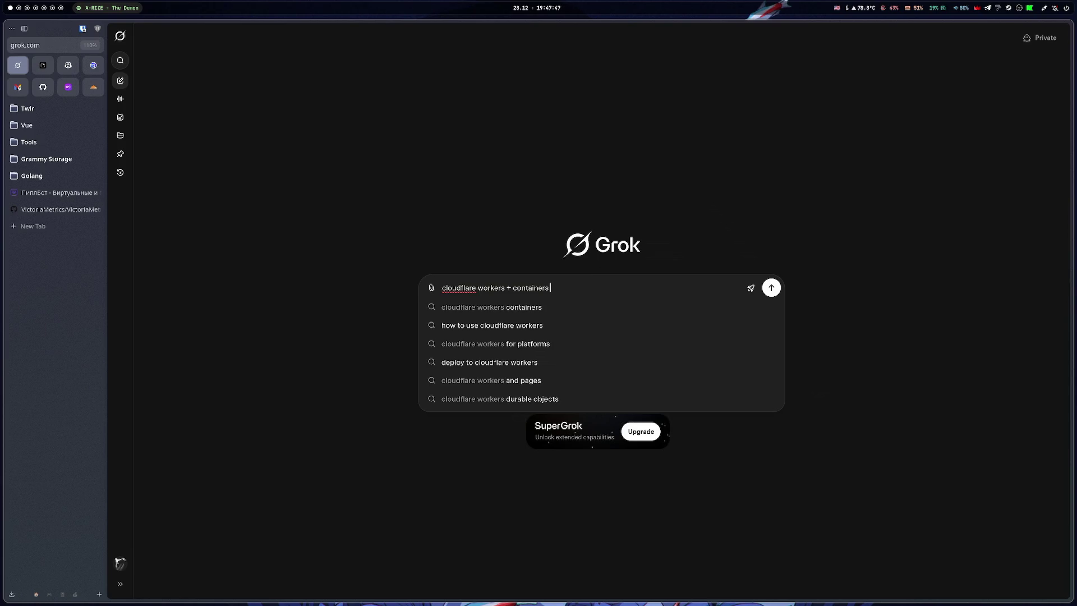
text(is slow, 3)
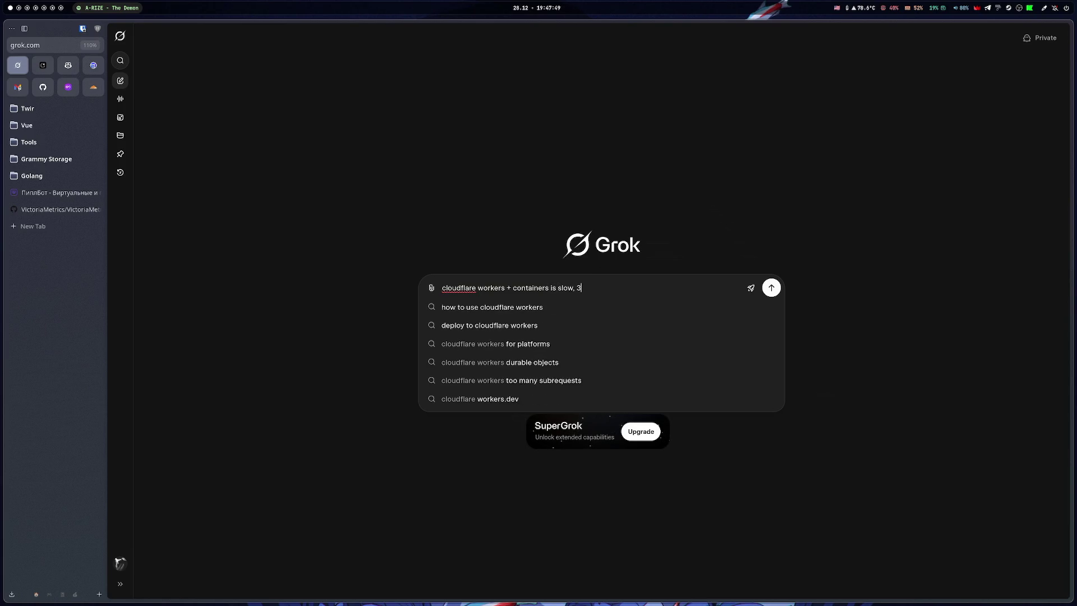
text(s for response.)
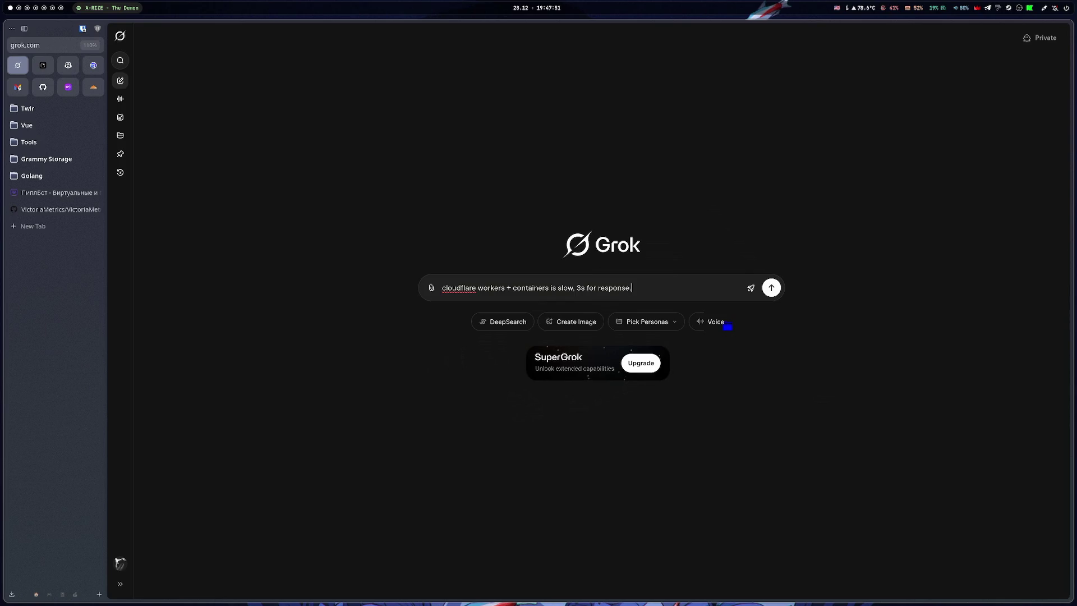
Paste the Worker code from index.ts into the Grok prompt and send the question.
key(super+3)
key(super+2)
scroll(387, 211, down, 10)
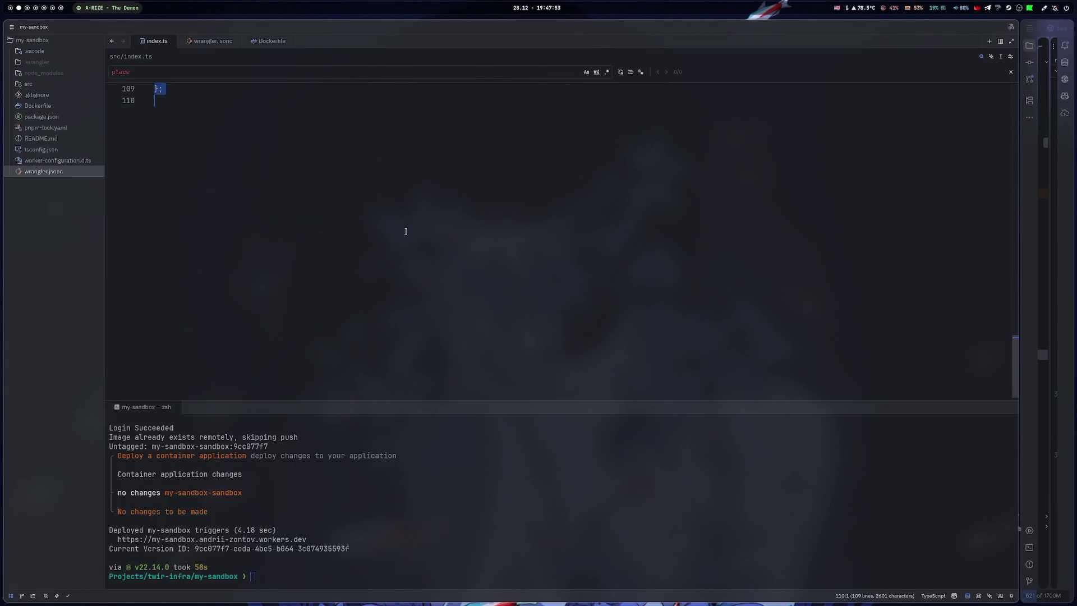
key(super+1)
key(ctrl+v)
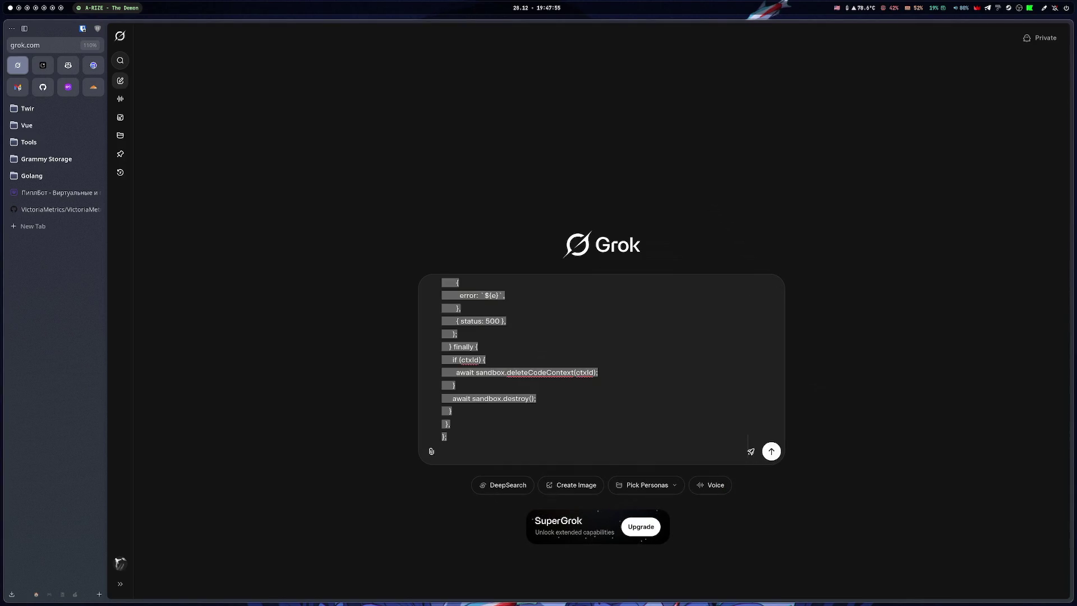
key(Return)
Paste the same Worker code into a new Google AI Studio playground prompt and run it.
key(ctrl+2)
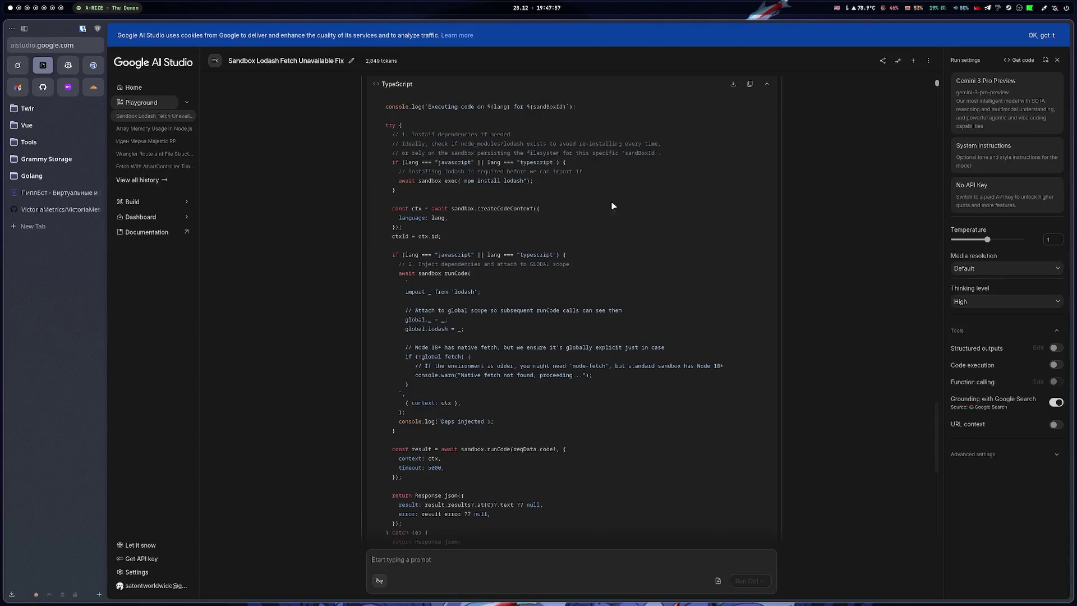
click(135, 102)
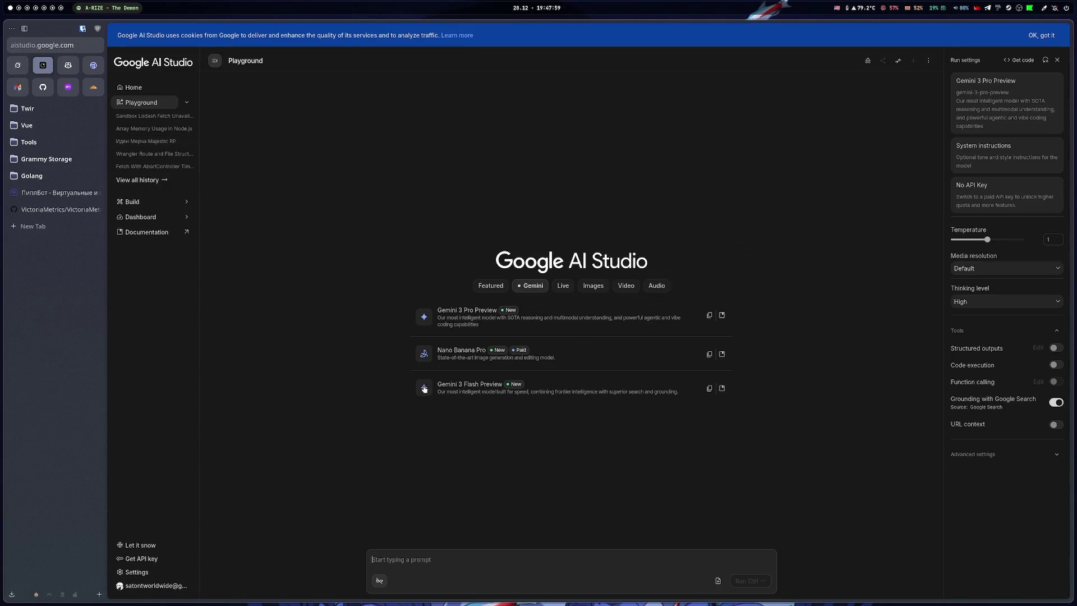
key(ctrl+v)
key(ctrl+Return)
key(ctrl+3)
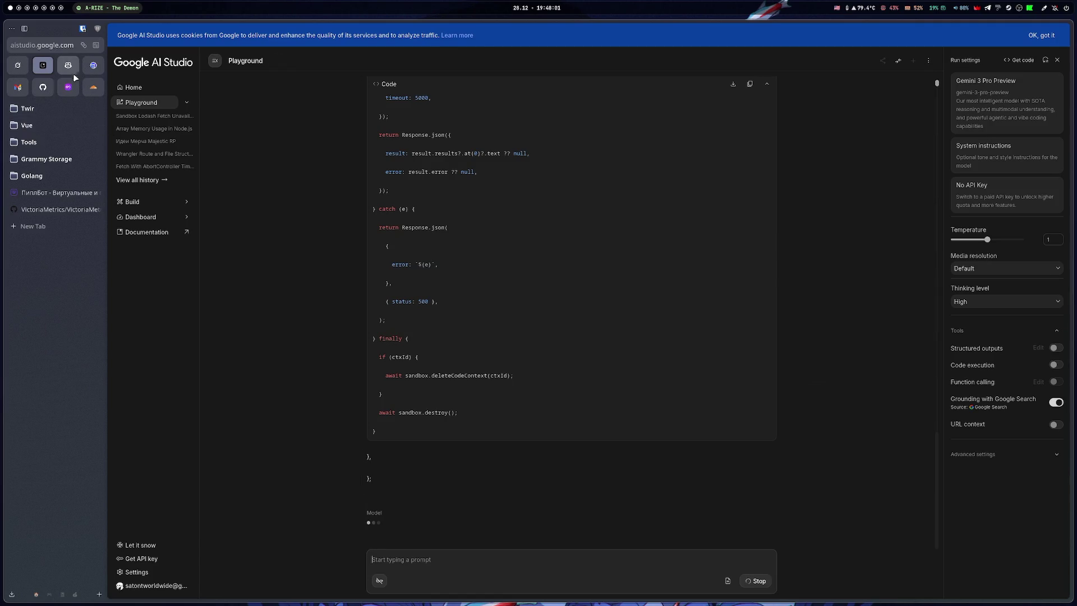
click(121, 58)
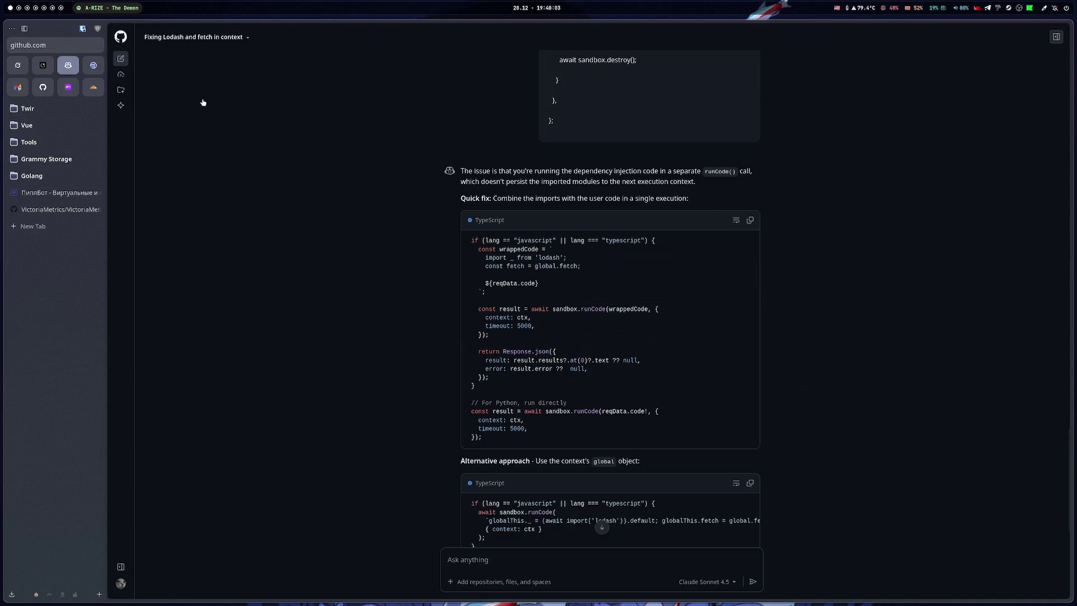
Send the Worker code as a new Copilot chat message, then return to Grok's answer.
key(ctrl+v)
key(Return)
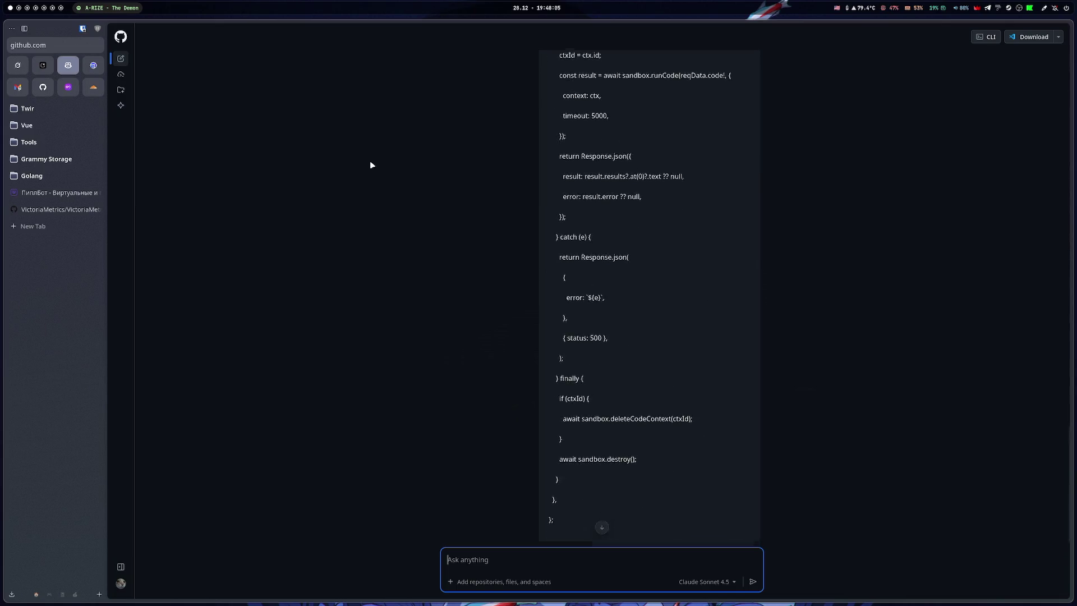
key(ctrl+1)
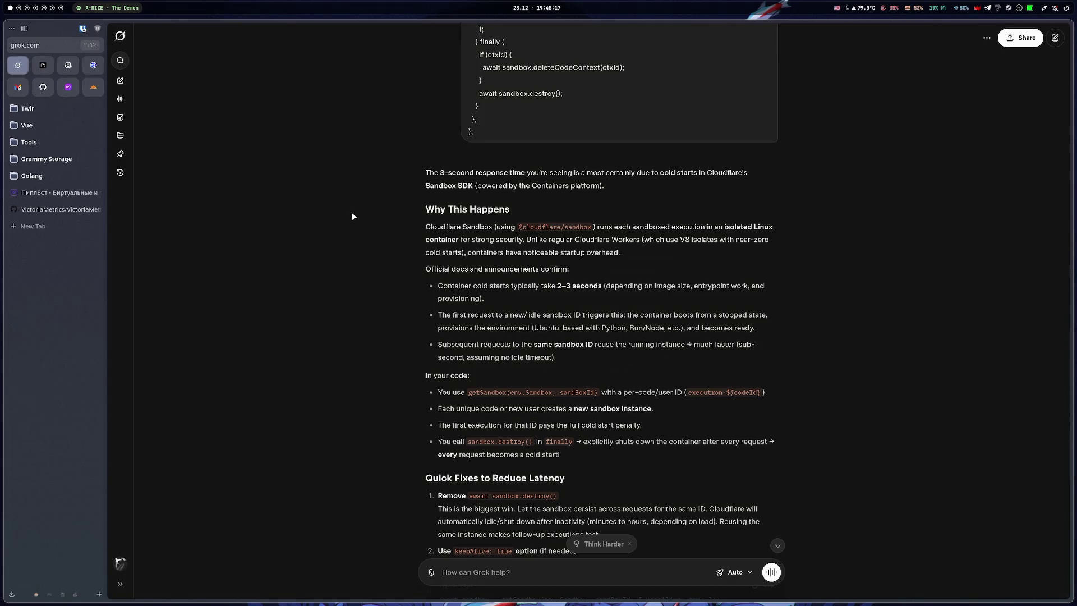
Read Grok's cold-start explanation through its Quick Fixes and Expected Performance sections.
scroll(351, 212, down, 1)
scroll(351, 212, down, 1)
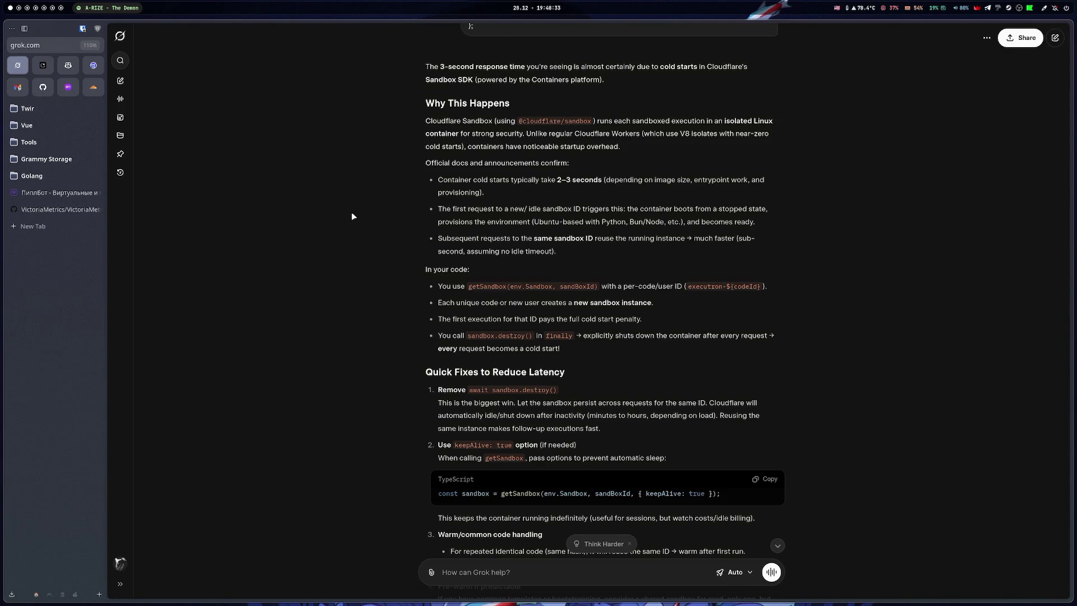
scroll(351, 213, down, 1)
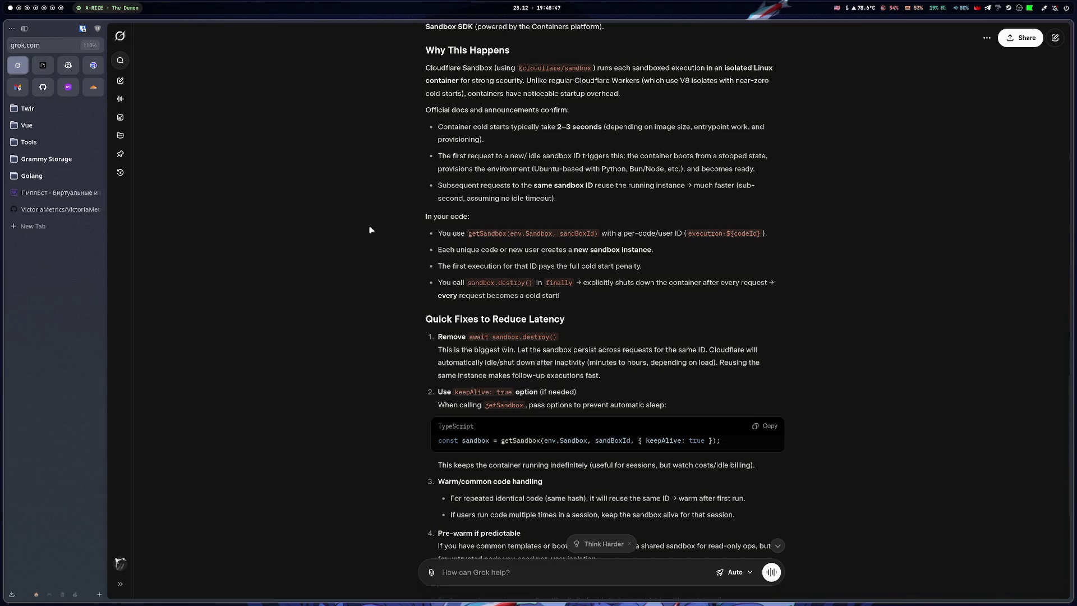
key(super+Right)
key(super+Right)
key(super+1)
scroll(329, 253, down, 3)
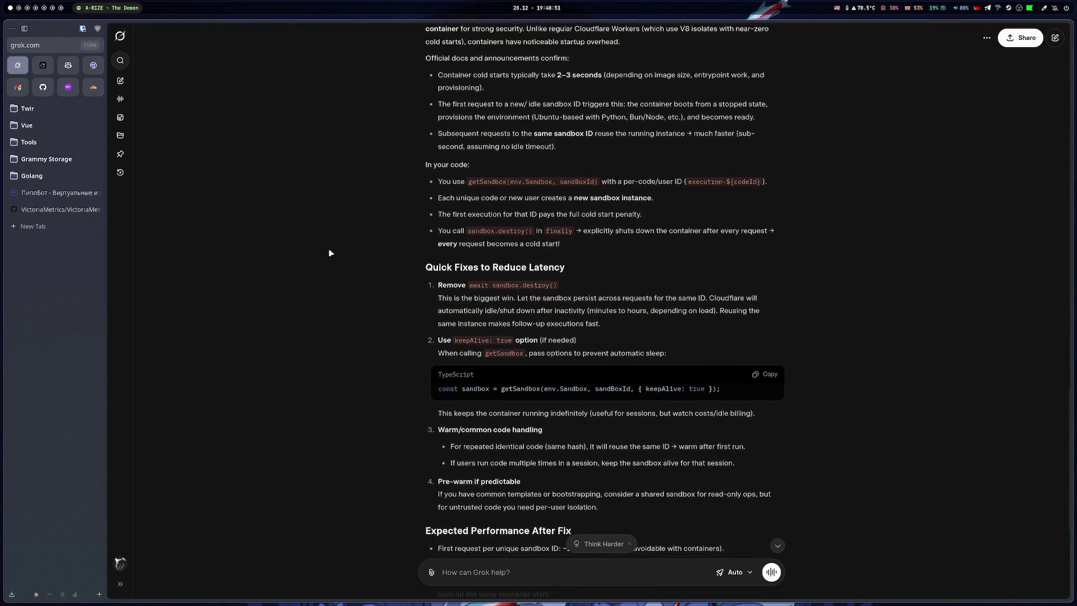
key(super+3)
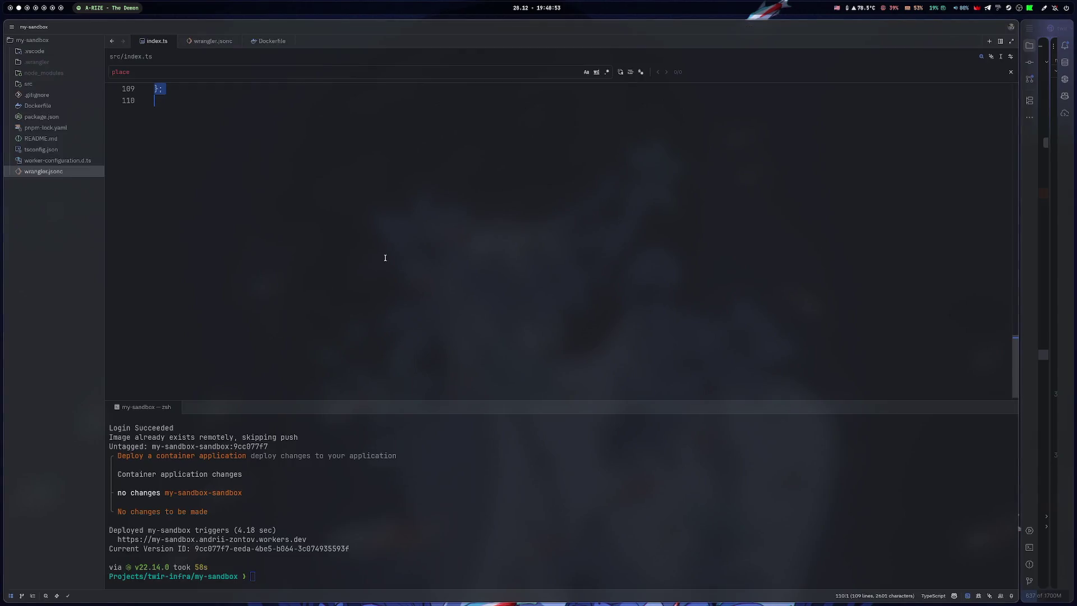
Comment out the await sandbox.destroy() line in index.ts.
key(ctrl+a)
click(313, 265)
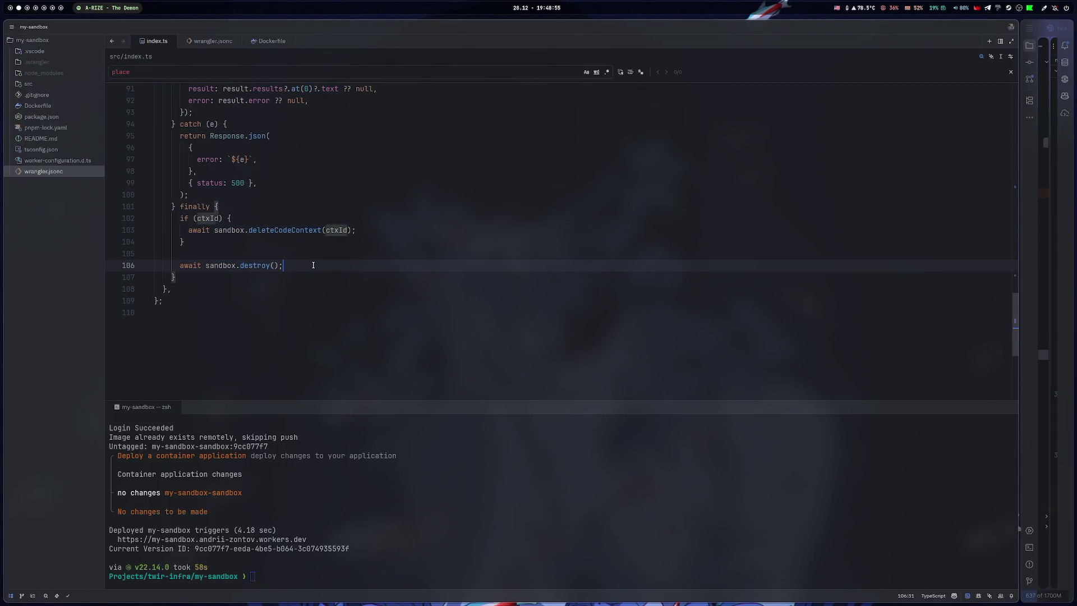
key(ctrl+slash)
key(Up)
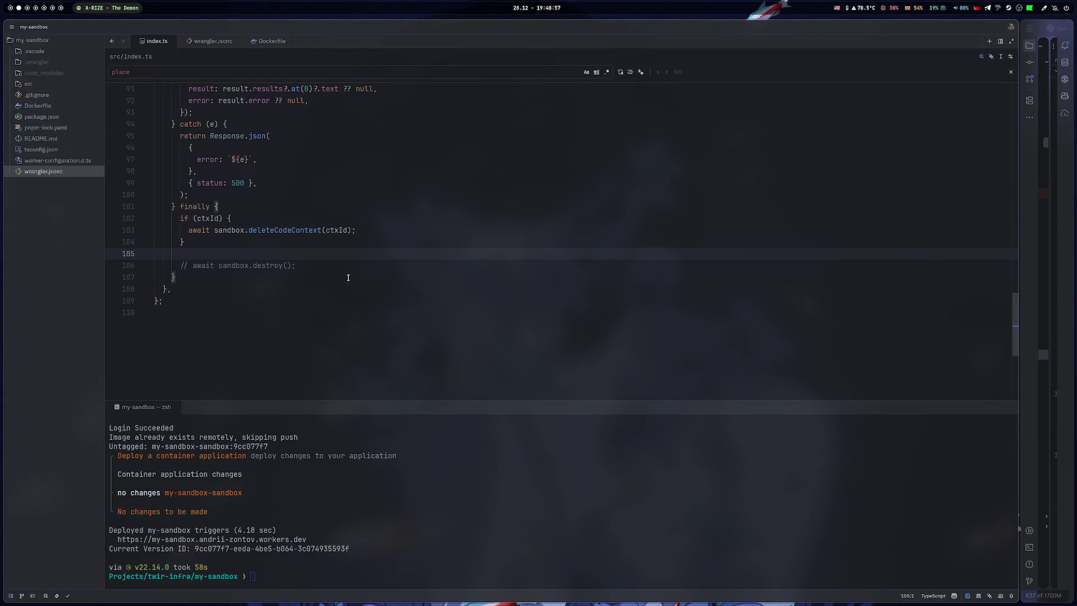
Redeploy the Worker by running pnpm run deploy in the terminal.
click(349, 492)
text(pnpm run deploy)
key(Return)
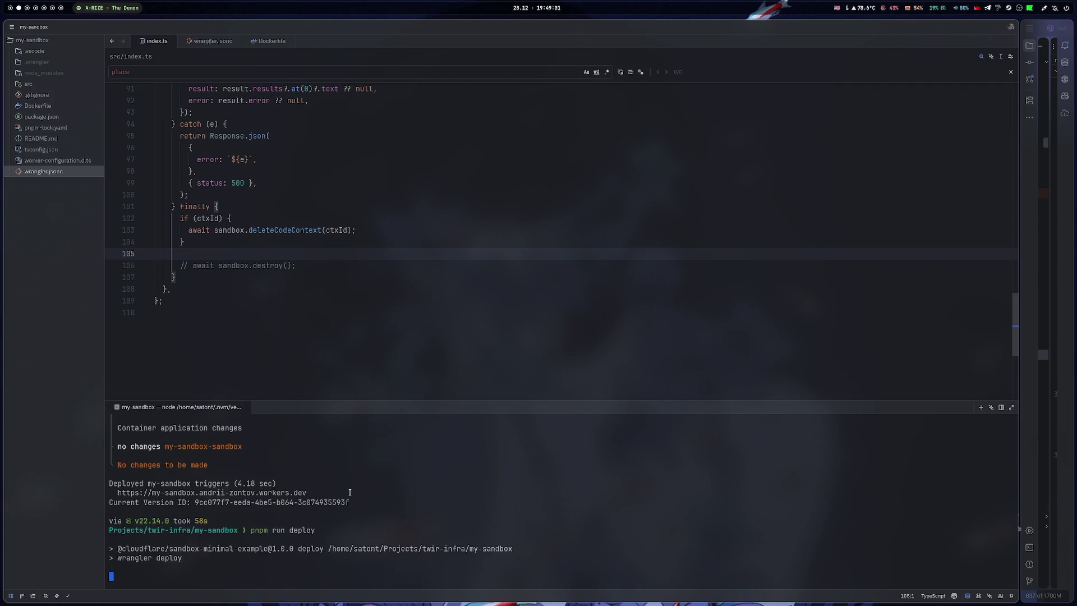
key(alt+Tab)
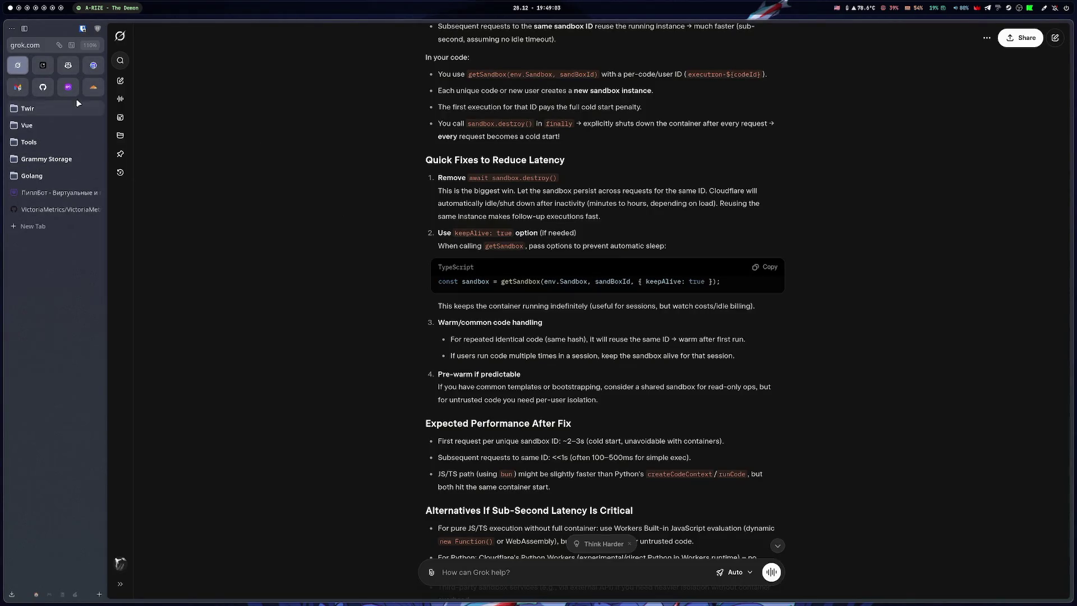
In AI Studio's answer, highlight the comment about removing sandbox.destroy().
click(45, 66)
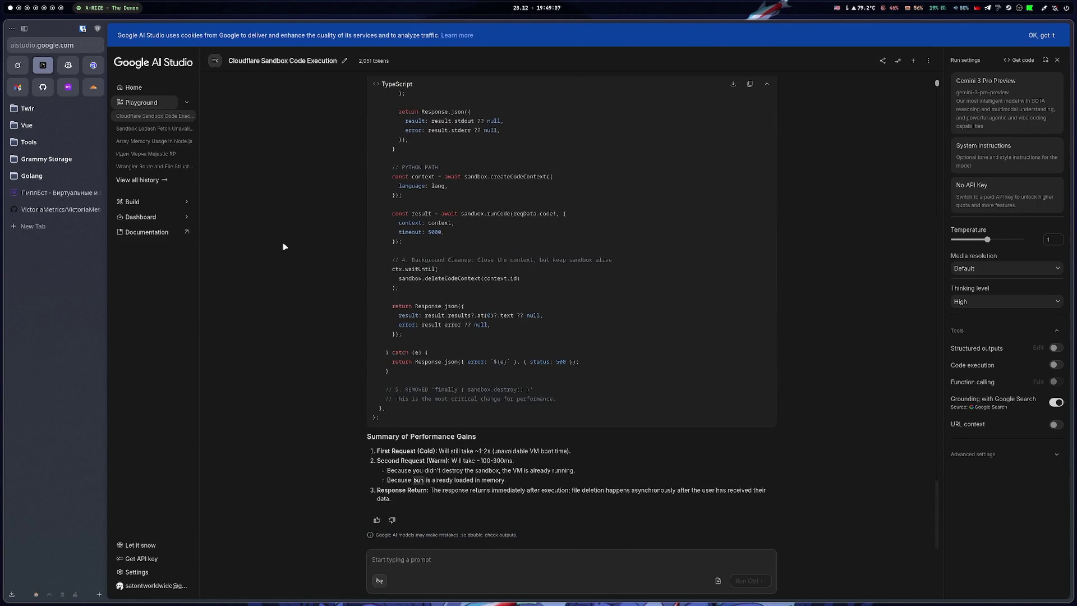
scroll(282, 242, up, 5)
scroll(282, 243, down, 5)
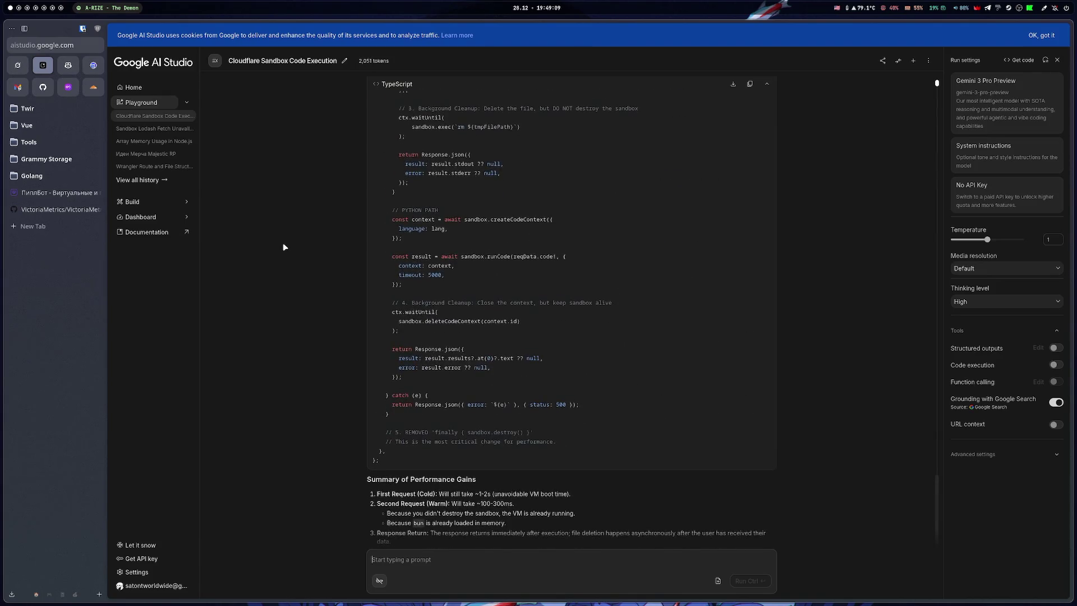
mouse_move(397, 432)
mouse_down()
mouse_move(532, 433)
mouse_move(413, 433)
mouse_up()
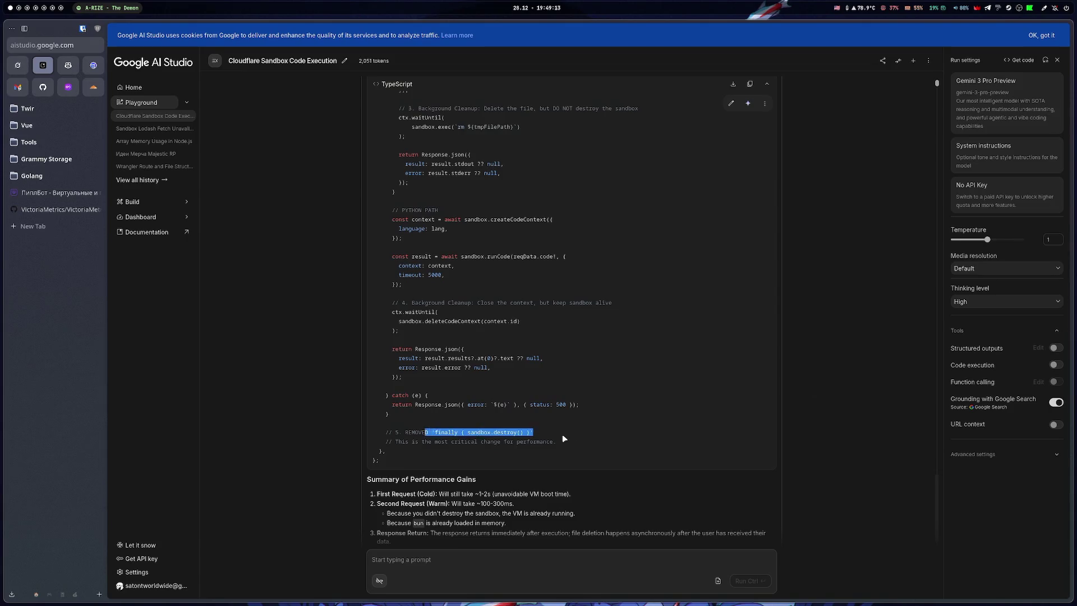
Scroll AI Studio's suggested code down to the ctx.waitUntil background-cleanup block.
scroll(550, 412, up, 3)
scroll(549, 412, up, 10)
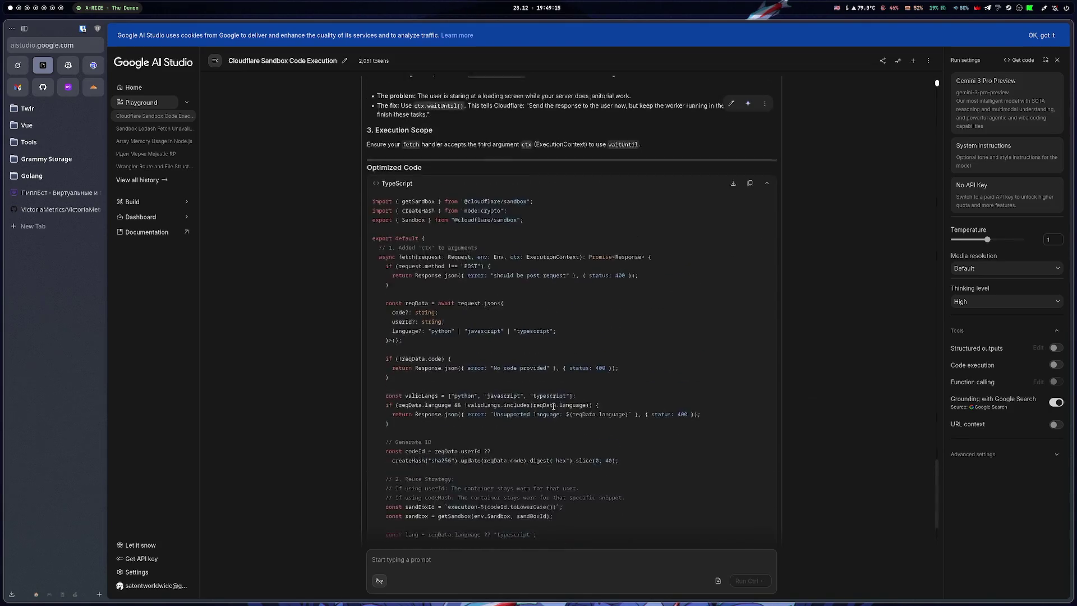
scroll(313, 302, up, 2)
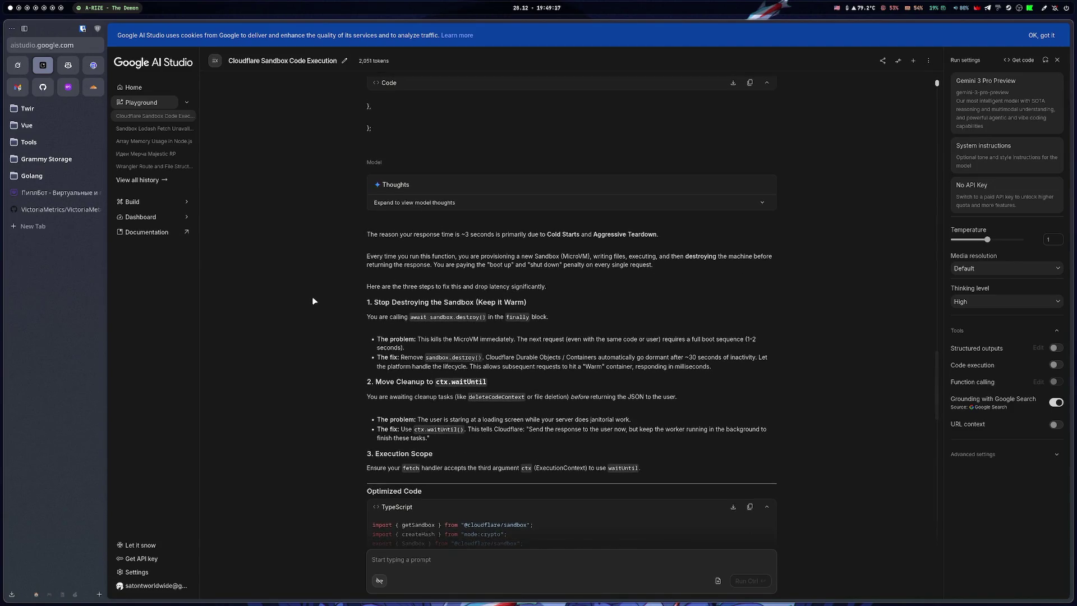
scroll(313, 301, down, 10)
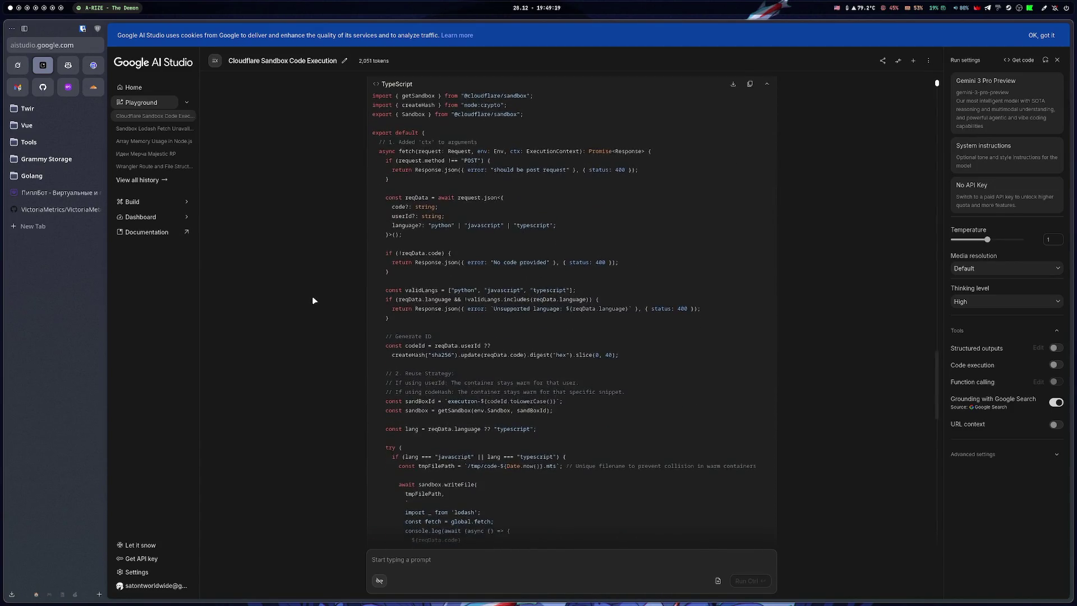
scroll(312, 300, up, 2)
scroll(313, 301, down, 2)
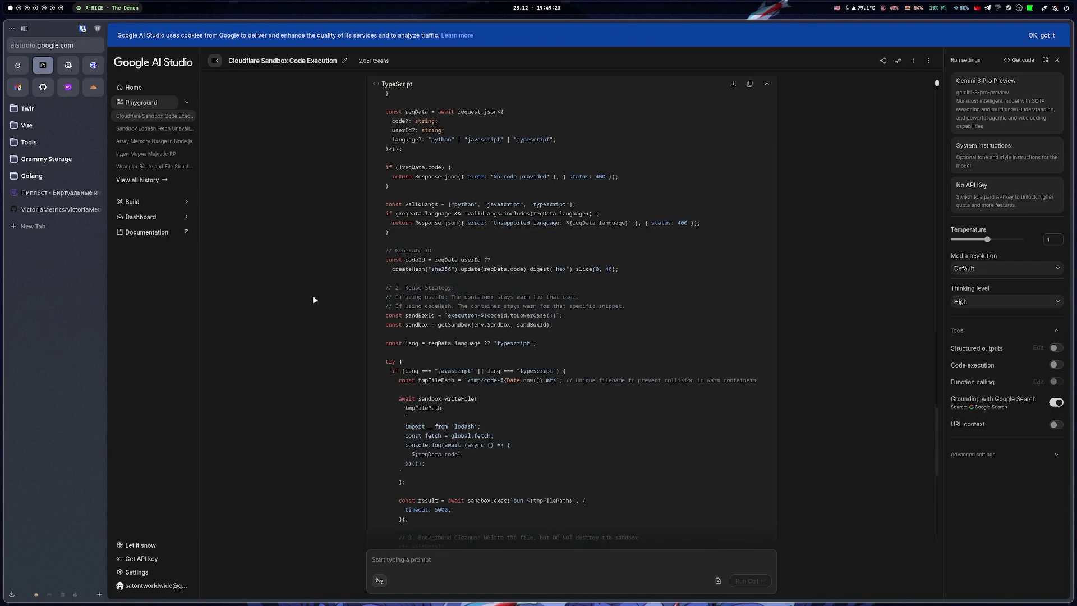
scroll(313, 300, down, 2)
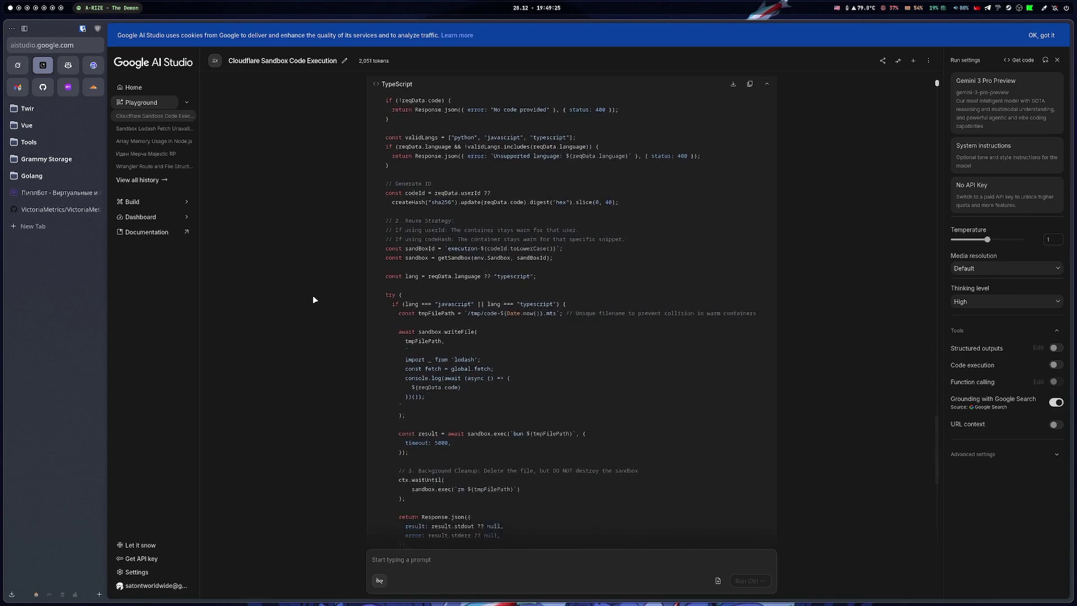
scroll(314, 297, down, 1)
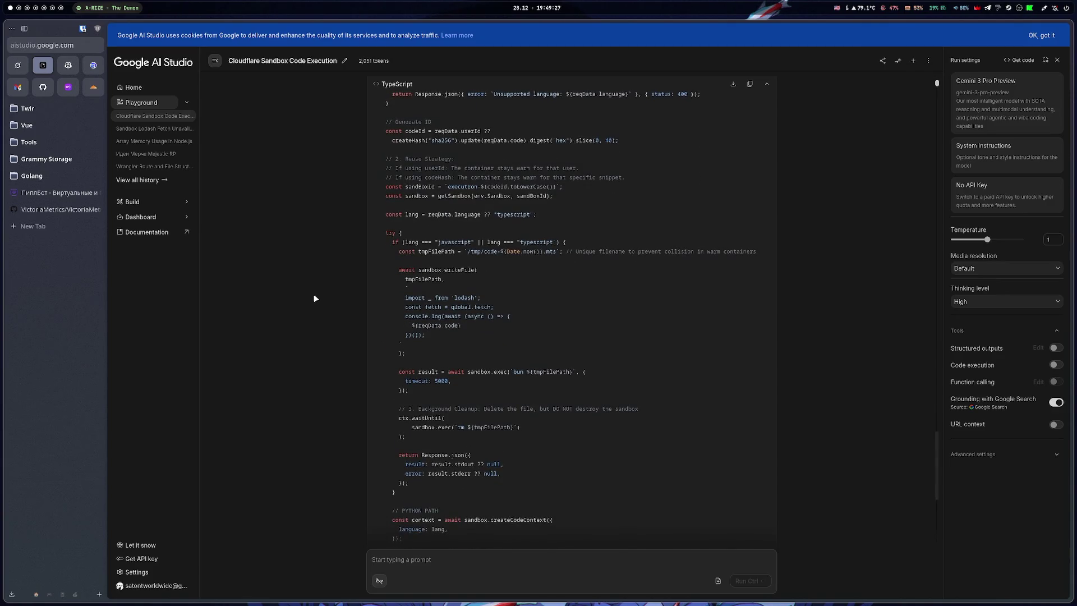
scroll(314, 297, down, 1)
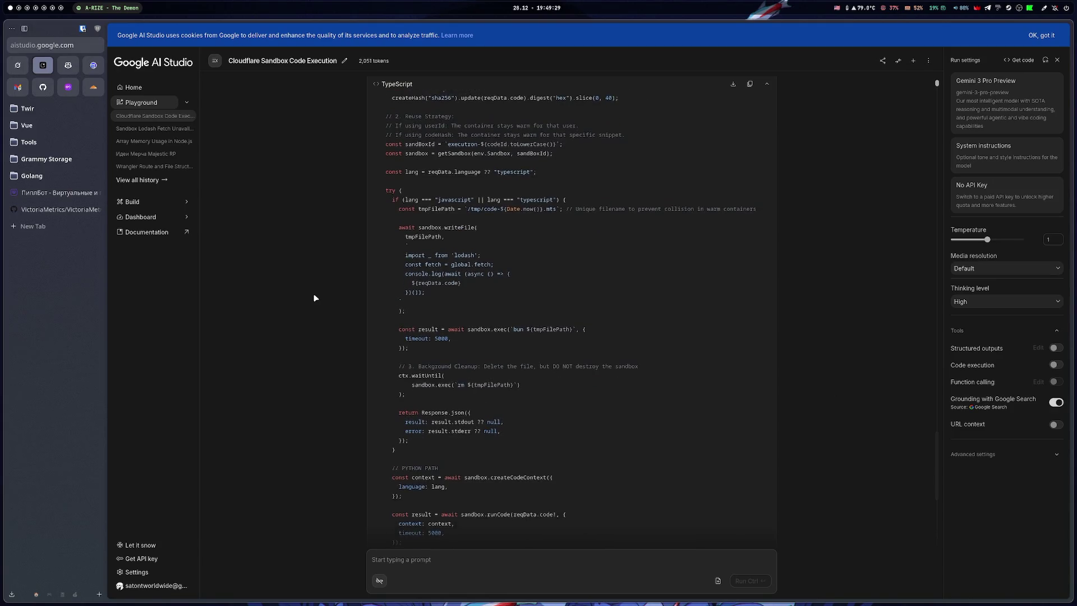
scroll(313, 295, down, 1)
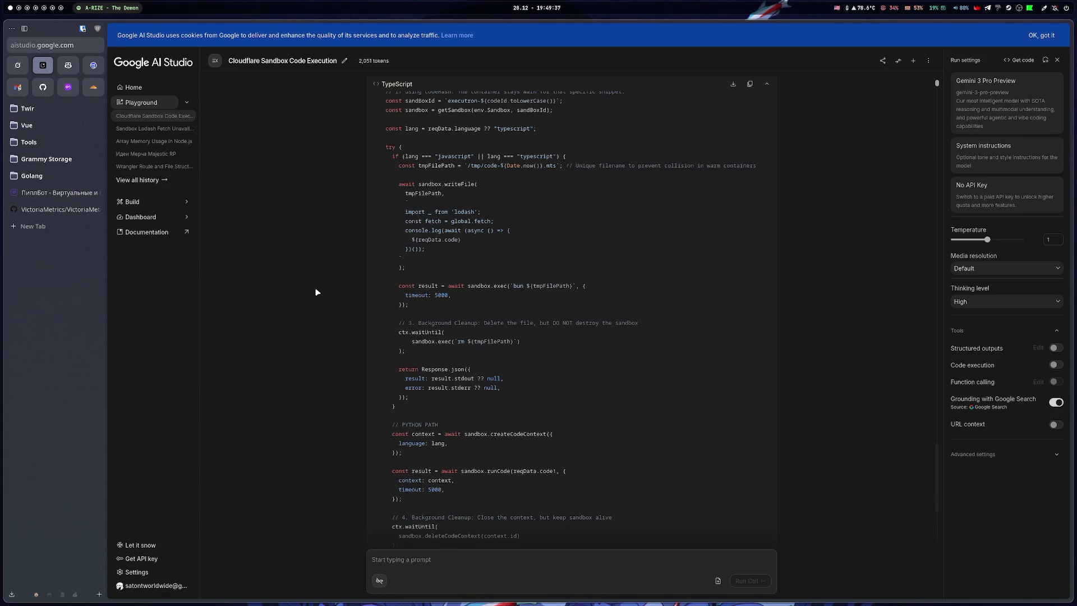
mouse_move(520, 341)
mouse_down()
mouse_move(372, 341)
mouse_move(398, 331)
mouse_move(513, 337)
mouse_up()
key(alt+Tab)
scroll(372, 291, up, 10)
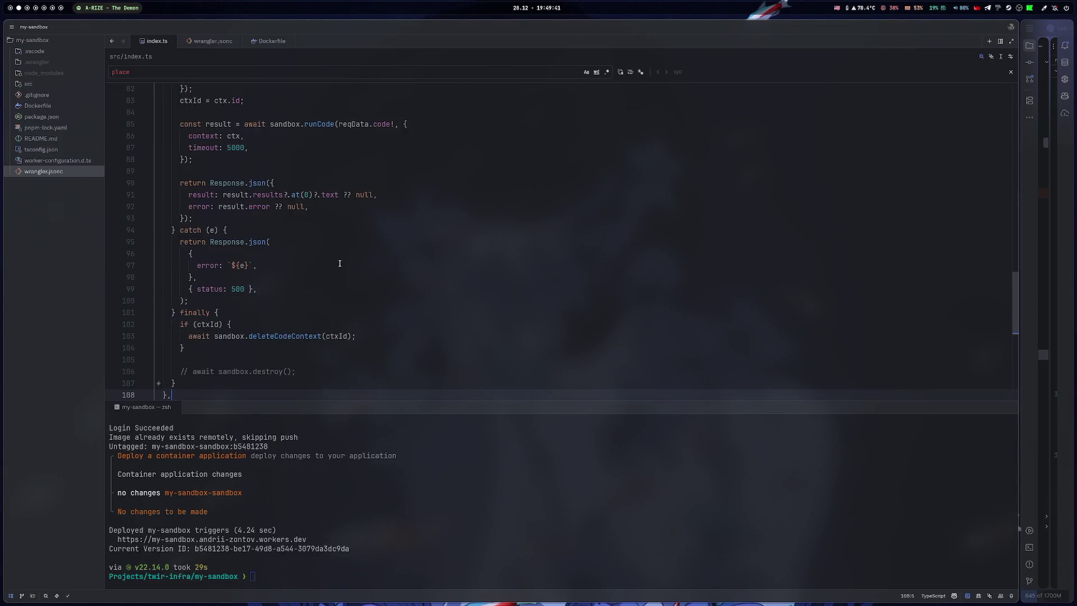
After the bun exec call in index.ts, add ctx.waitUntil(sandbox.exec(`rm ${tmpFilePath}`));.
click(247, 228)
scroll(258, 231, up, 8)
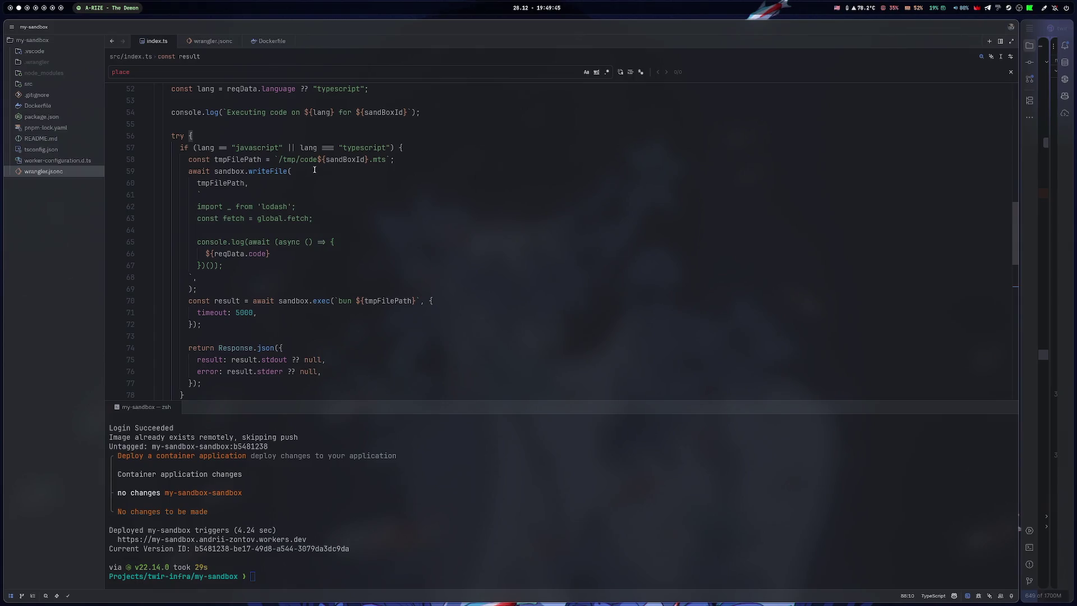
click(269, 135)
scroll(256, 277, down, 2)
scroll(256, 277, up, 3)
scroll(256, 277, down, 8)
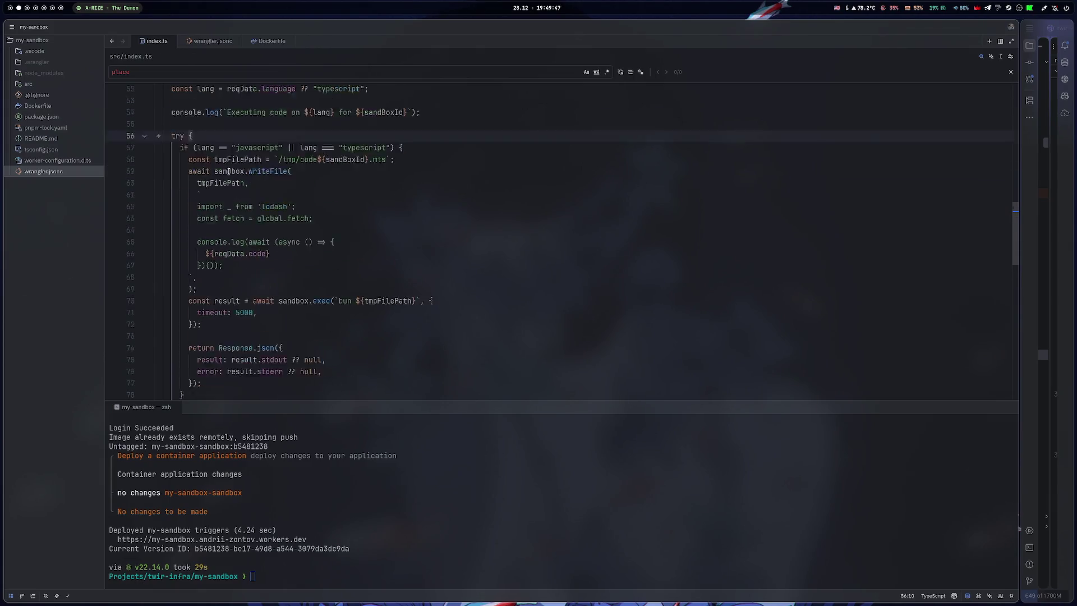
scroll(276, 236, down, 2)
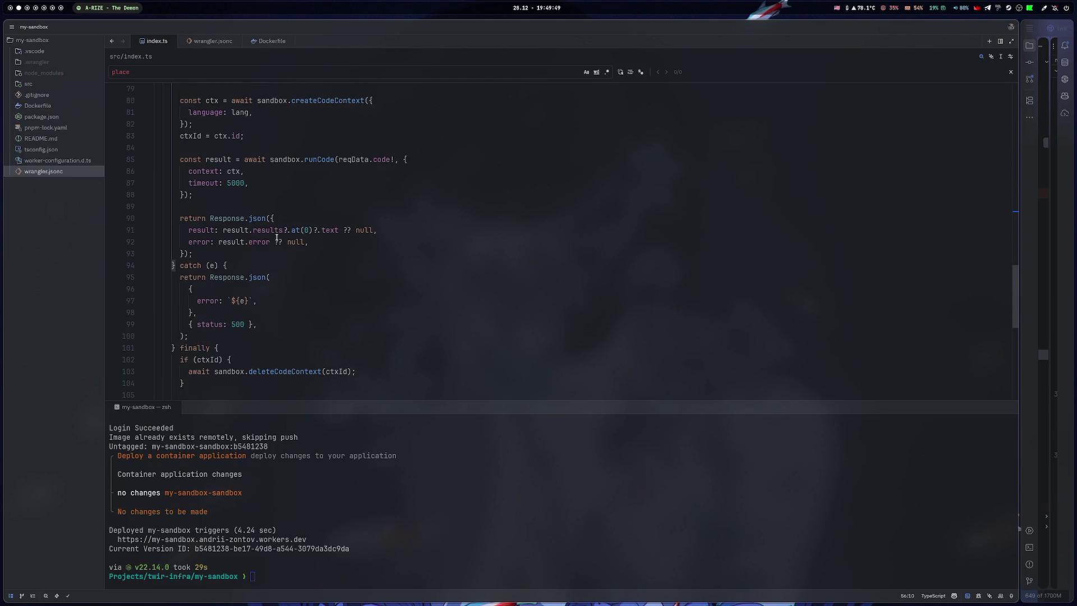
scroll(308, 247, down, 2)
scroll(314, 252, up, 14)
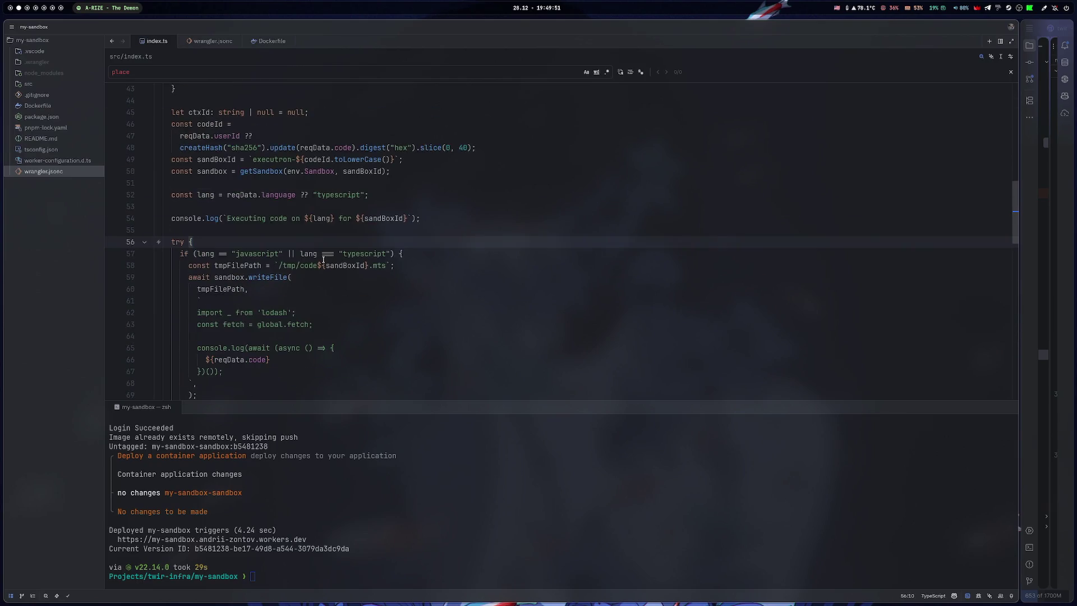
scroll(323, 260, down, 3)
click(430, 155)
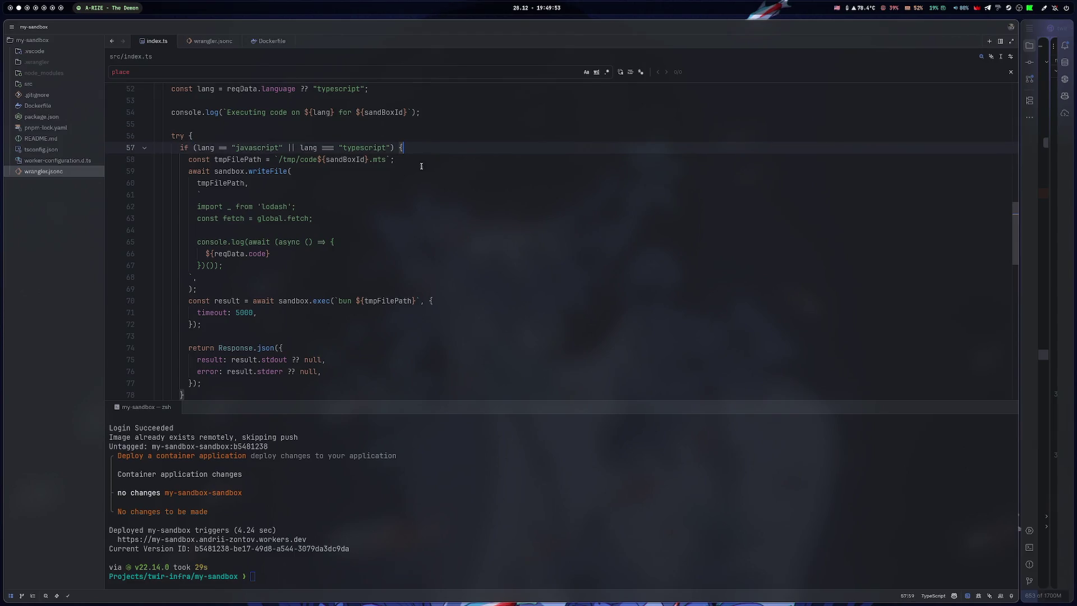
scroll(287, 277, down, 2)
click(237, 257)
key(Return)
key(Return)
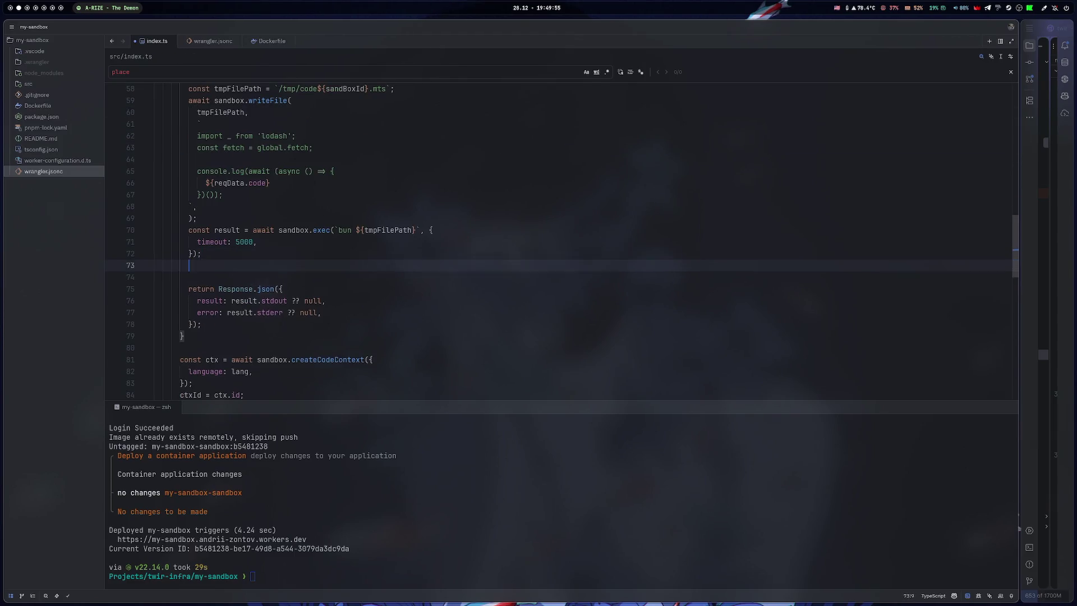
text(ctx.waitUntil(sandbox.exec(`rm ${tmpFilePath}`));)
key(Up)
key(Up)
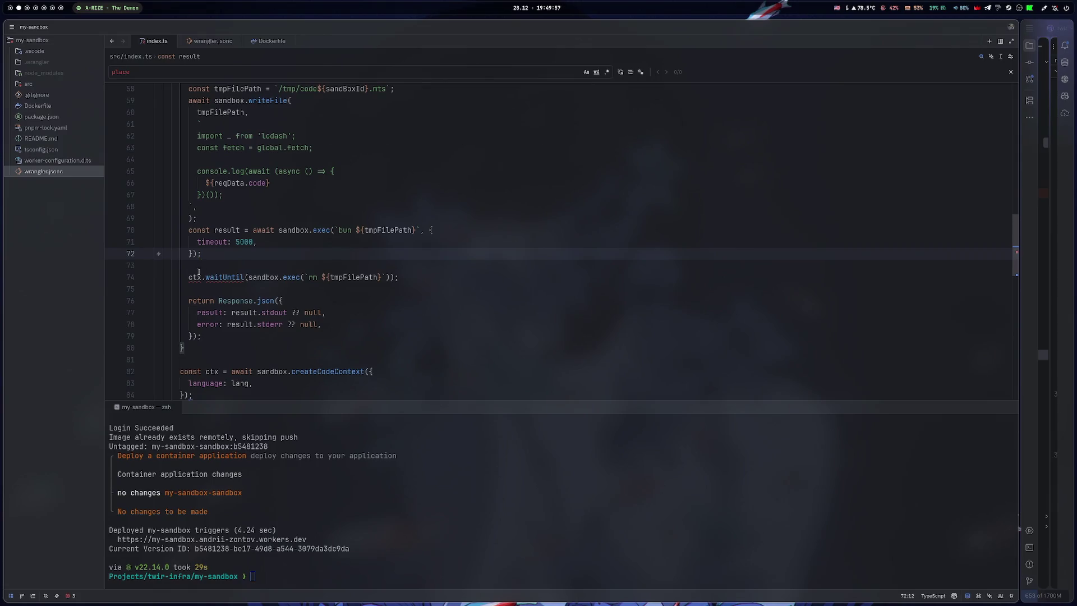
Replace that line with an awaited sandbox.exec(`rm ${tmpFilePath}`) call below line 72.
scroll(326, 254, up, 2)
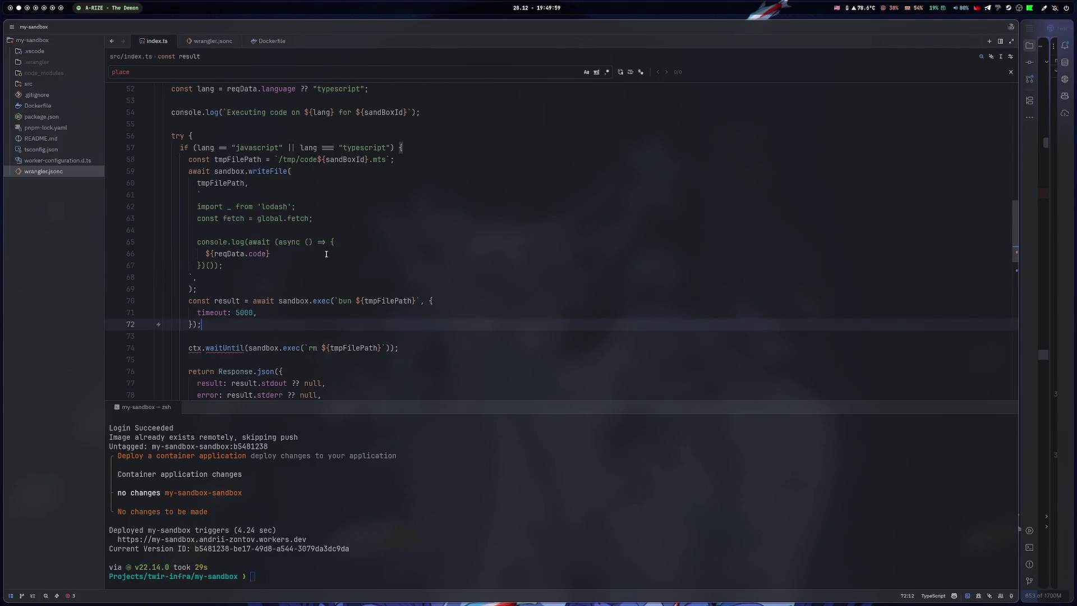
scroll(326, 254, down, 1)
scroll(270, 291, up, 4)
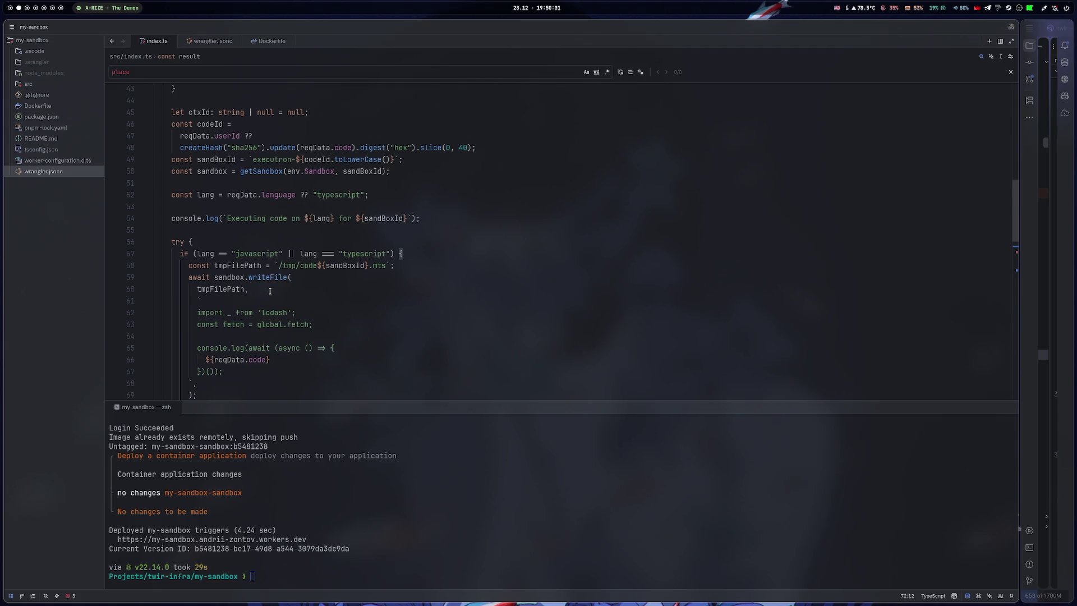
scroll(325, 283, down, 6)
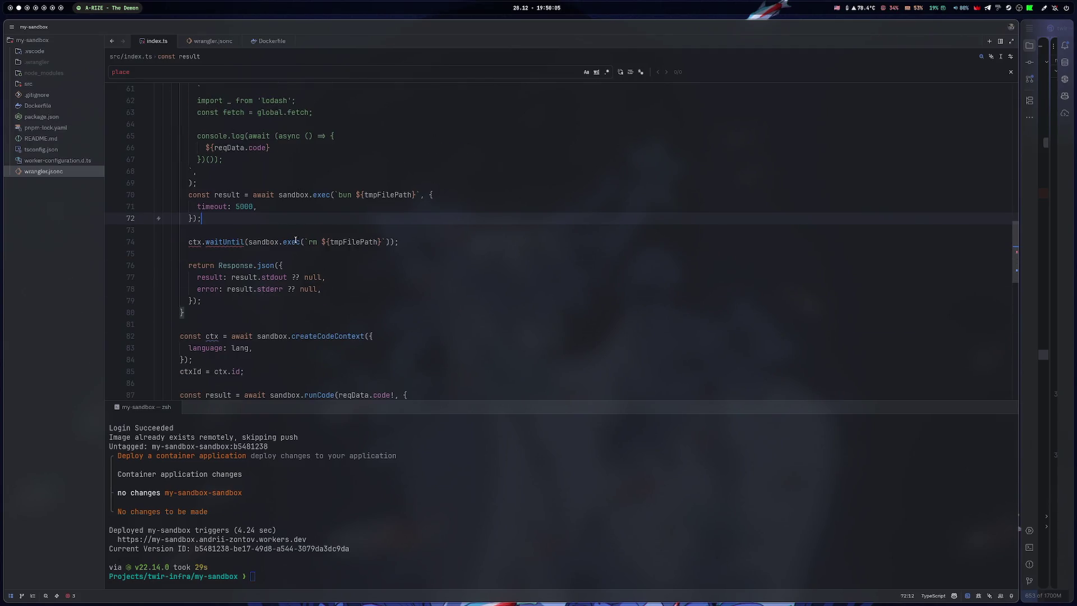
drag(248, 241, 392, 241)
key(ctrl+c)
click(373, 223)
key(Return)
key(Return)
text(await)
key(ctrl+v)
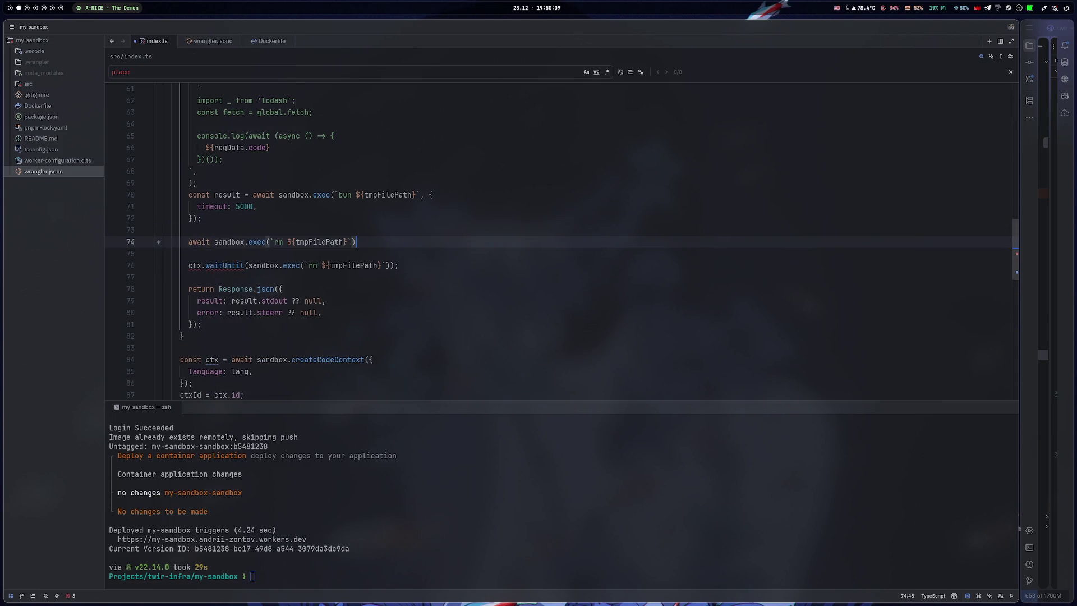
drag(411, 265, 125, 267)
key(BackSpace)
key(BackSpace)
key(BackSpace)
click(379, 220)
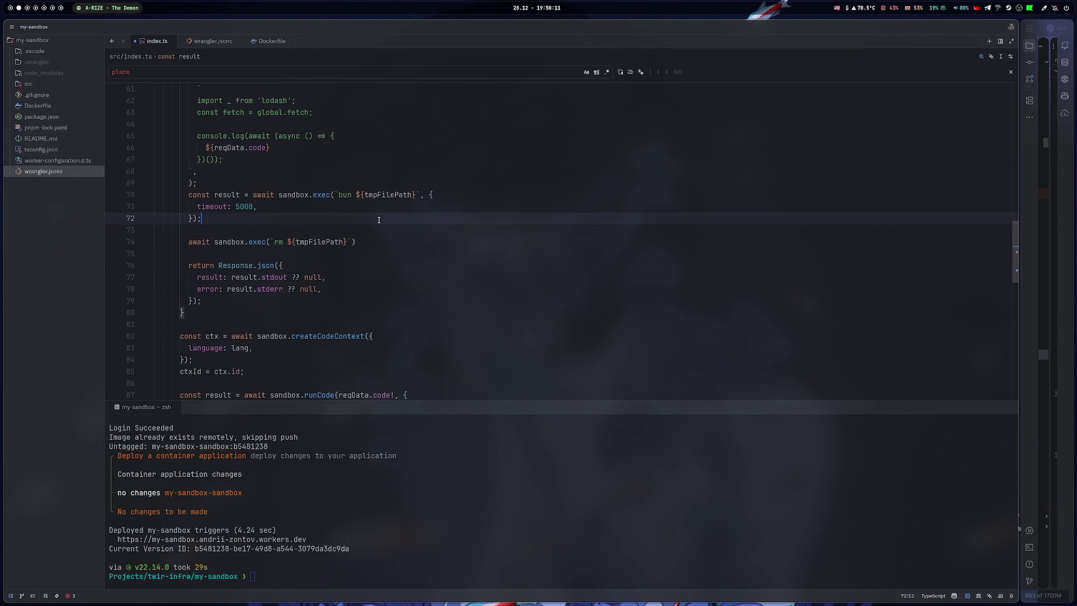
key(super+1)
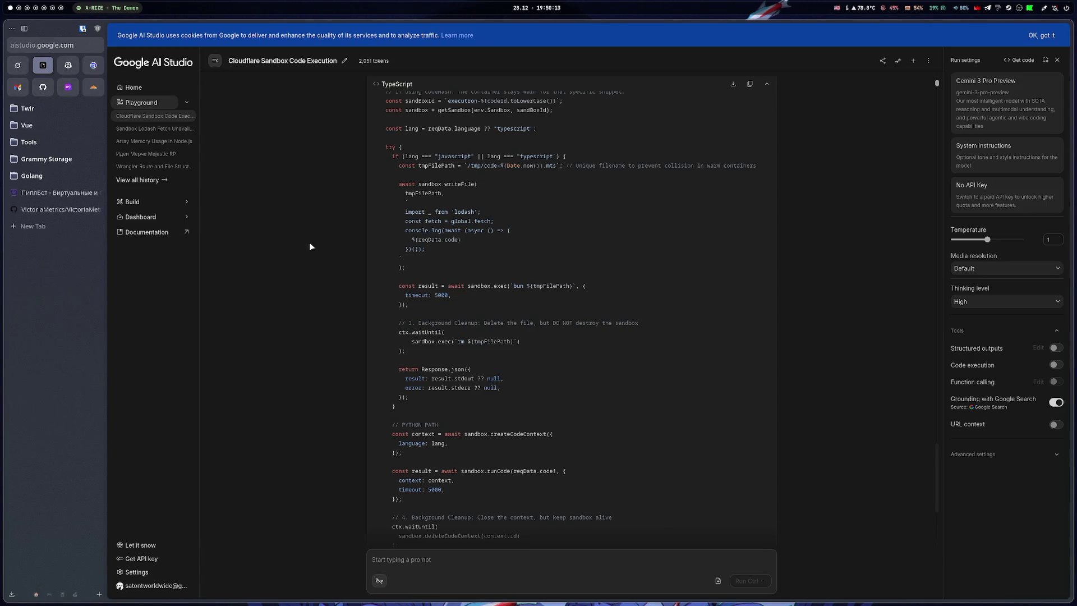
Review Copilot's Quick Fixes for the cold starts, then focus Zed's terminal panel.
key(ctrl+Tab)
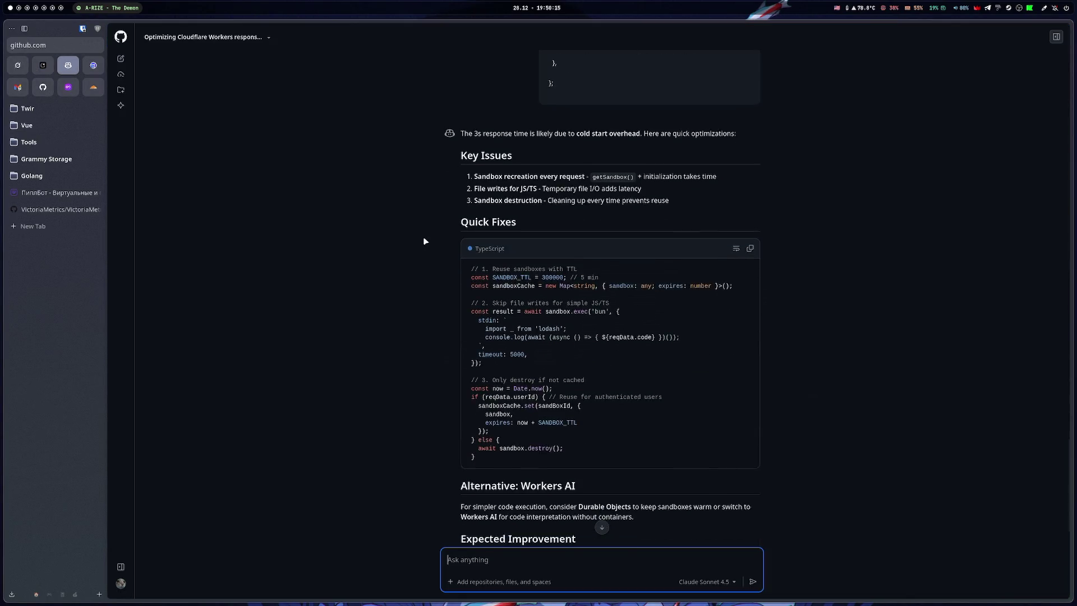
scroll(401, 231, down, 1)
scroll(400, 230, down, 3)
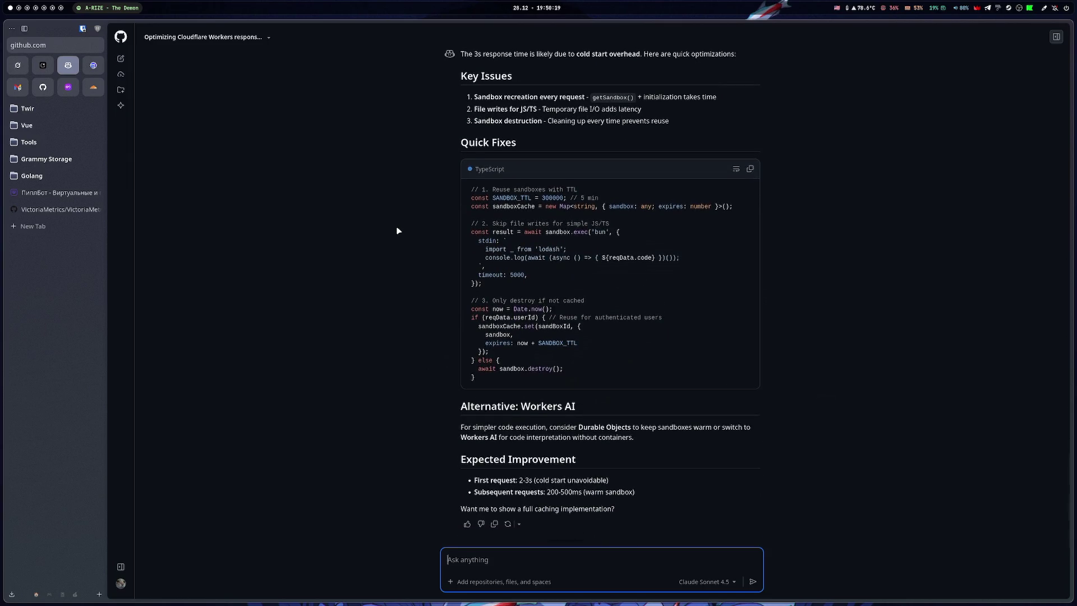
key(super+2)
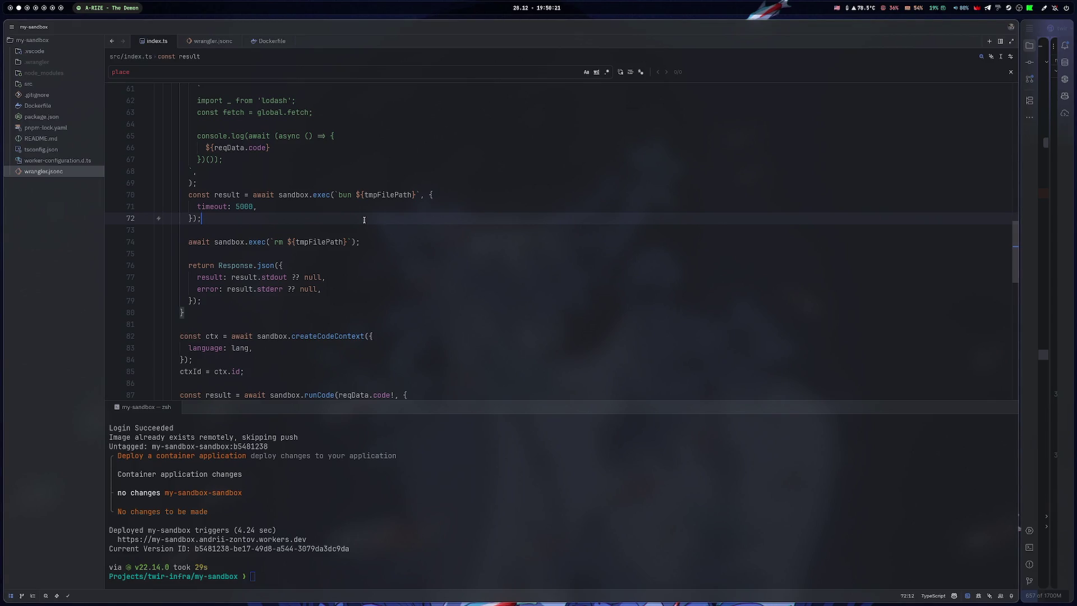
scroll(364, 219, down, 5)
key(super+1)
key(super+2)
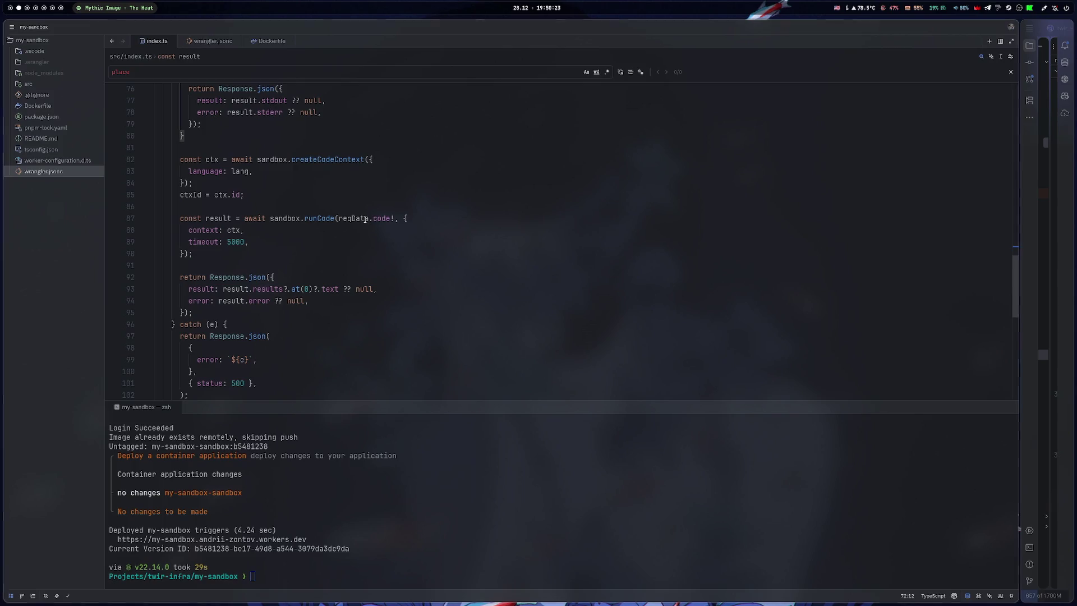
click(336, 505)
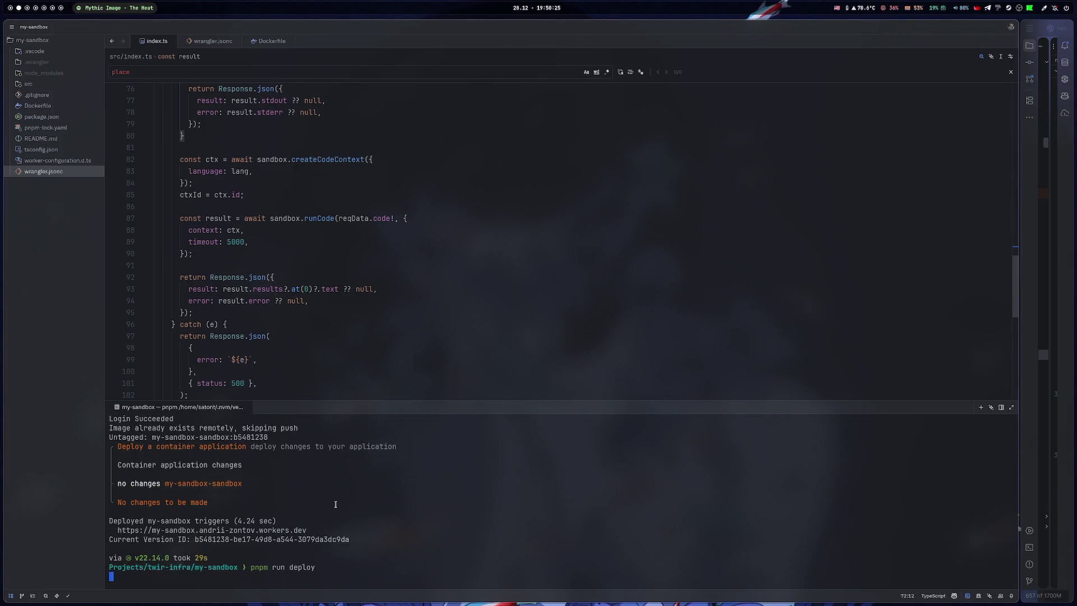
Re-run the timed curl POST to my-sandbox six times, each now taking about 0.3 s.
key(super+4)
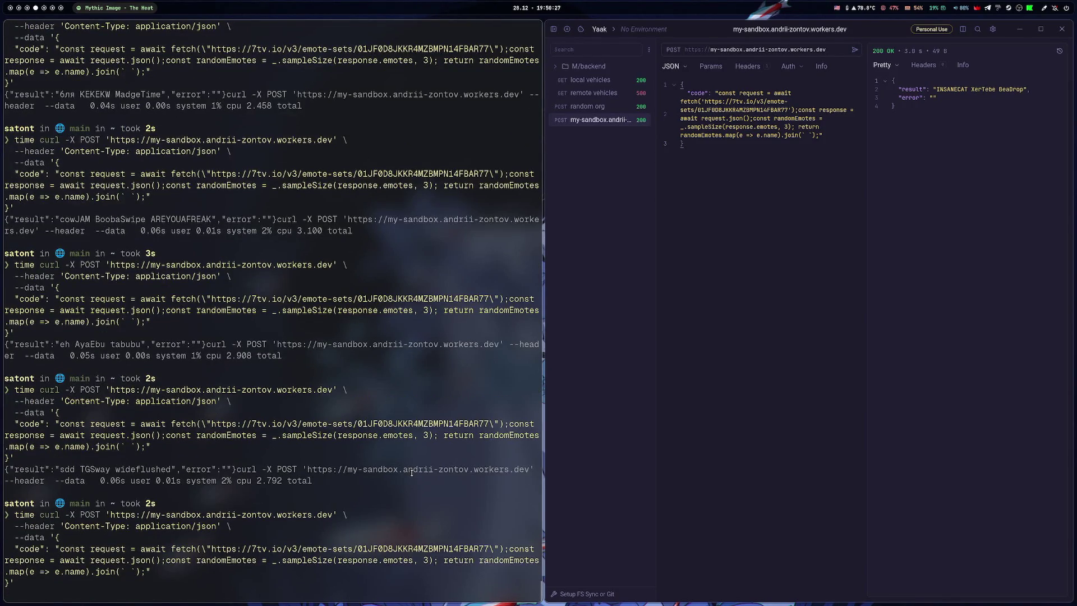
key(Up)
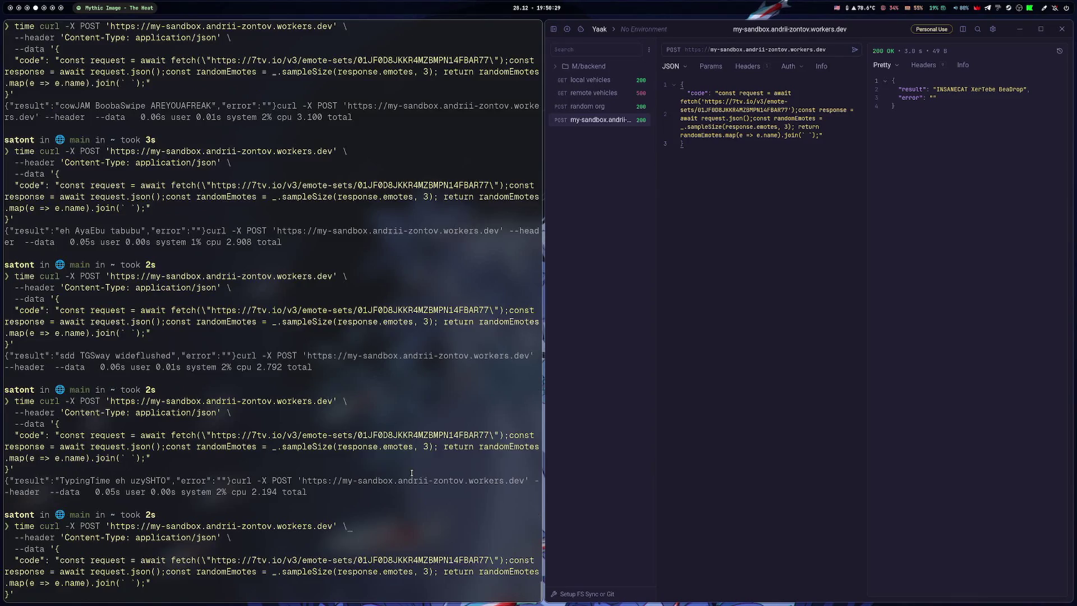
key(Return)
key(Up)
key(Return)
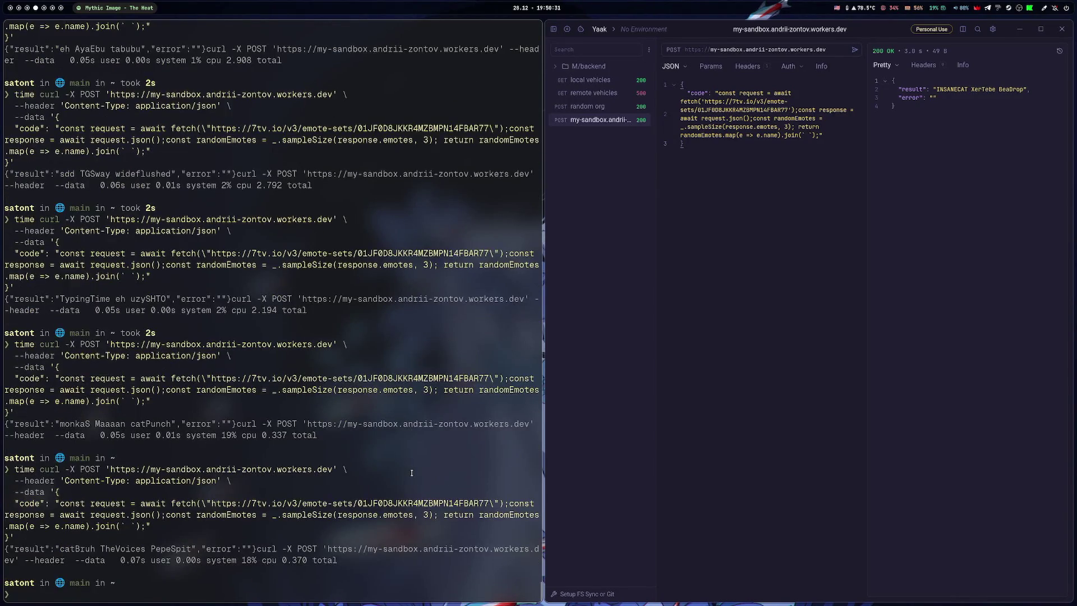
key(Up)
key(Return)
key(Up)
key(Return)
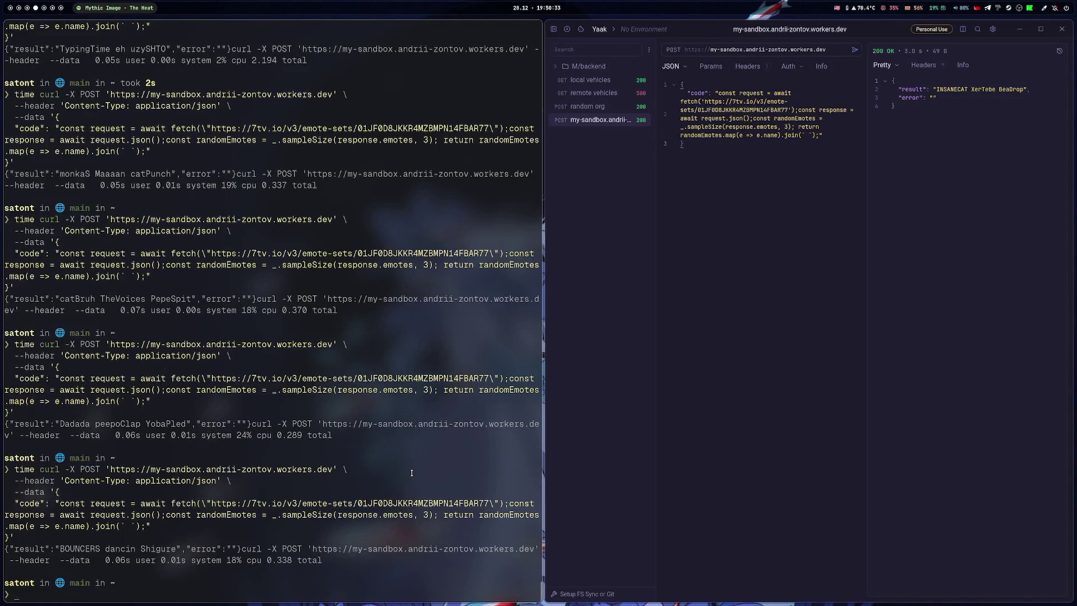
key(Up)
key(Return)
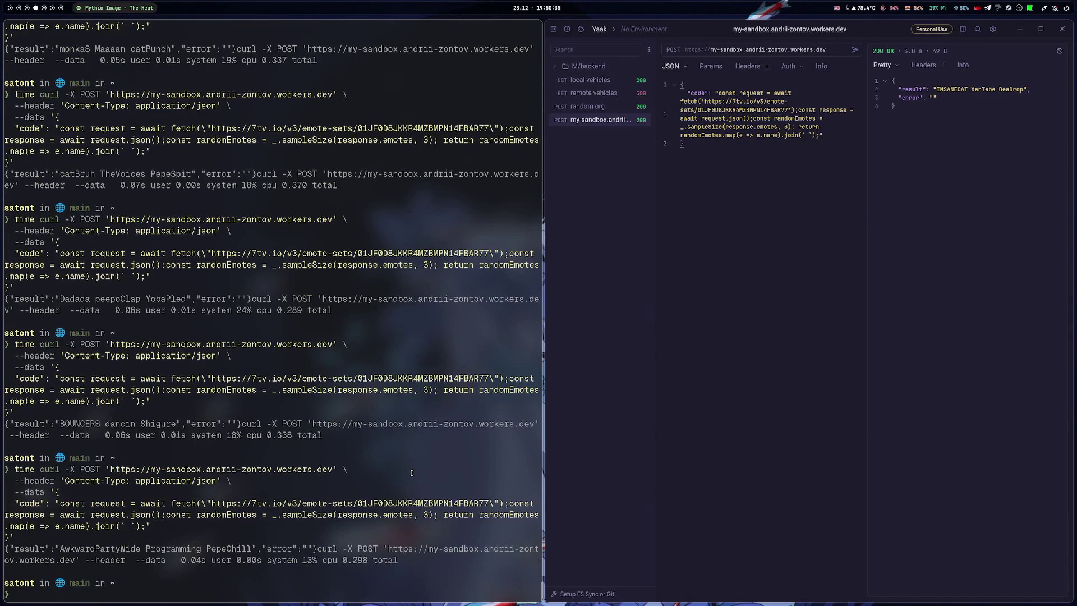
key(Up)
key(Return)
key(super+2)
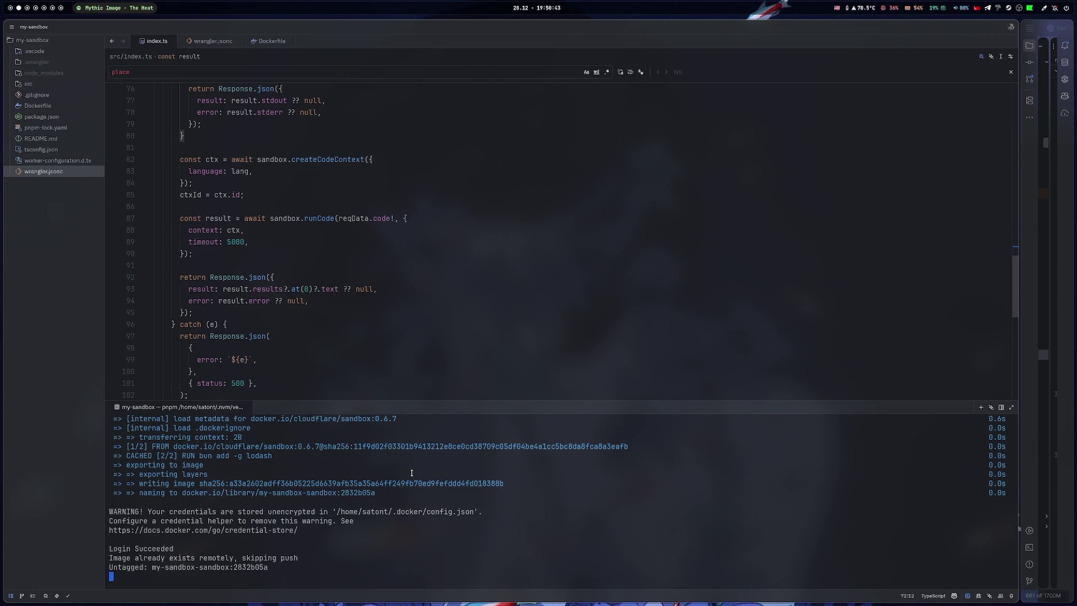
key(super+1)
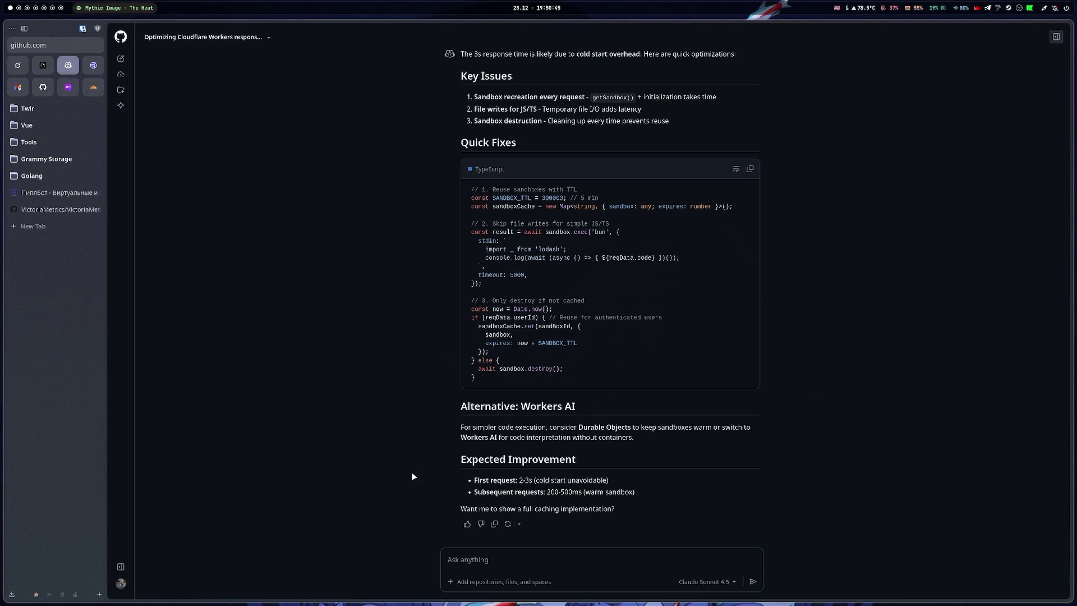
Ask Grok whether a Worker can be reached via an internal link using cloudflared on own servers.
key(ctrl+1)
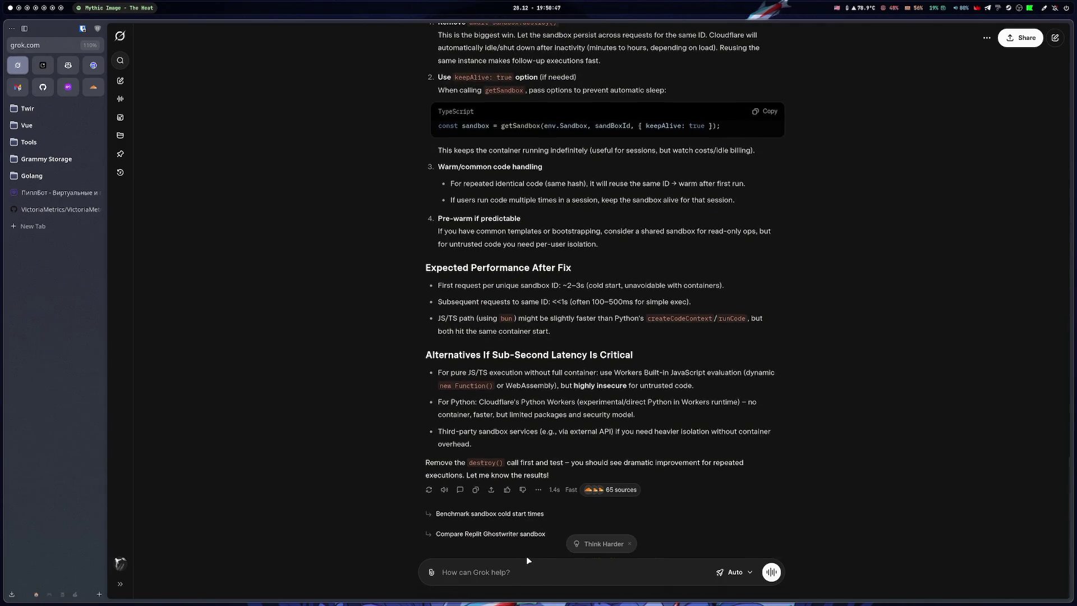
text(can i connect to w)
text(orker via )
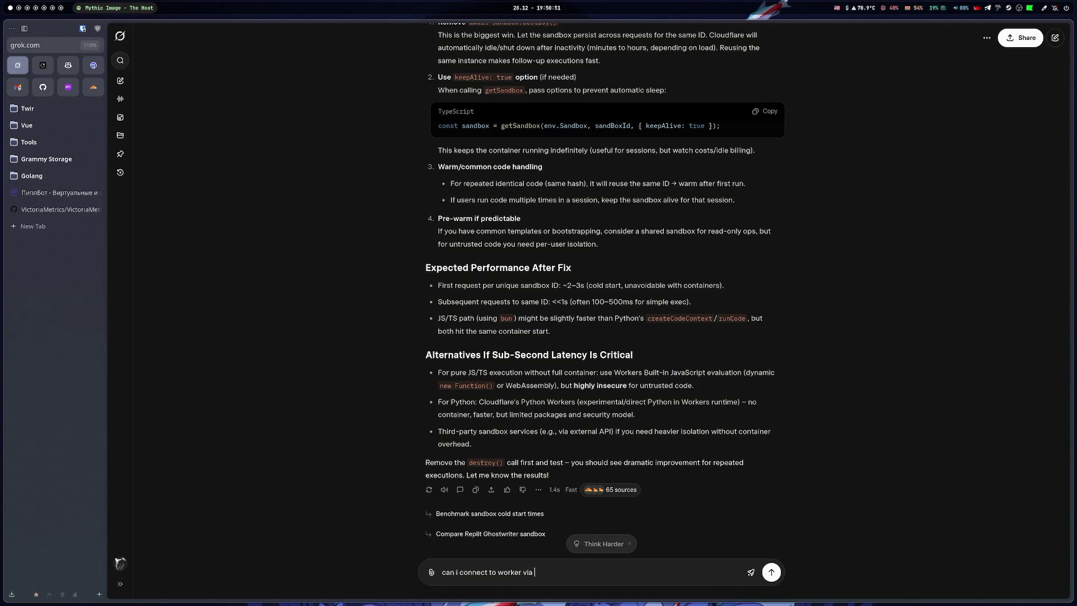
text(internal link )
text(if i setupued cloudf)
text(lared on my servers,)
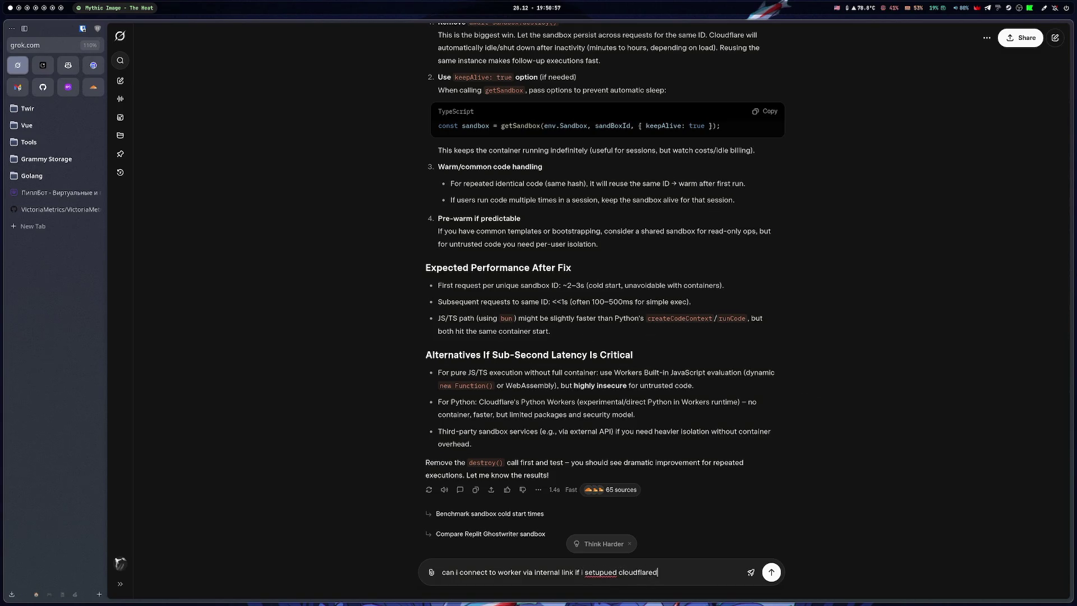
text( so there will)
text( no netwo)
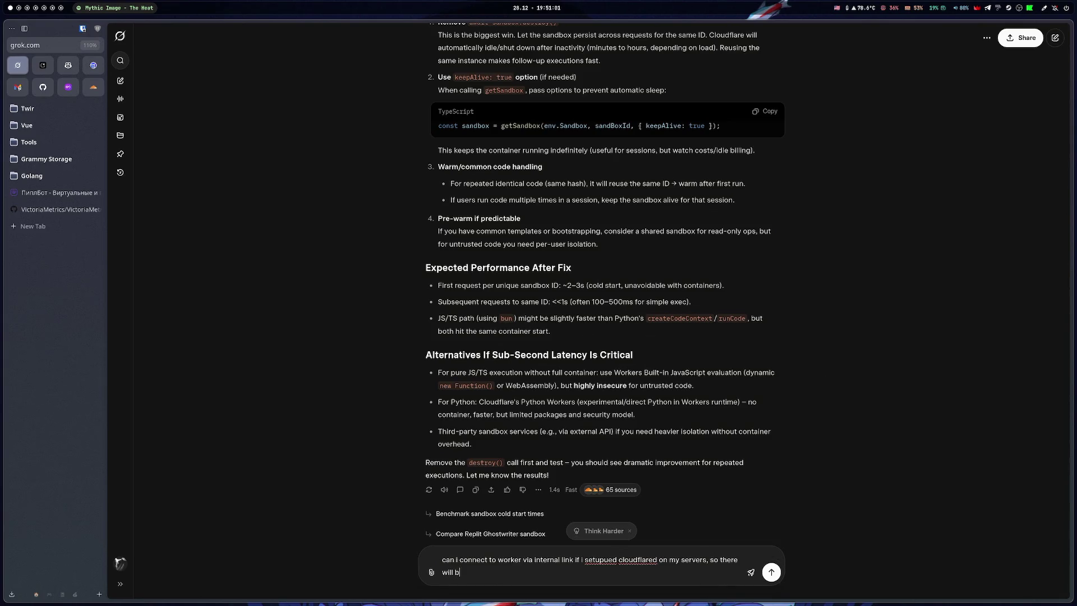
text(rk round-tri)
text(p to public url)
key(Return)
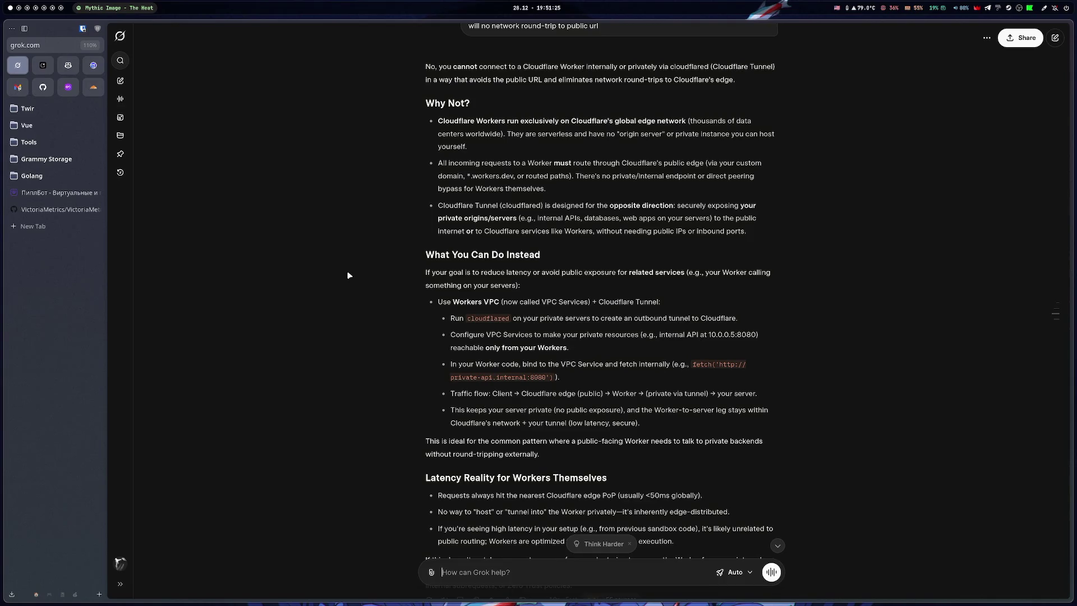
scroll(348, 275, down, 1)
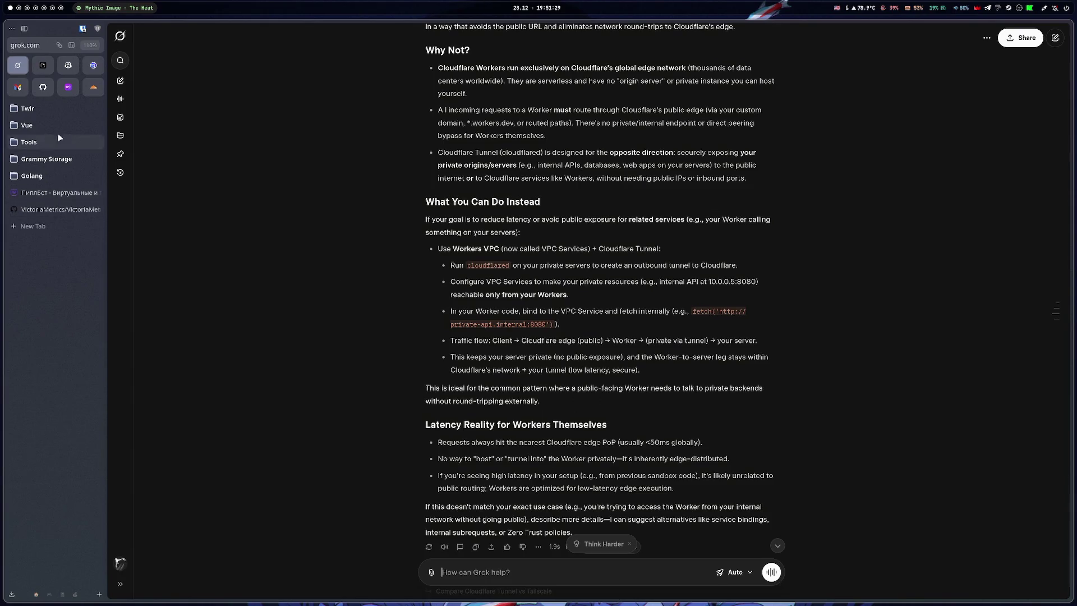
Check the my-sandbox Worker settings, then start a new repository in the twirapp GitHub organization.
click(92, 88)
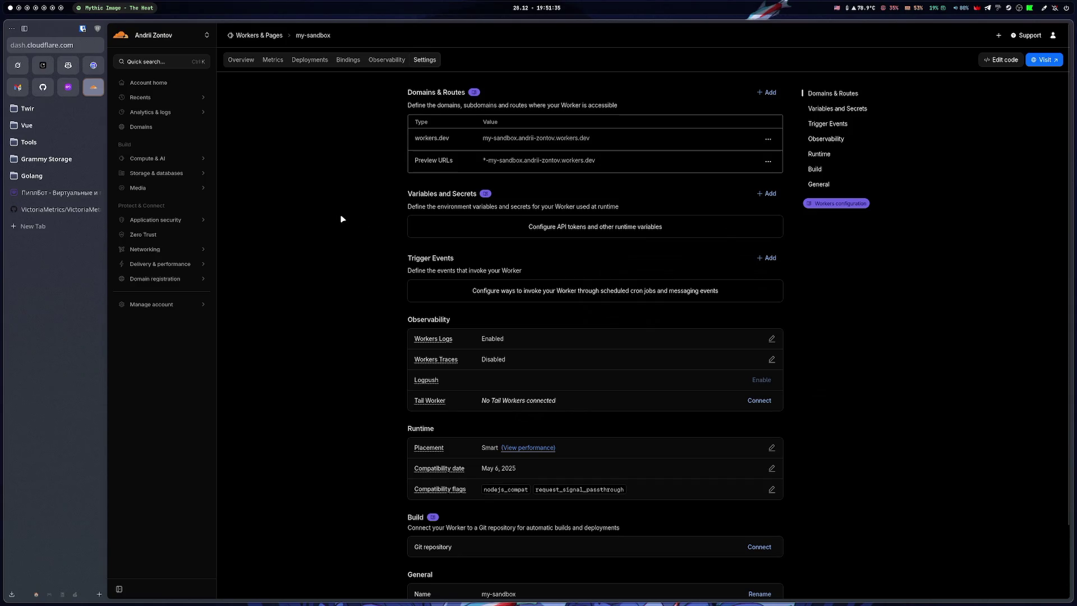
click(43, 88)
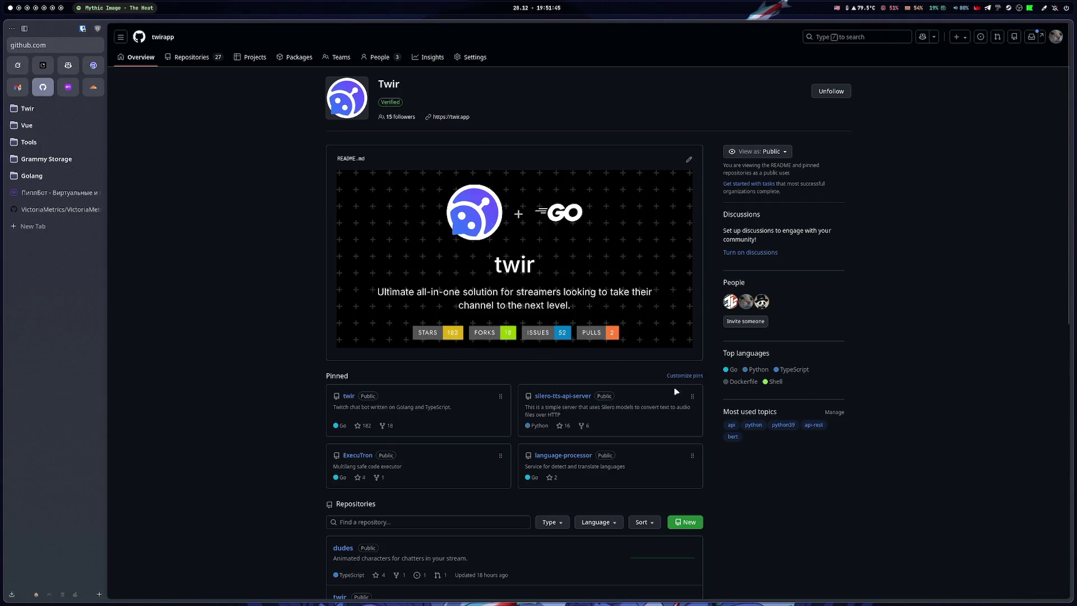
click(686, 521)
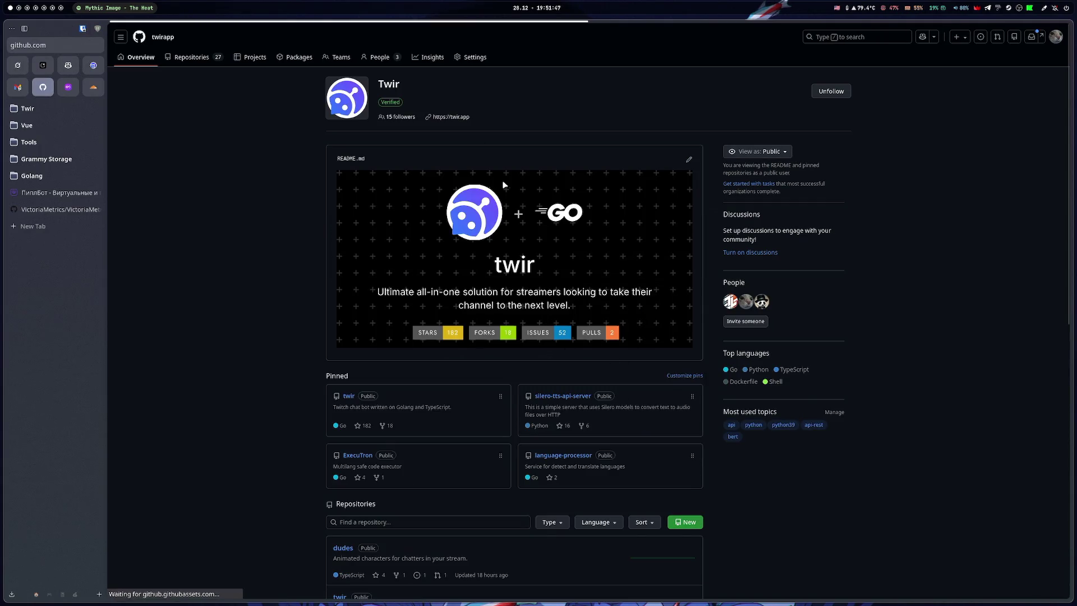
Name the new repository executron-cf, set its visibility to Public, and create it.
text(execut)
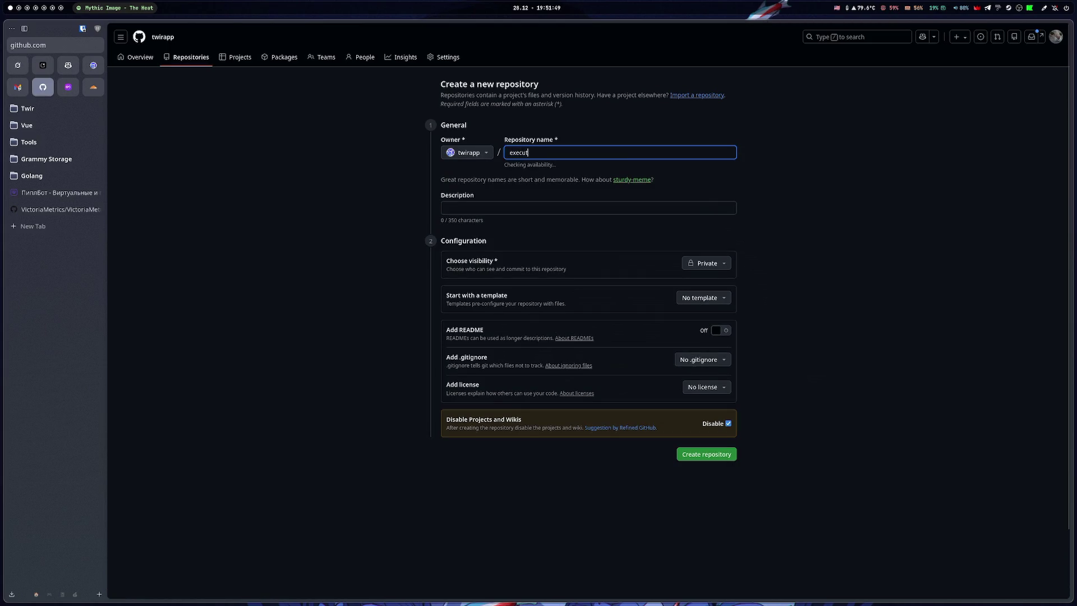
text(ron-cf)
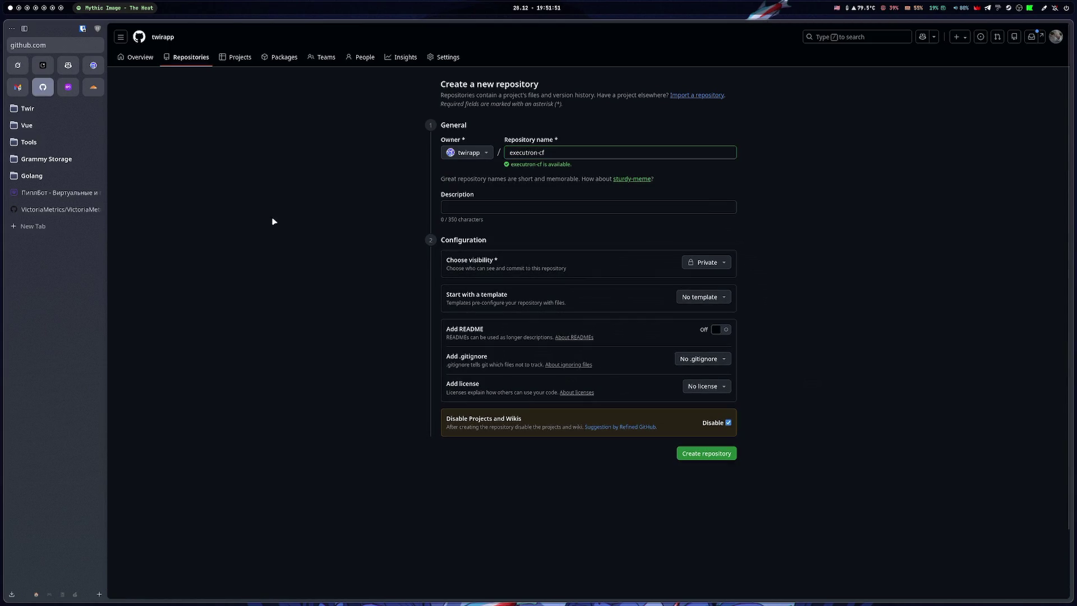
click(719, 269)
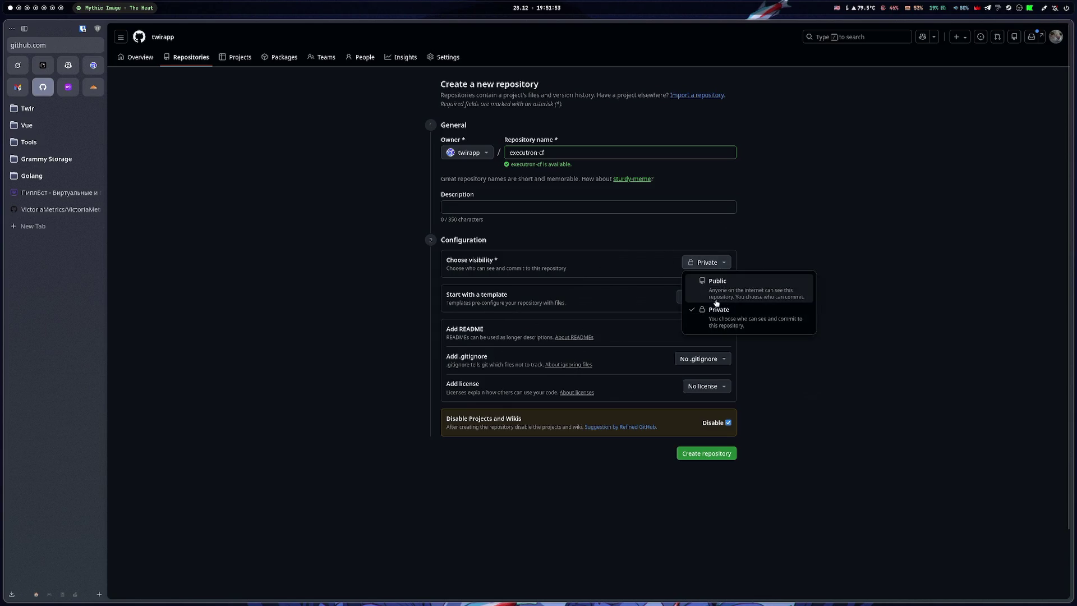
click(739, 285)
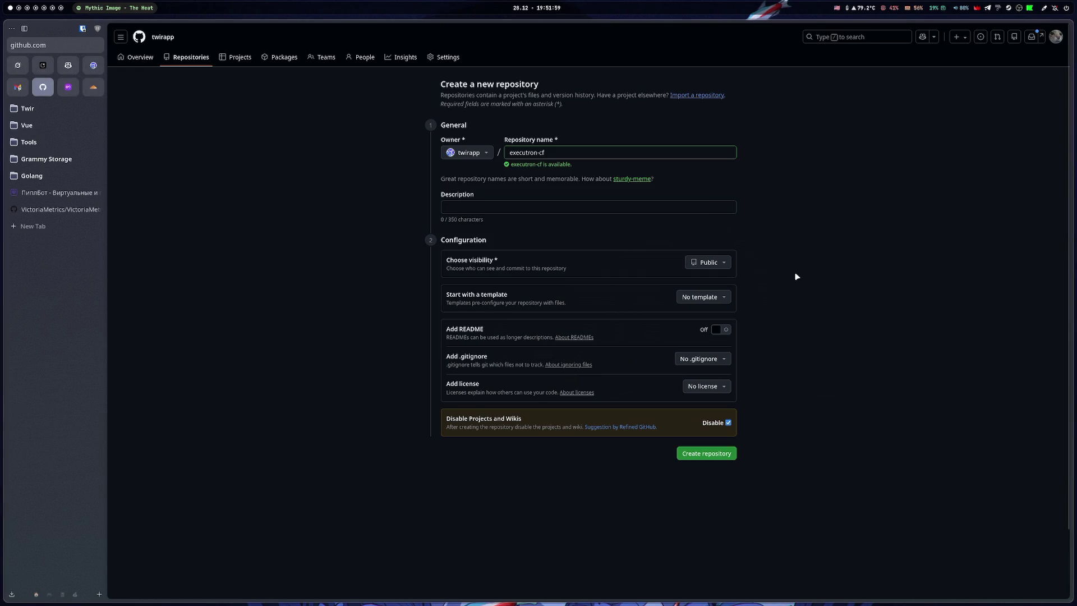
click(701, 459)
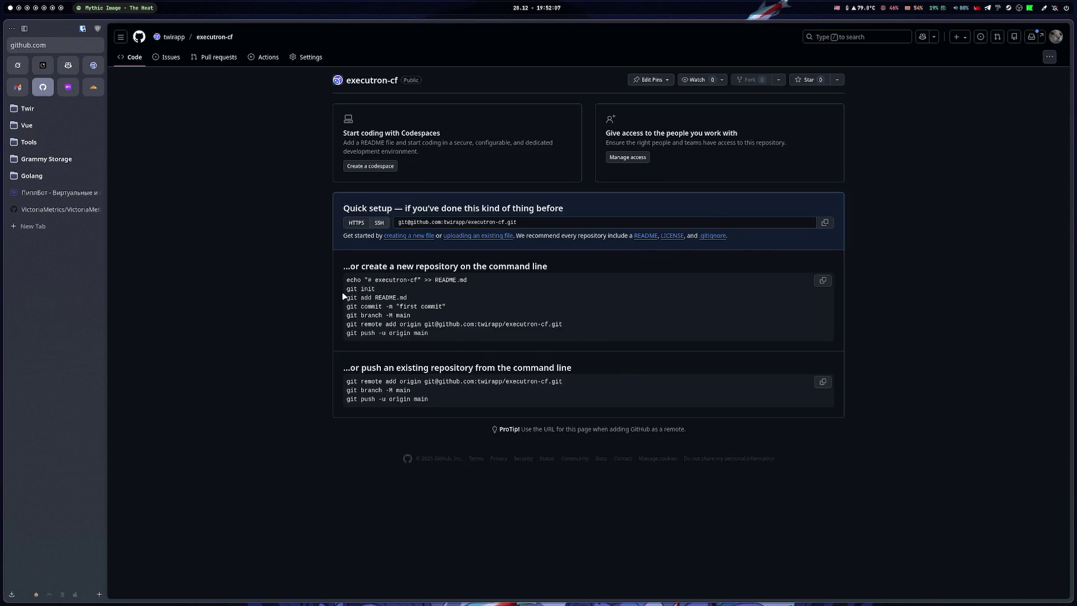
Run git init in the my-sandbox project in Zed and review its .gitignore file.
triple_click(348, 289)
key(alt+Tab)
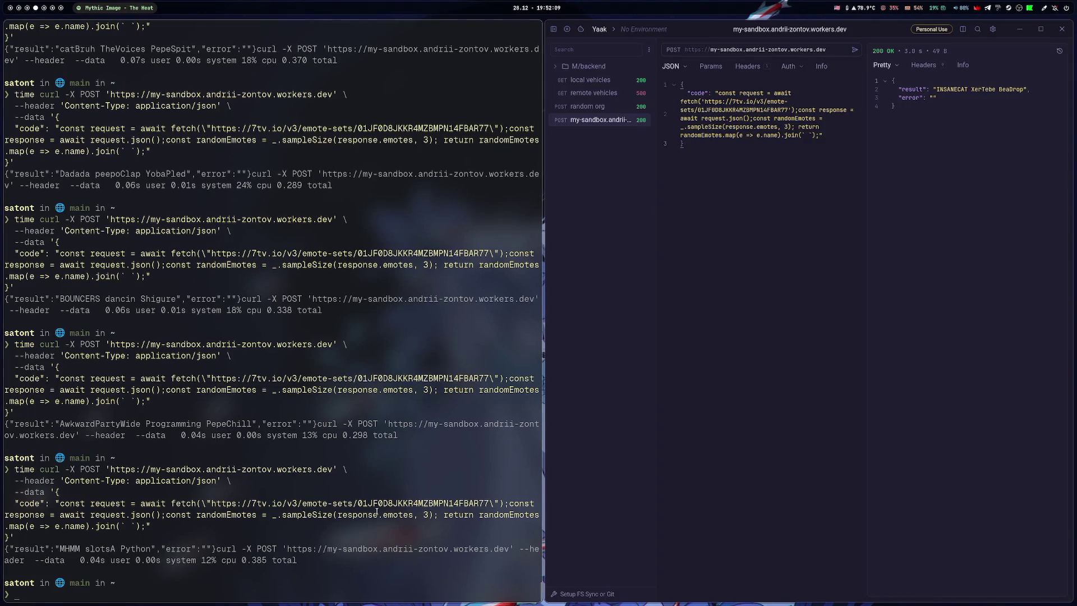
key(Return)
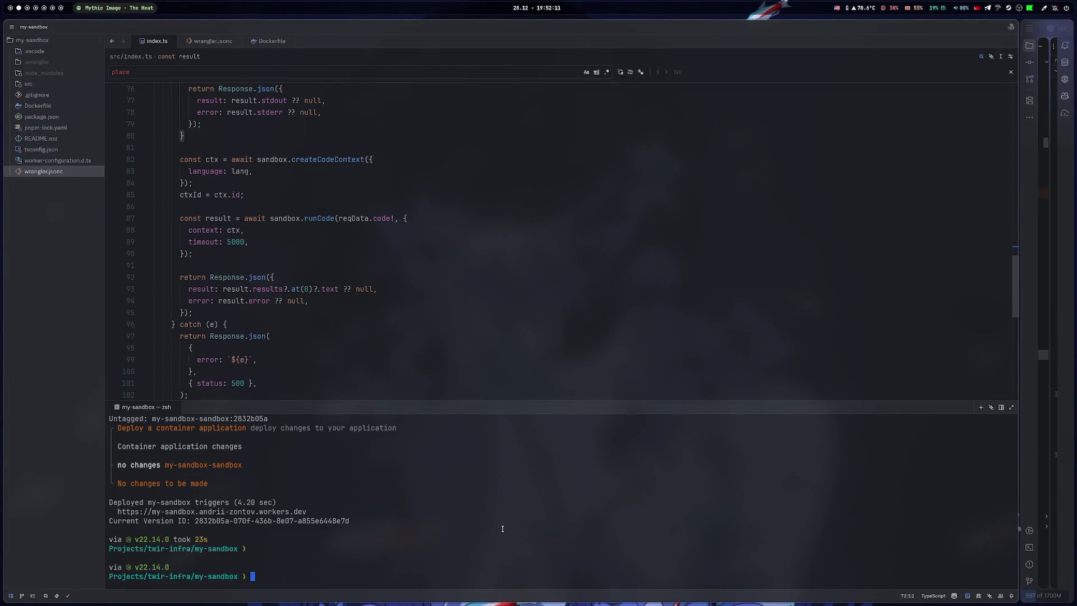
text(git init)
key(Return)
click(344, 211)
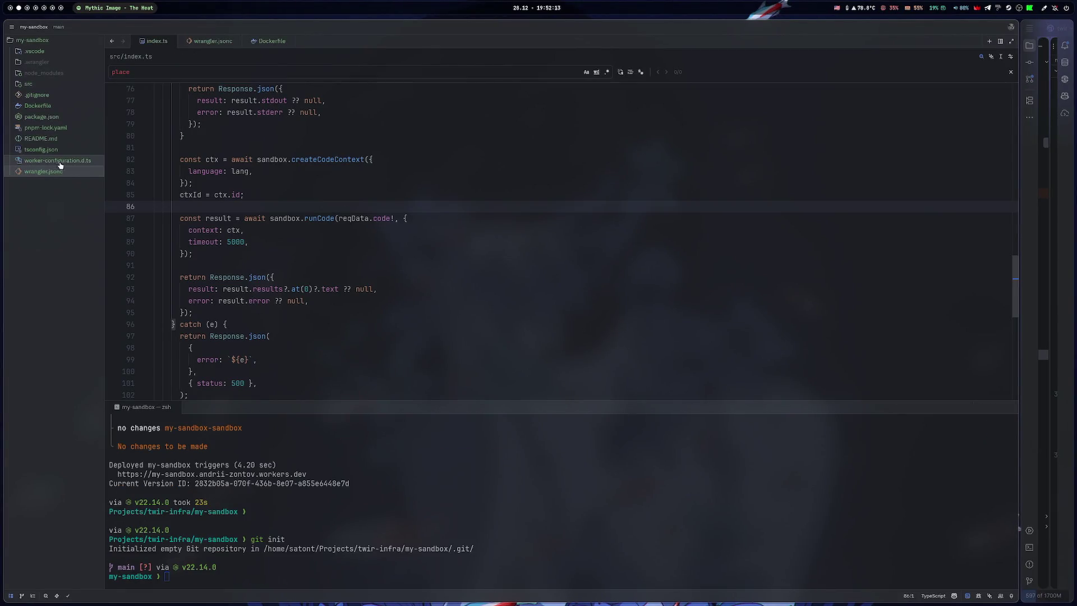
click(37, 95)
scroll(368, 158, down, 5)
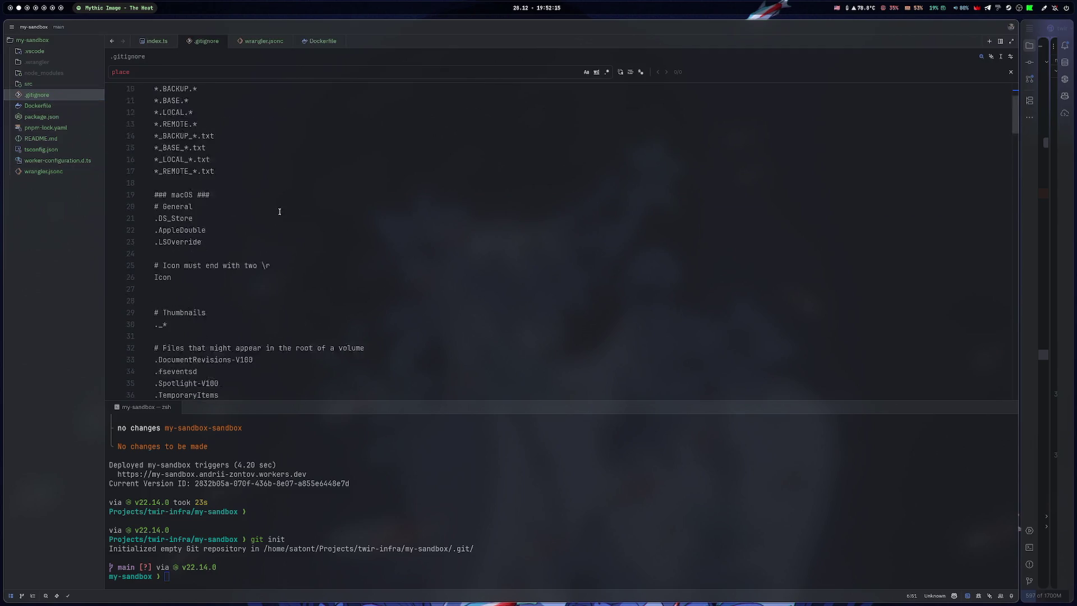
scroll(359, 196, up, 5)
click(351, 242)
Stage all project files with git add . in Zed's terminal.
key(alt+Tab)
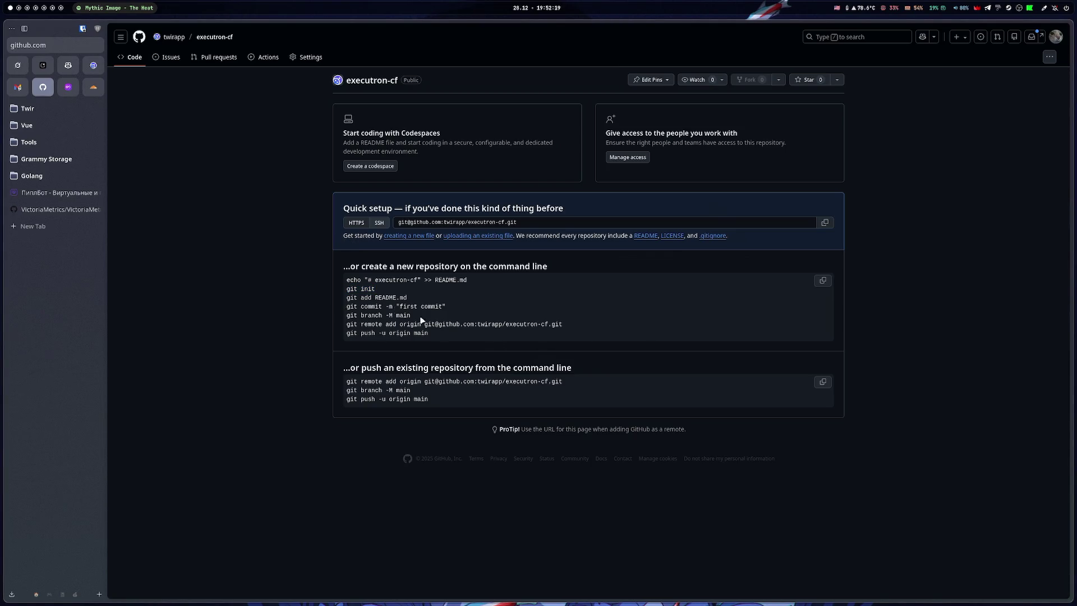
key(alt+Tab)
text(git add .)
key(Return)
Copy GitHub's commit, branch, remote add and push commands and run them in the terminal.
key(alt+Tab)
drag(347, 306, 479, 333)
key(ctrl+c)
key(alt+Tab)
key(ctrl+shift+v)
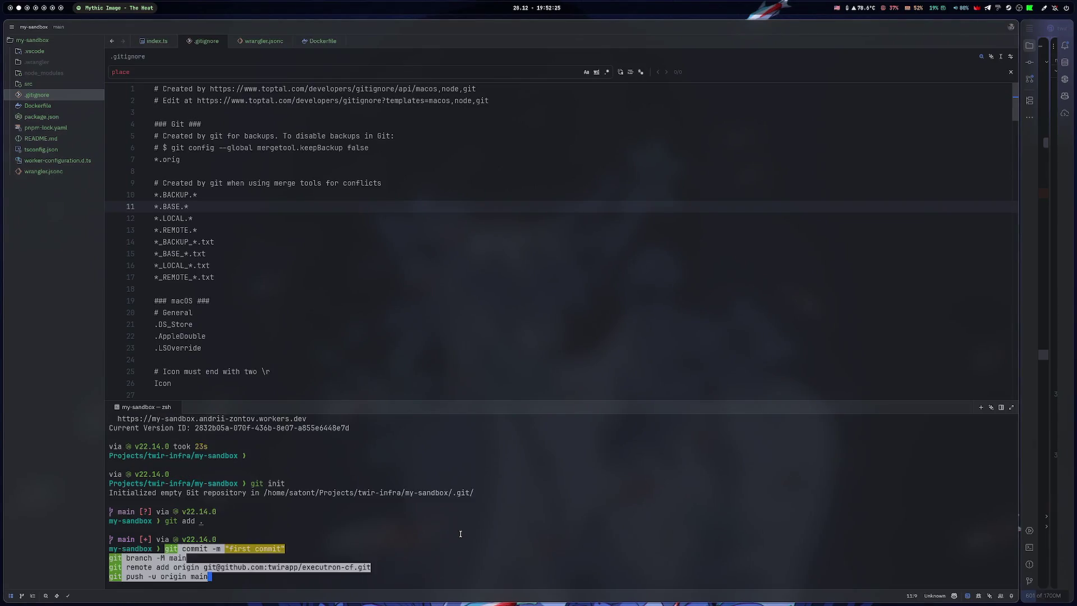
key(Return)
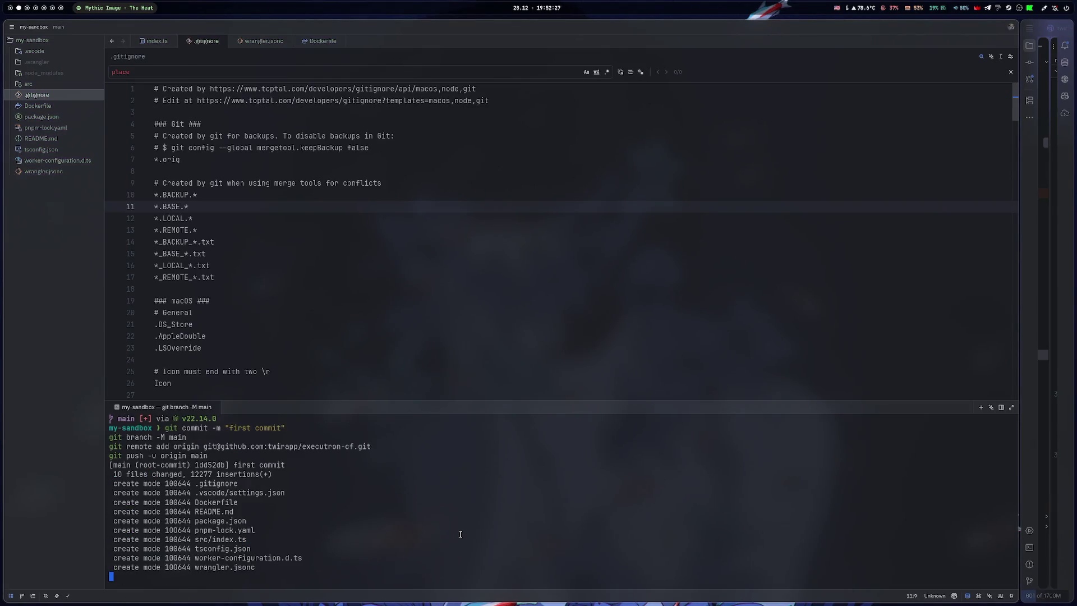
Check the push output and reload the executron-cf repository page to see the pushed code.
key(alt+Tab)
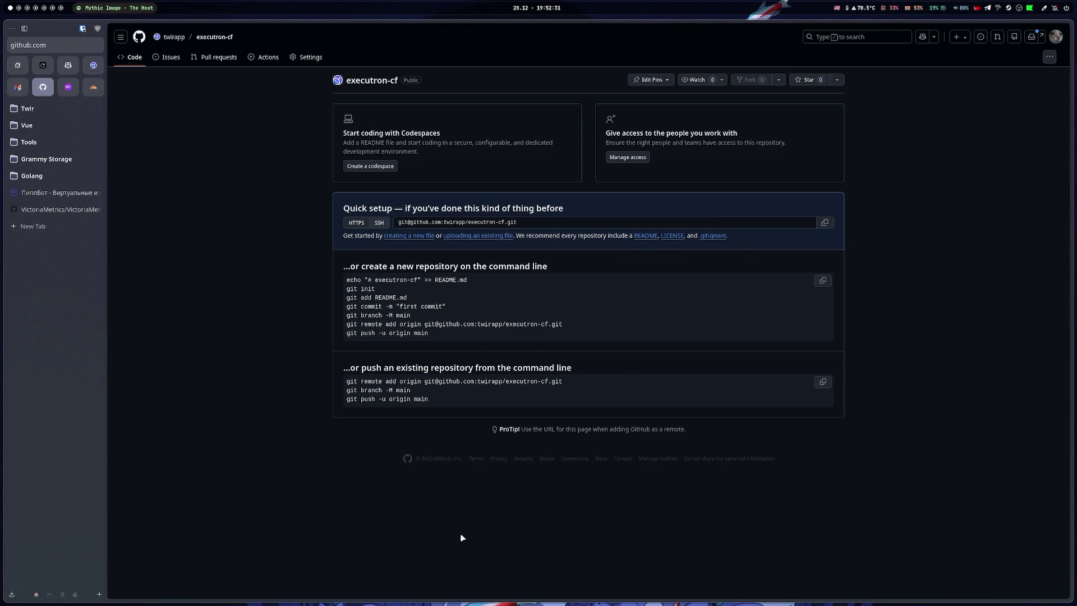
key(alt+Tab)
key(alt+Tab)
key(alt+Tab)
click(163, 45)
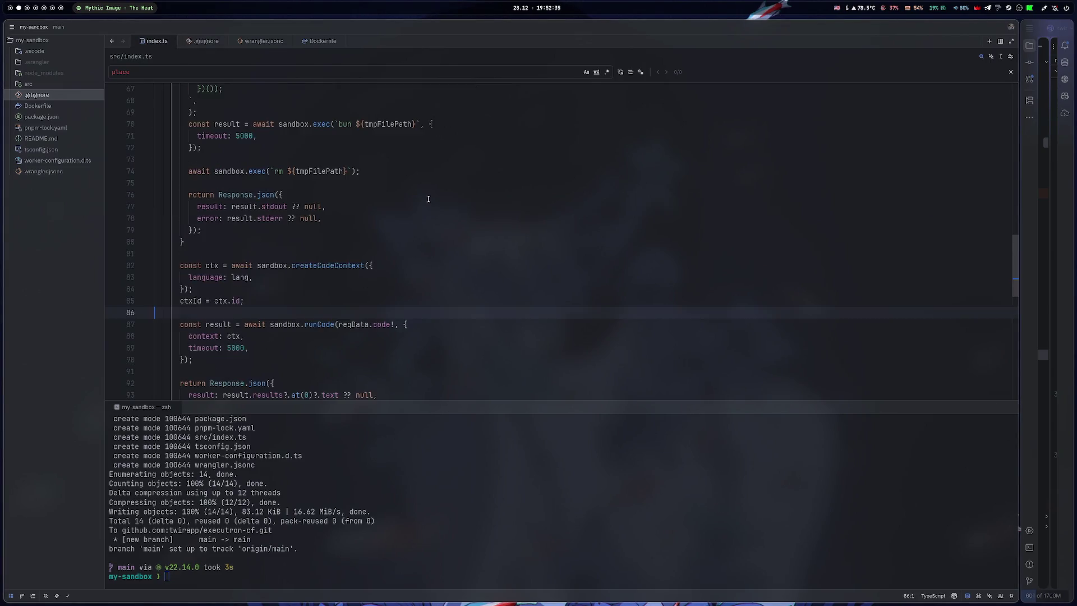
scroll(426, 200, up, 10)
key(alt+Tab)
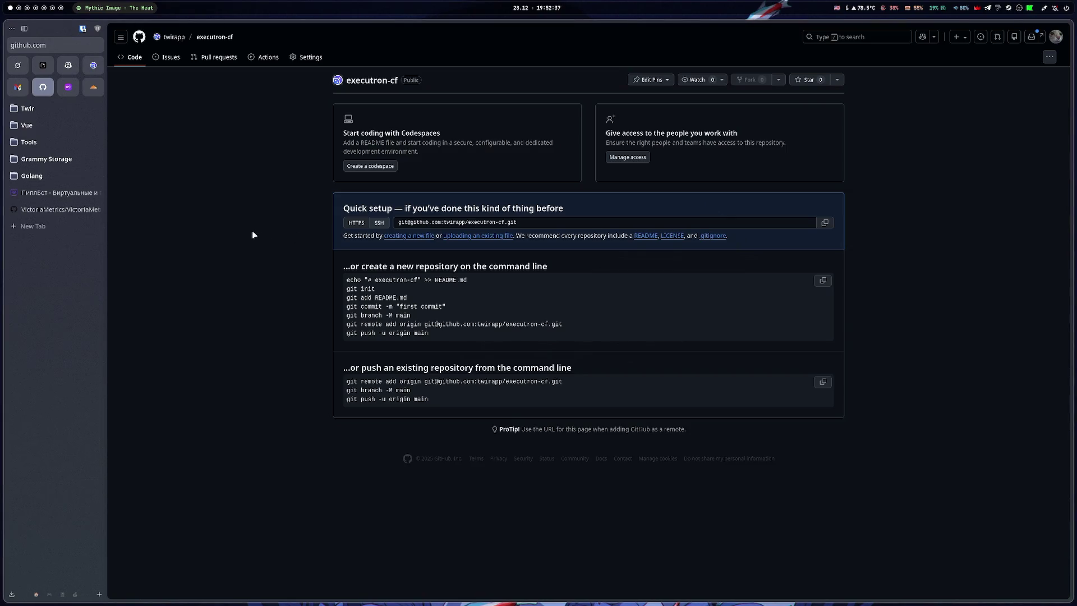
right_click(253, 199)
click(321, 208)
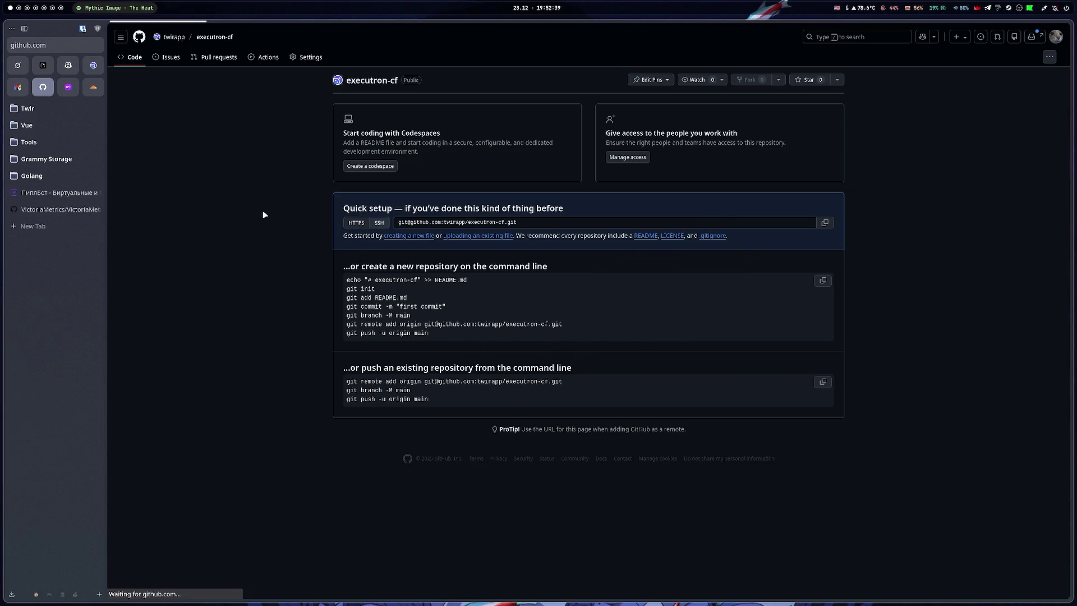
Bring up the delete prompt for the my-sandbox Worker and select its name.
click(93, 87)
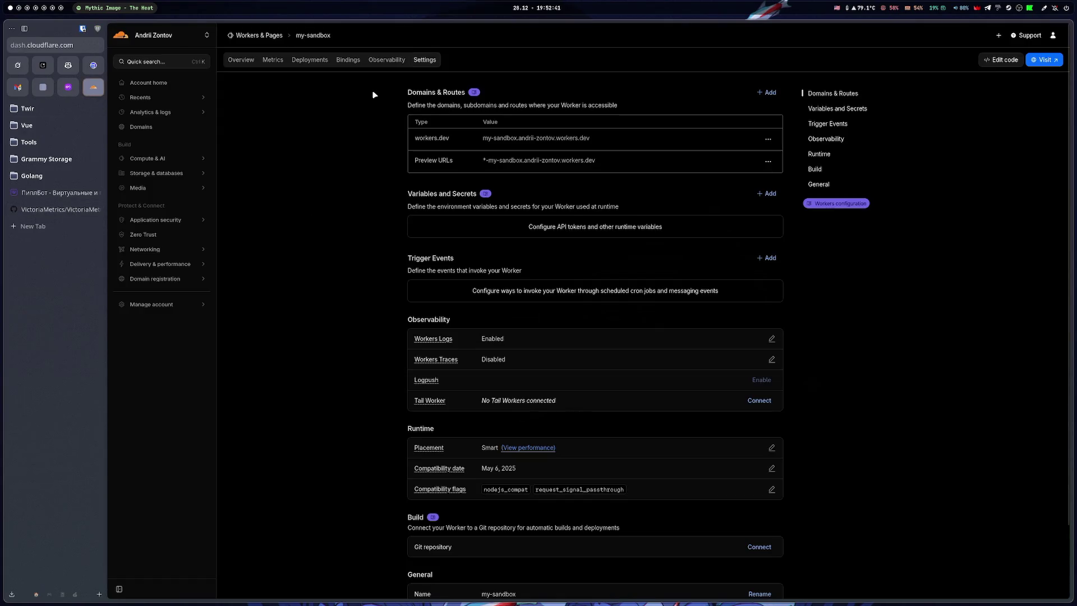
scroll(375, 89, down, 3)
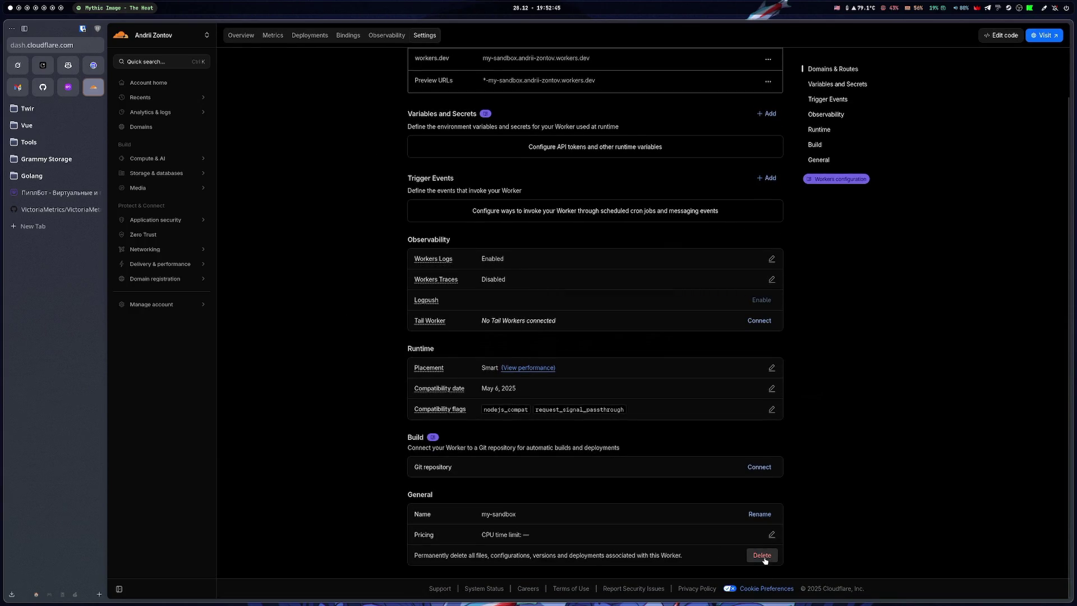
click(763, 556)
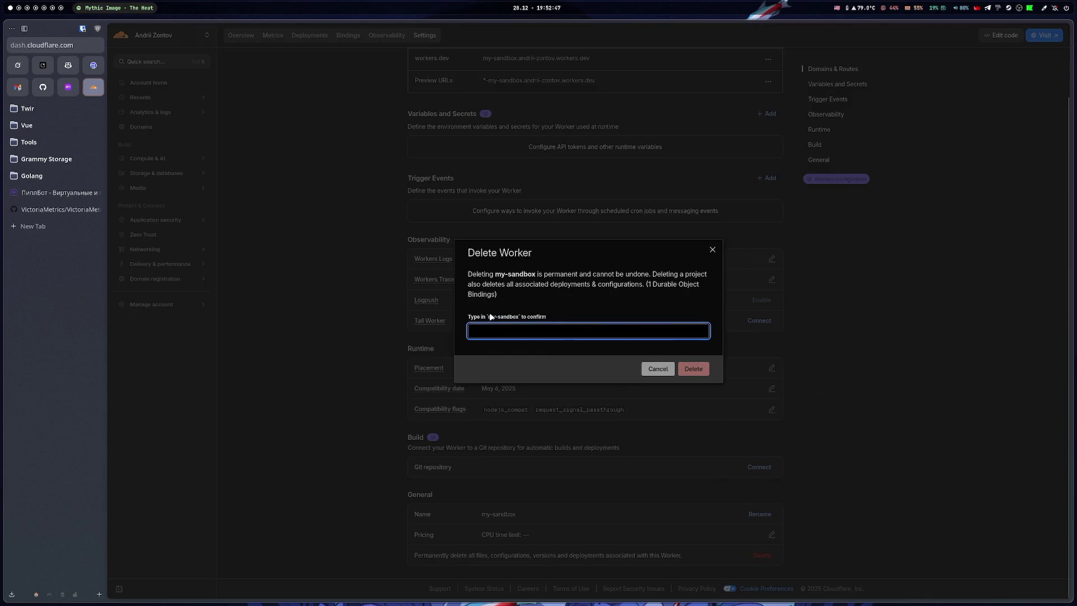
drag(490, 317, 553, 331)
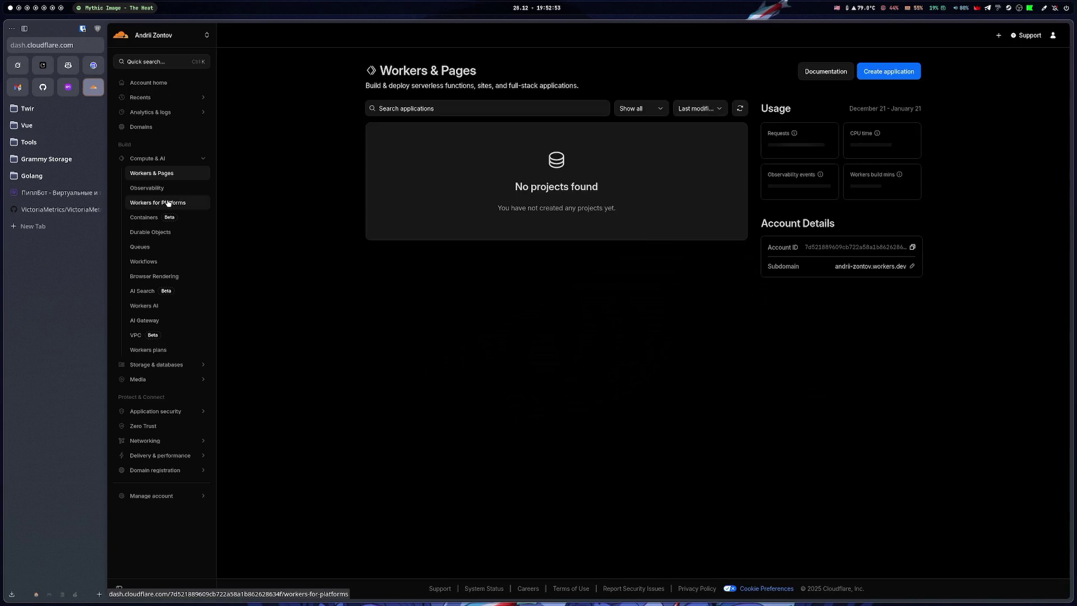
Delete the my-sandbox-sandbox container, pasting its name to confirm.
click(147, 217)
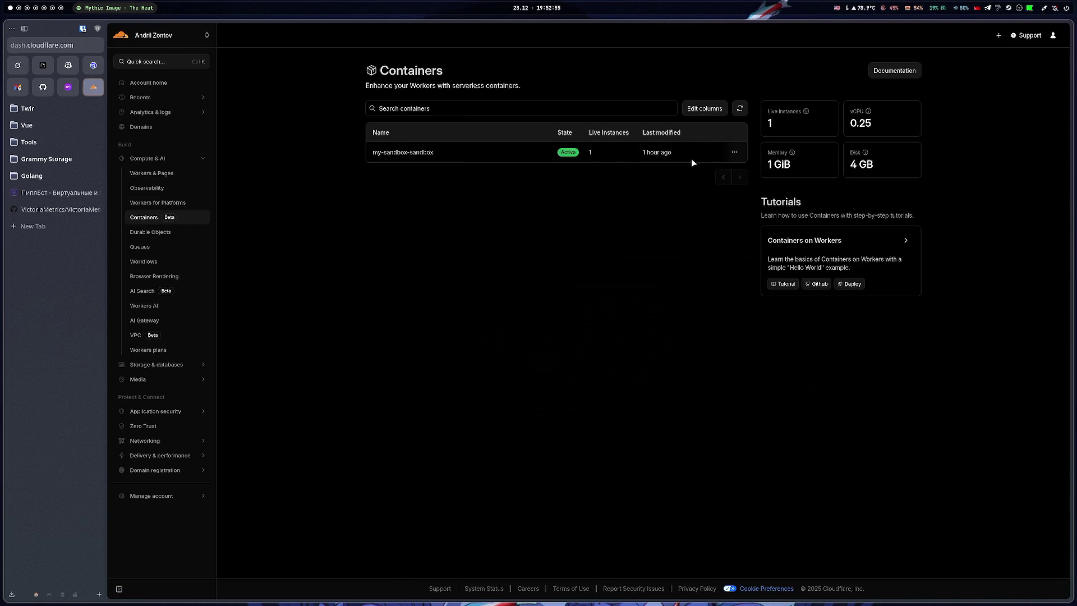
click(734, 152)
click(702, 171)
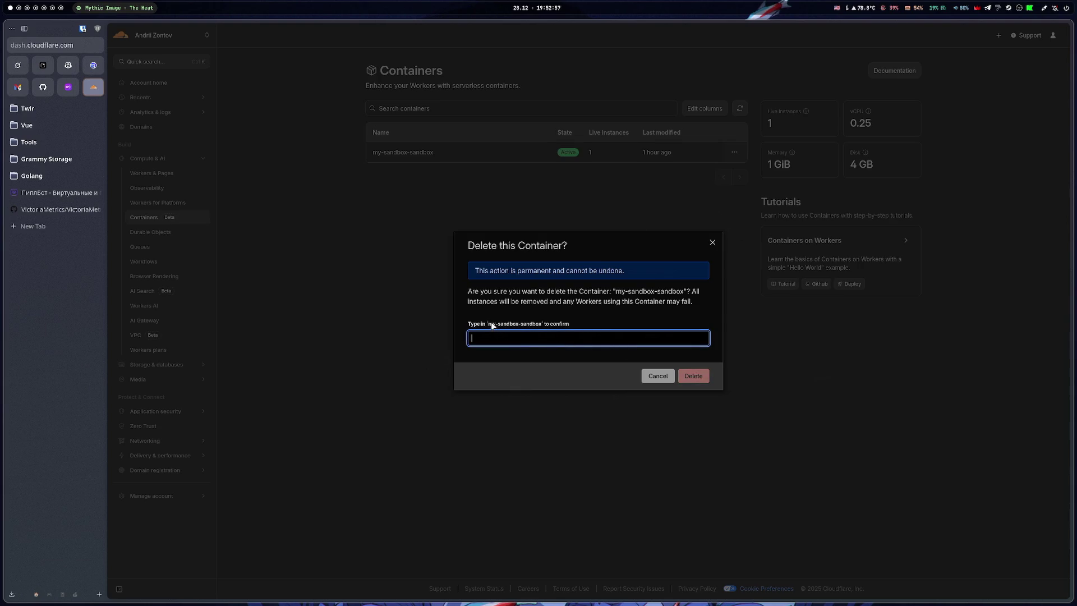
drag(488, 324, 542, 324)
key(ctrl+c)
click(561, 338)
key(ctrl+v)
click(692, 378)
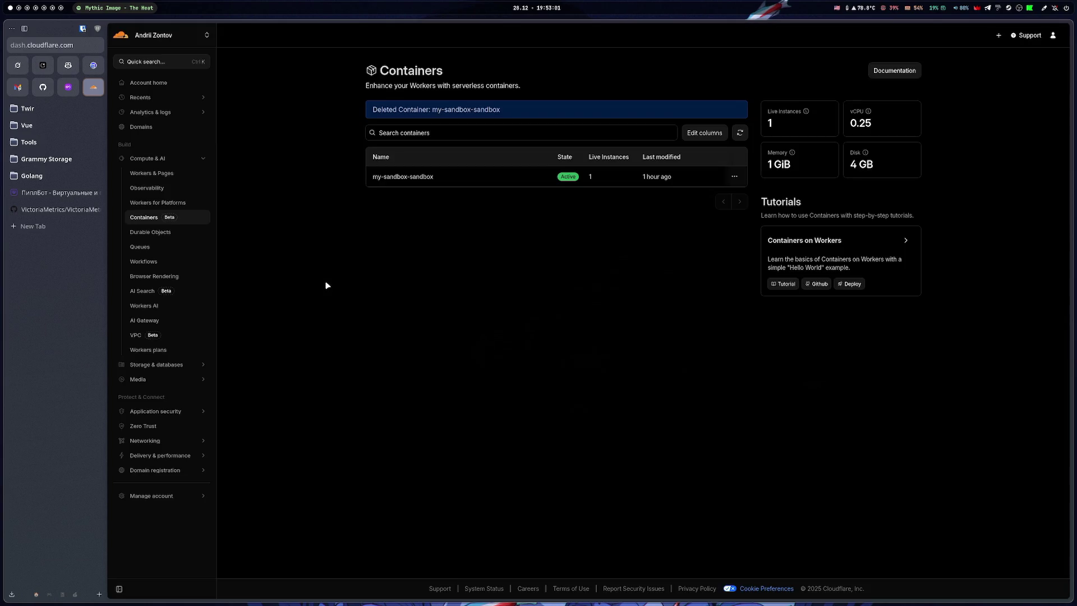
Browse Durable Objects, Workers plans, AI Gateway and Workers AI, then start a new Worker.
click(151, 232)
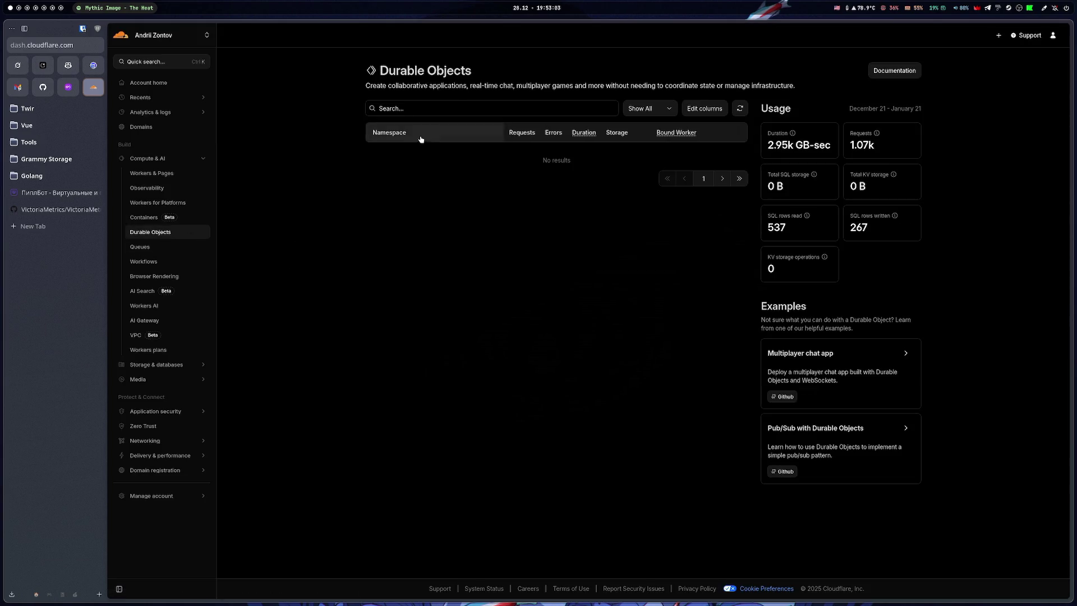
click(173, 348)
click(196, 324)
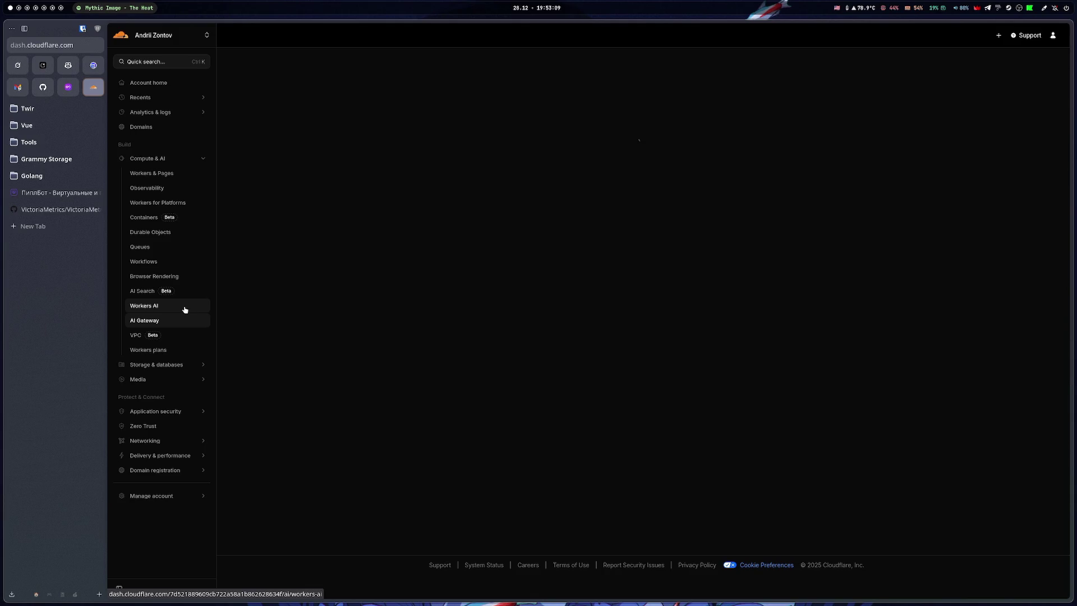
click(184, 309)
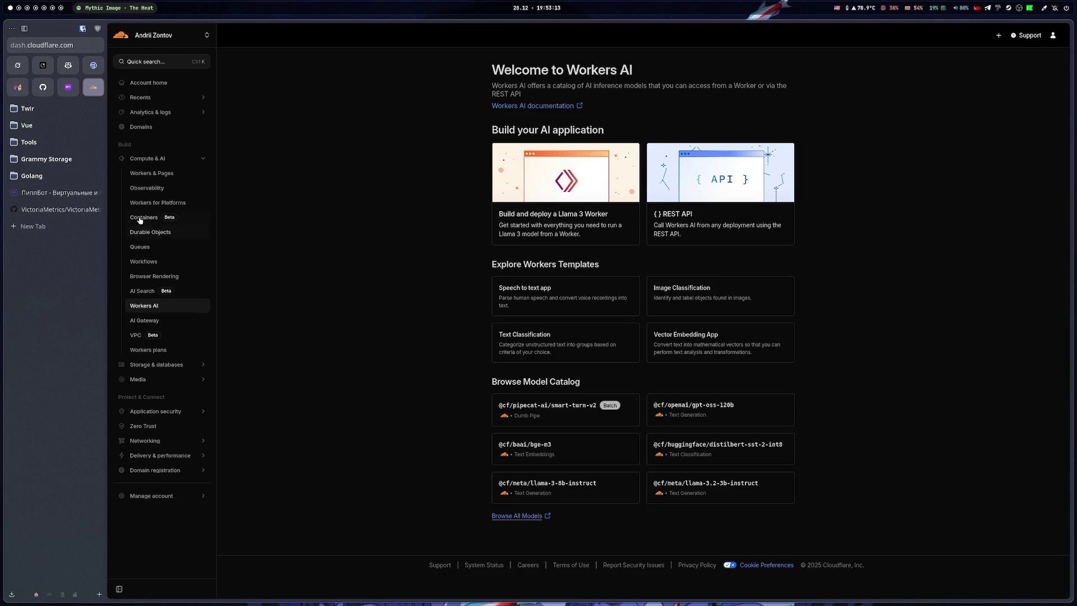
click(152, 174)
click(864, 73)
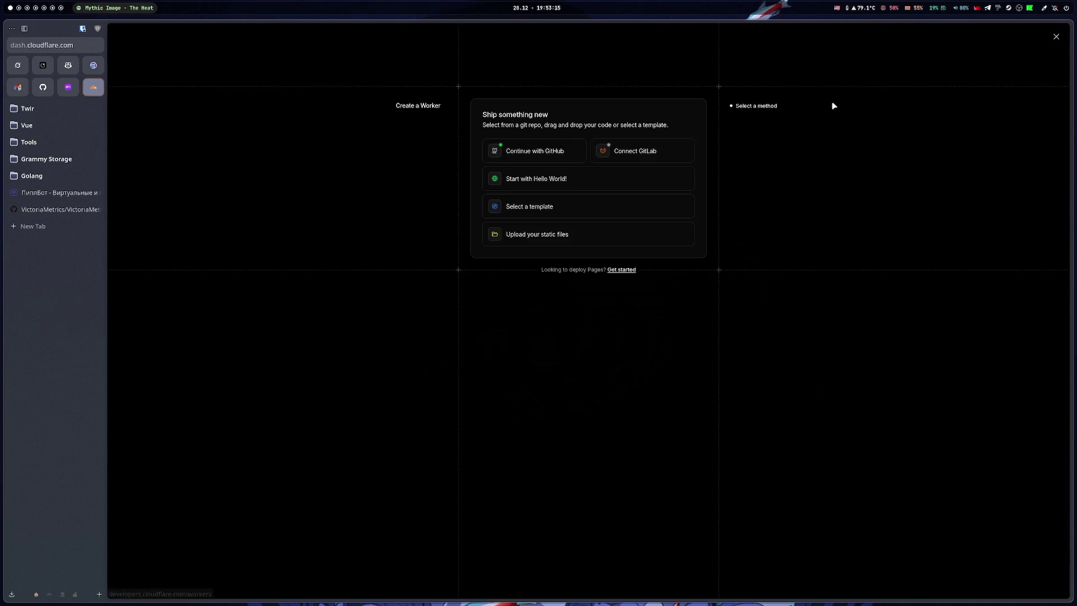
Add a GitHub account and open twirapp's installation settings, confirming with the saved passkey.
click(525, 159)
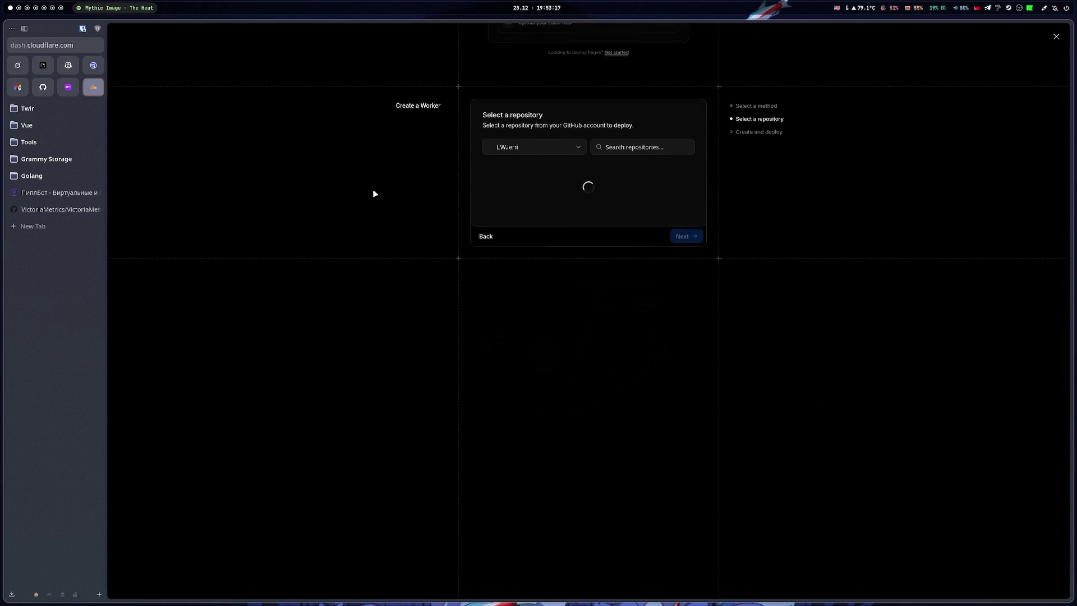
click(561, 149)
click(558, 189)
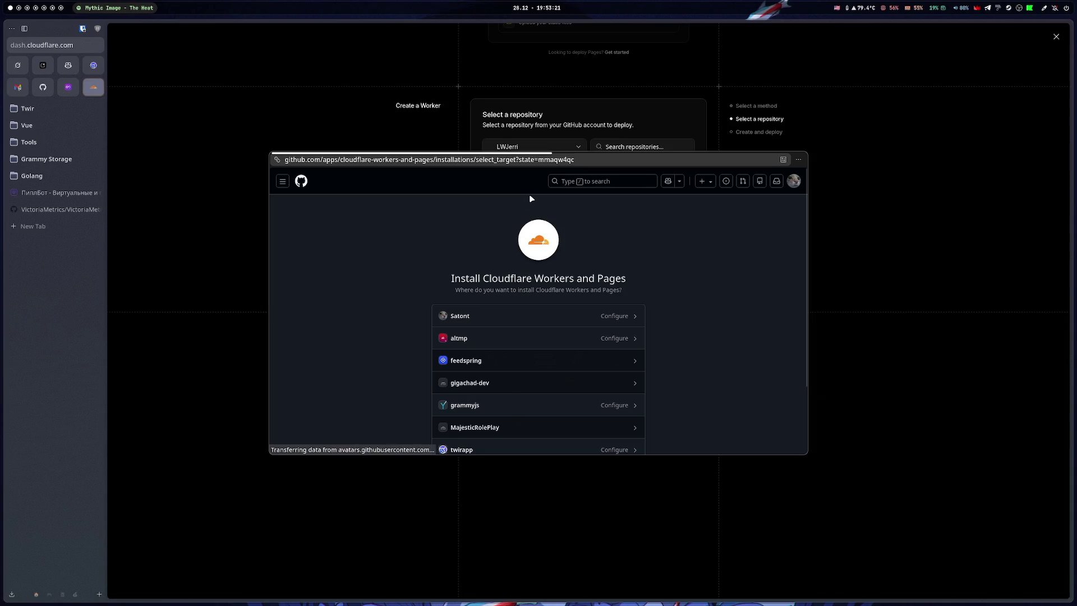
scroll(505, 347, down, 3)
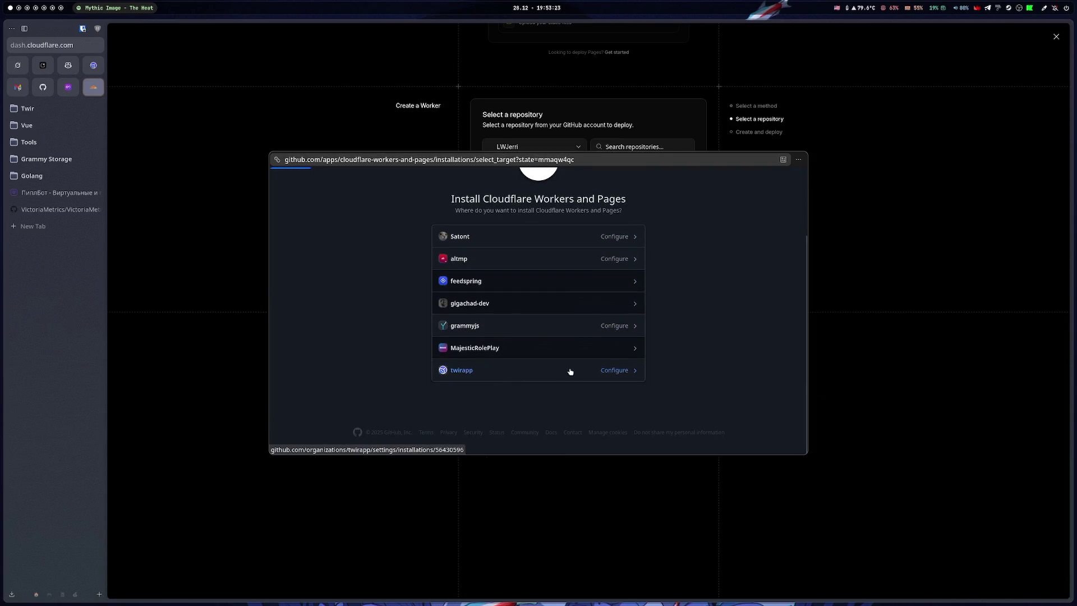
click(568, 371)
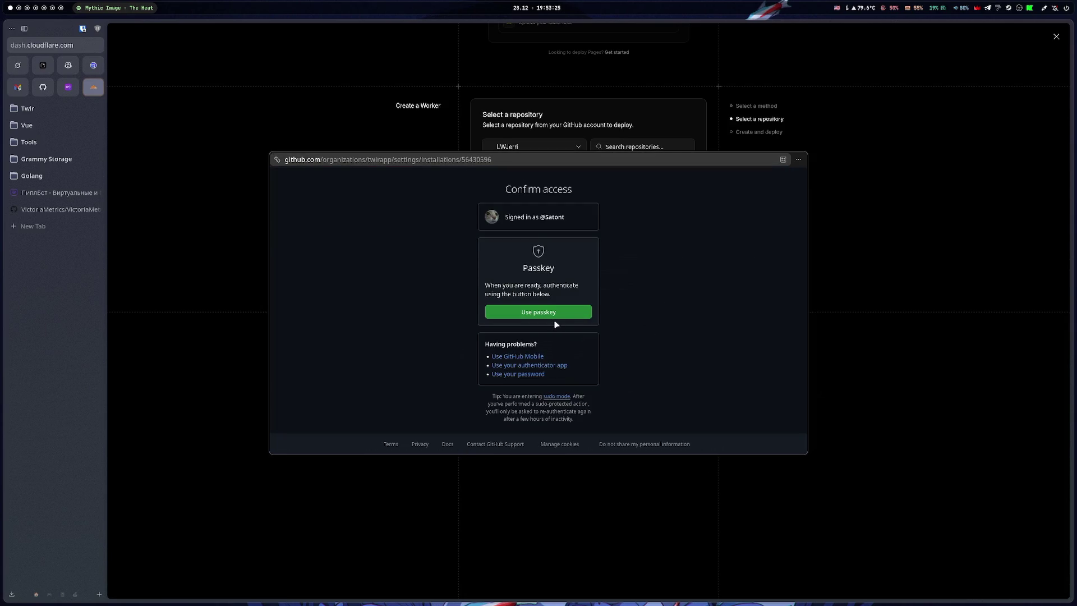
click(555, 314)
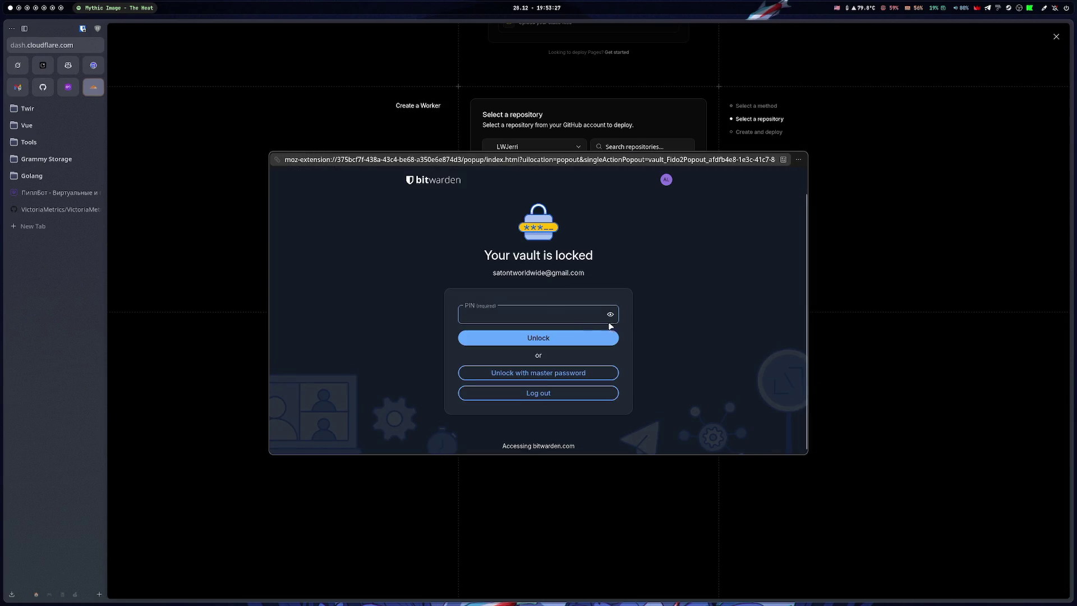
key(Return)
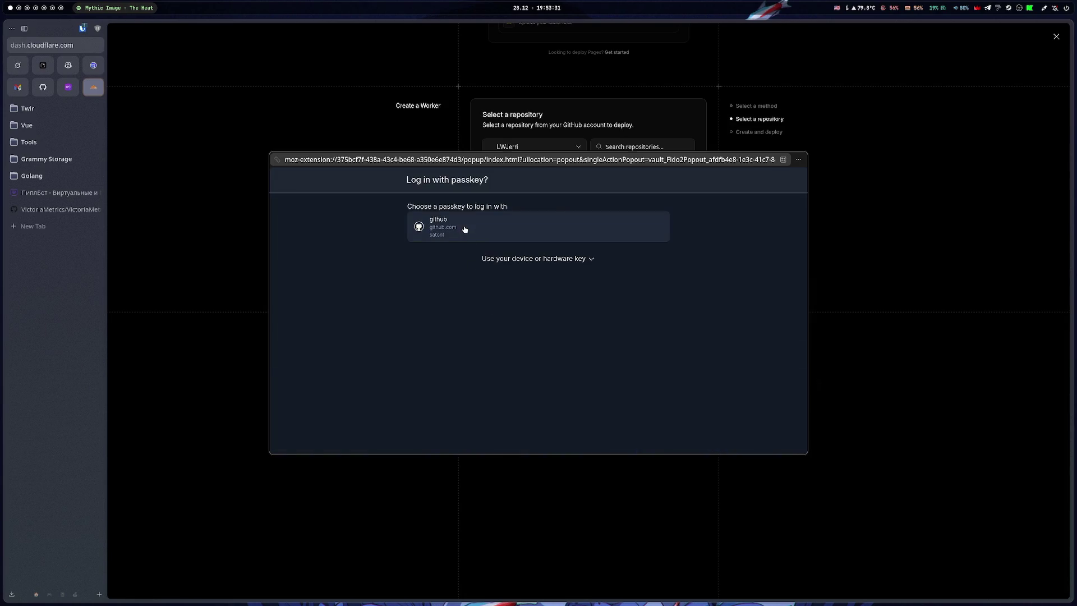
click(464, 229)
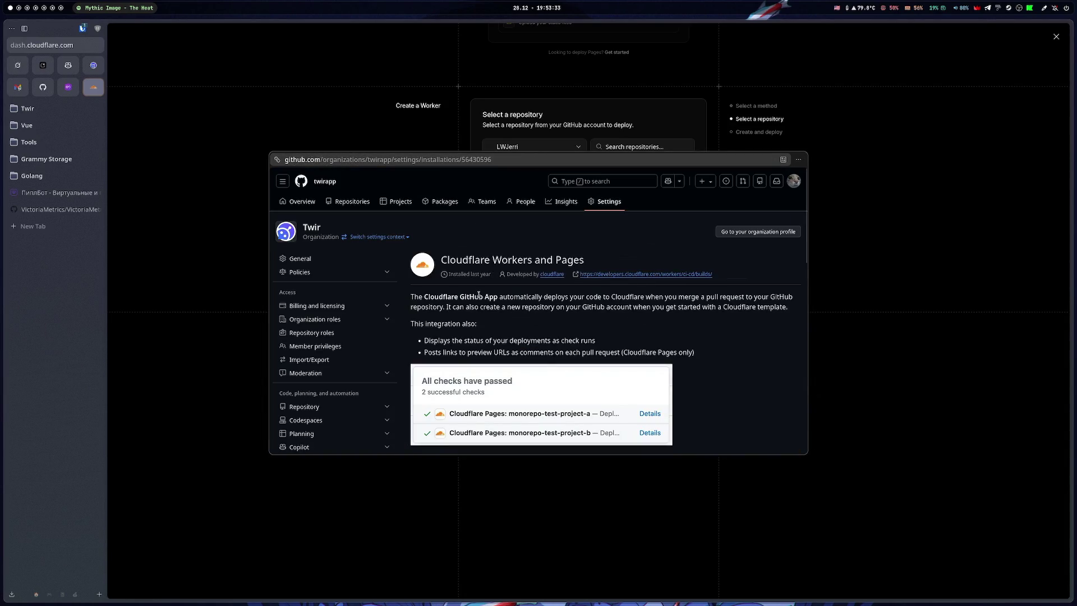
Grant the app access to All repositories in twirapp and save.
scroll(478, 294, down, 10)
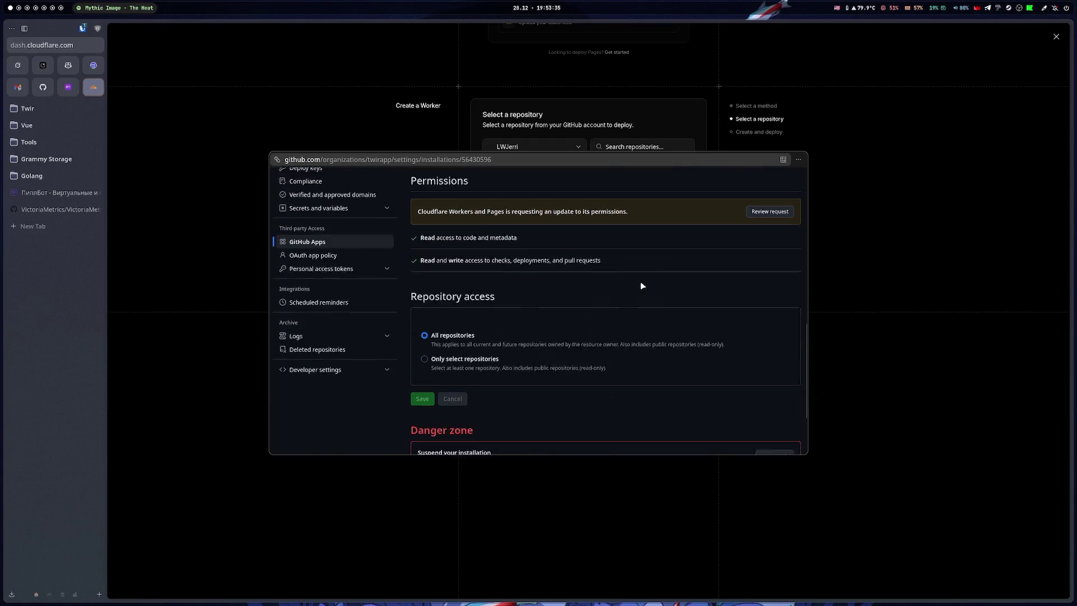
scroll(642, 286, down, 1)
click(470, 337)
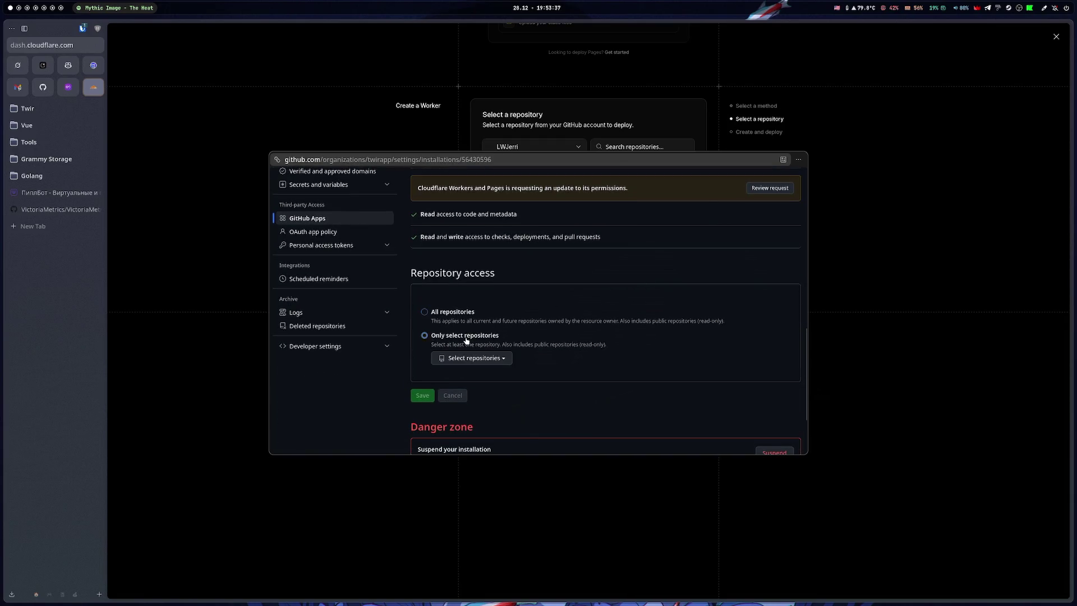
click(471, 358)
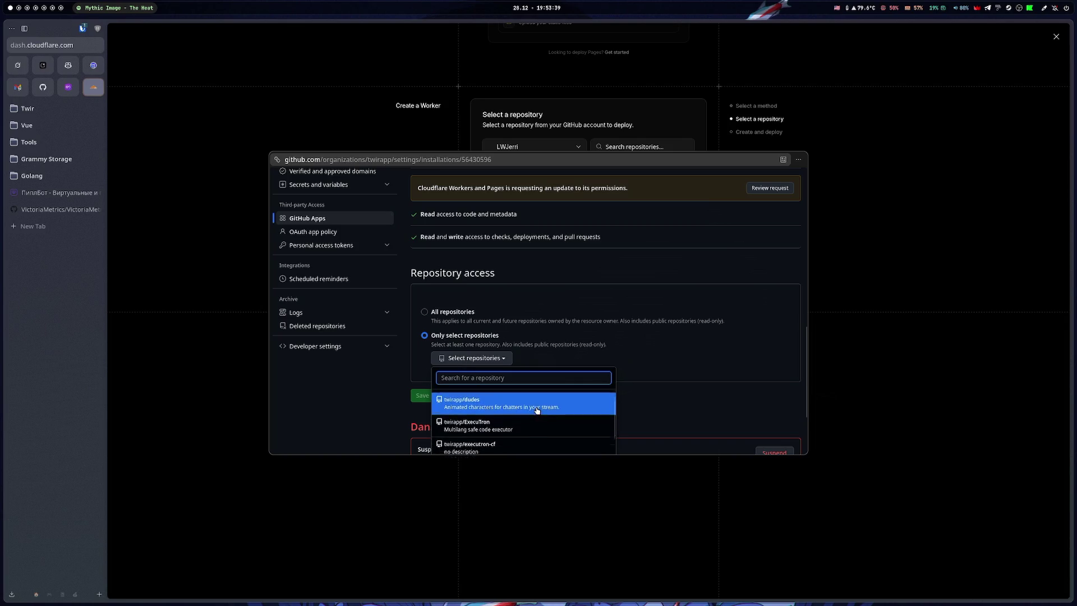
click(452, 311)
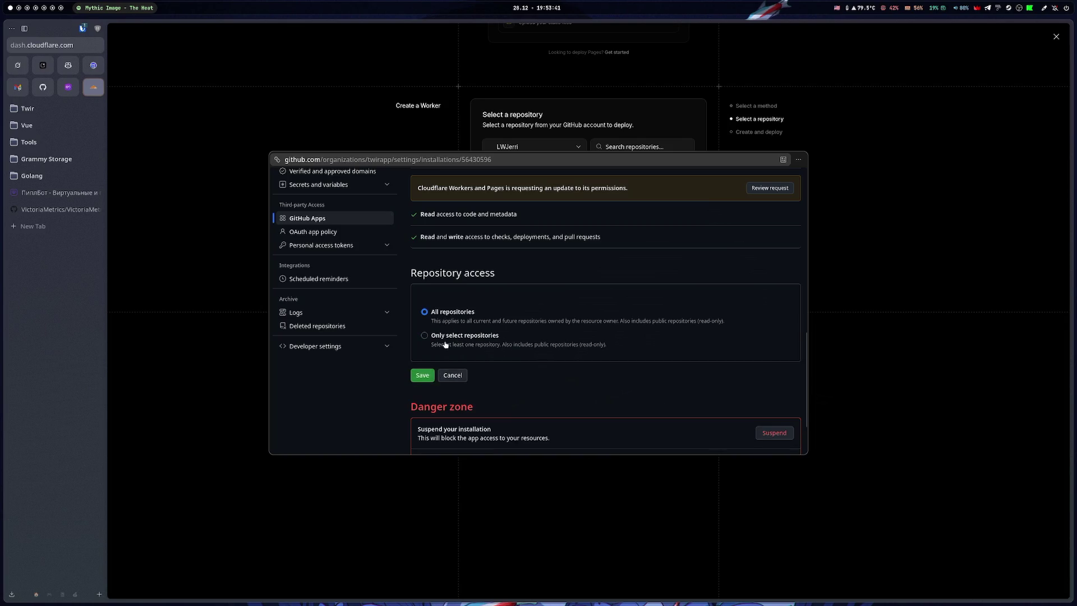
click(421, 373)
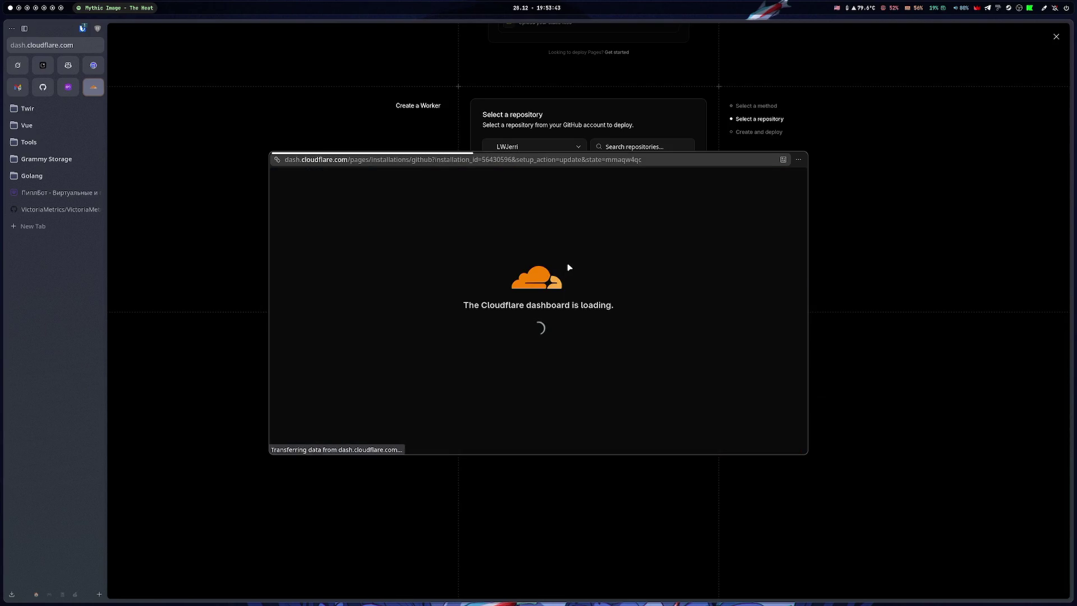
Authorize Cloudflare Workers and Pages on GitHub.
mouse_move(567, 261)
mouse_down()
mouse_move(786, 441)
mouse_move(537, 314)
mouse_up()
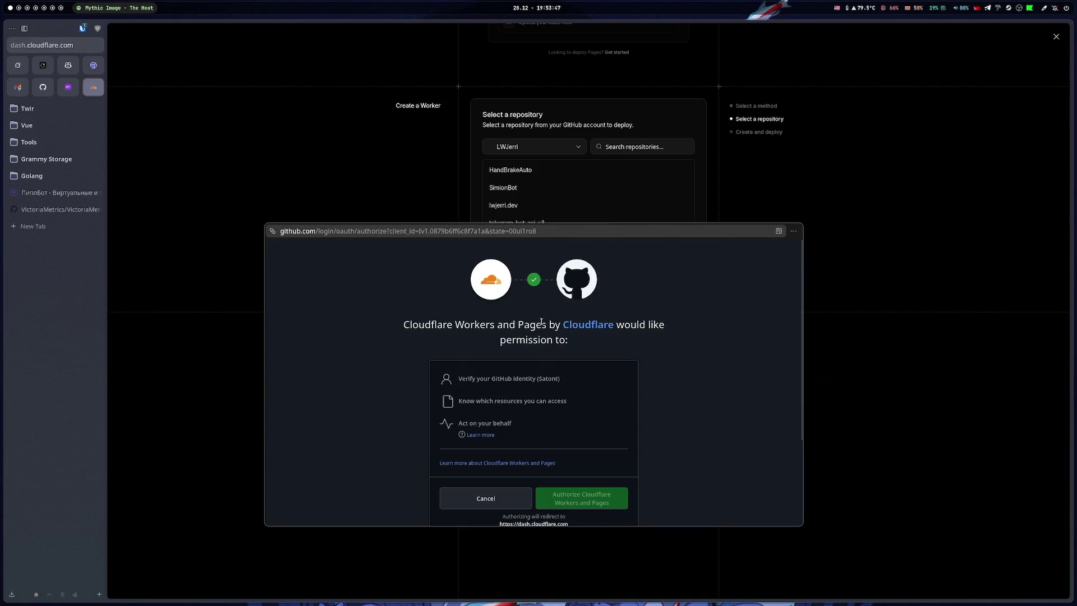
click(594, 498)
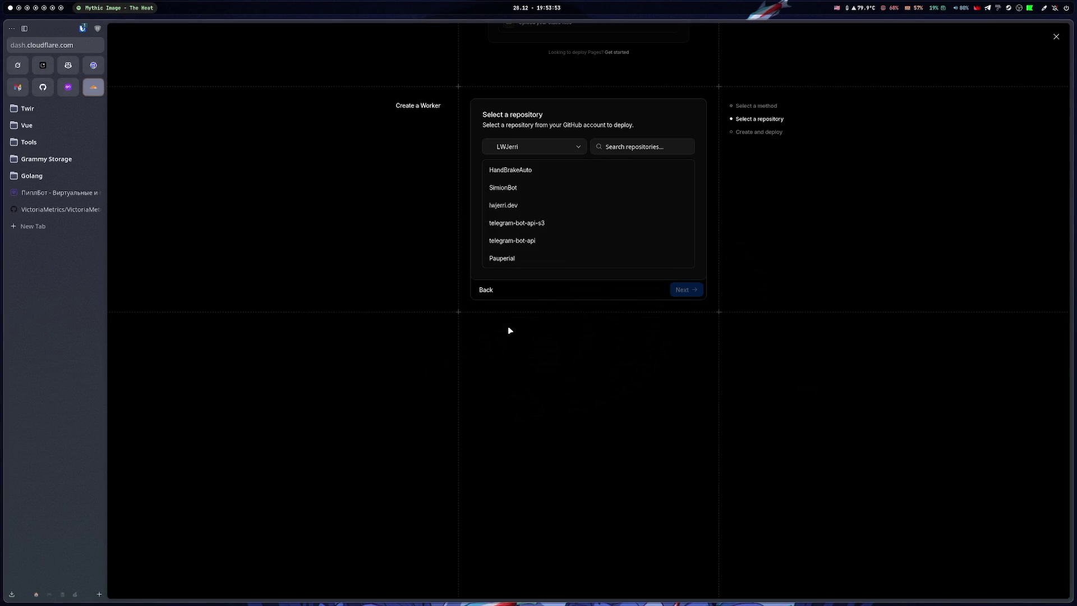
click(538, 147)
Reload the dashboard and pick the twirapp/executron-cf repository to import from GitHub.
click(838, 263)
right_click(418, 192)
click(478, 193)
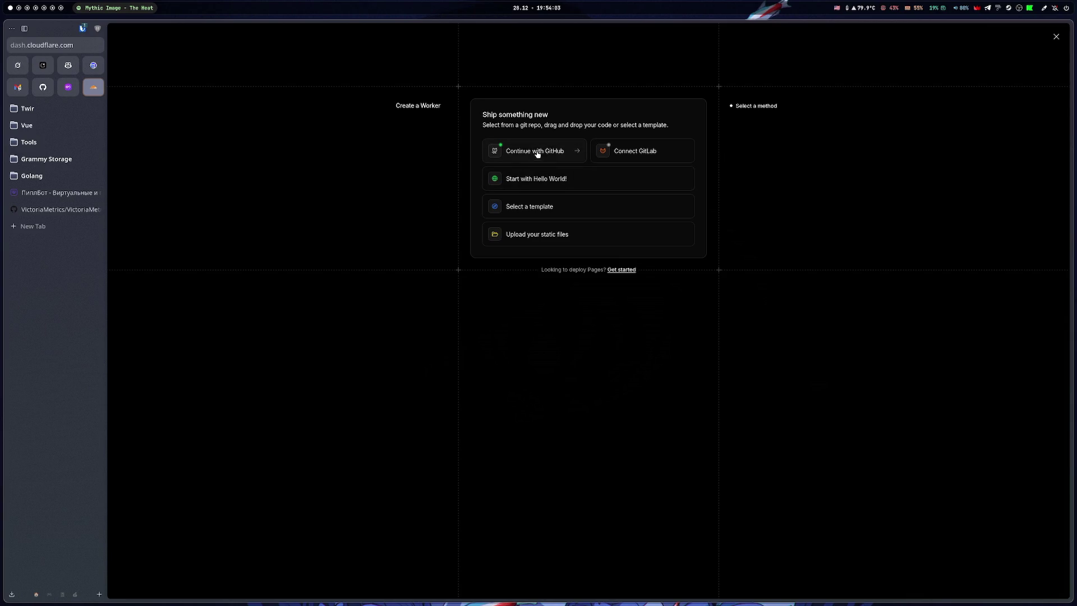
click(537, 152)
click(542, 148)
click(399, 188)
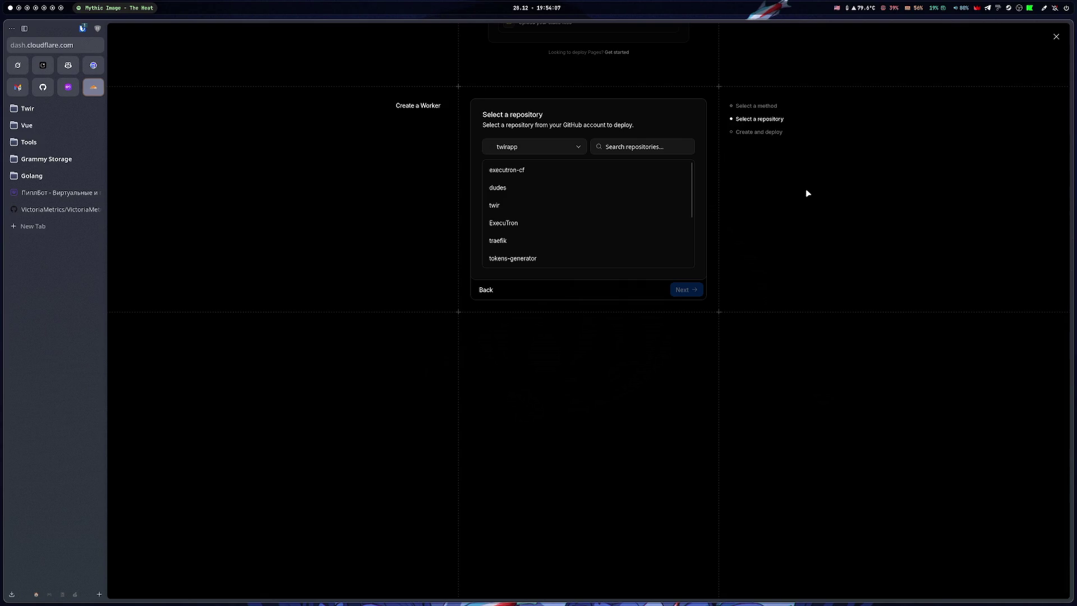
click(558, 176)
click(686, 289)
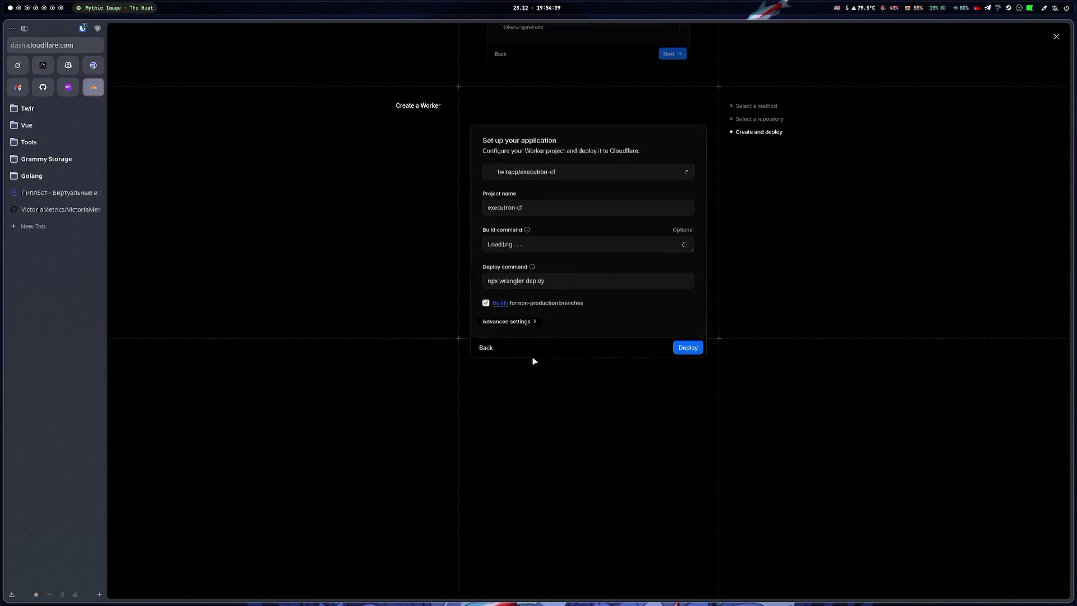
Rename the project to twirapp-executron-cf and expand the advanced settings.
click(560, 181)
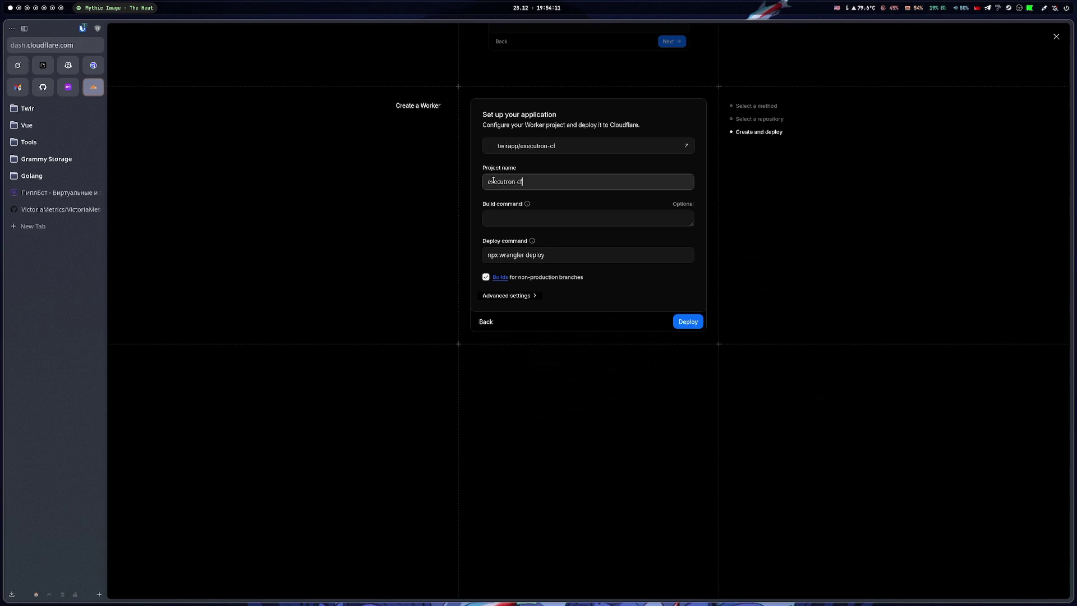
text(twirapp-)
click(748, 211)
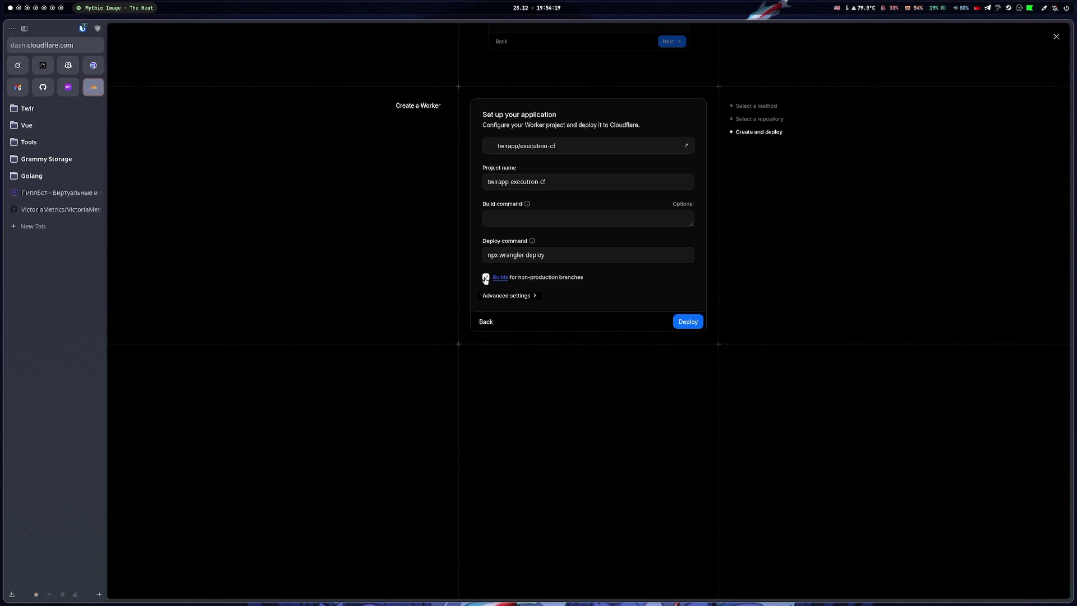
click(522, 297)
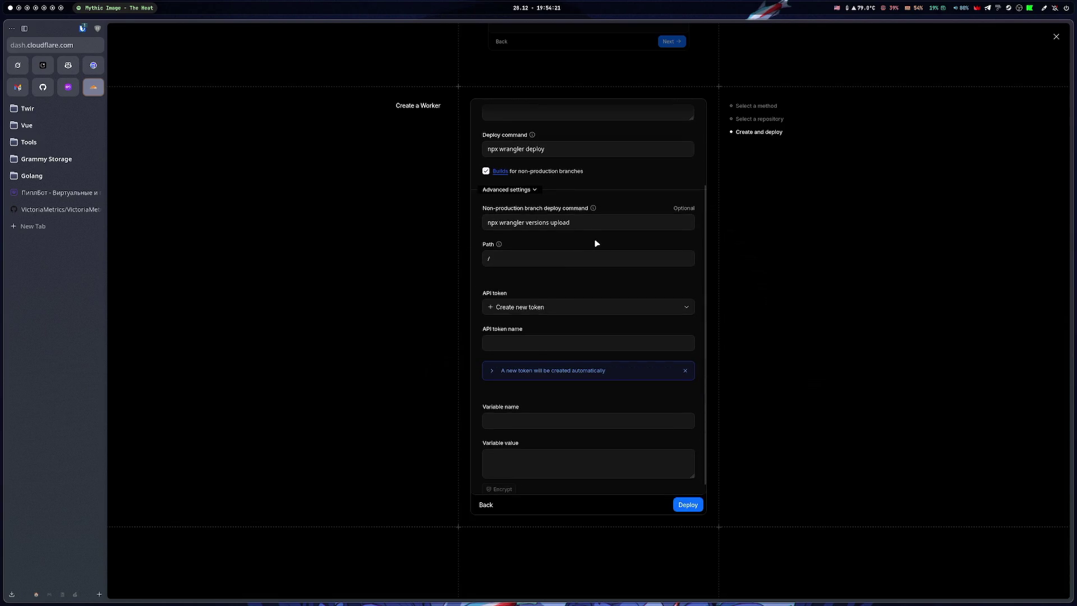
scroll(594, 241, down, 1)
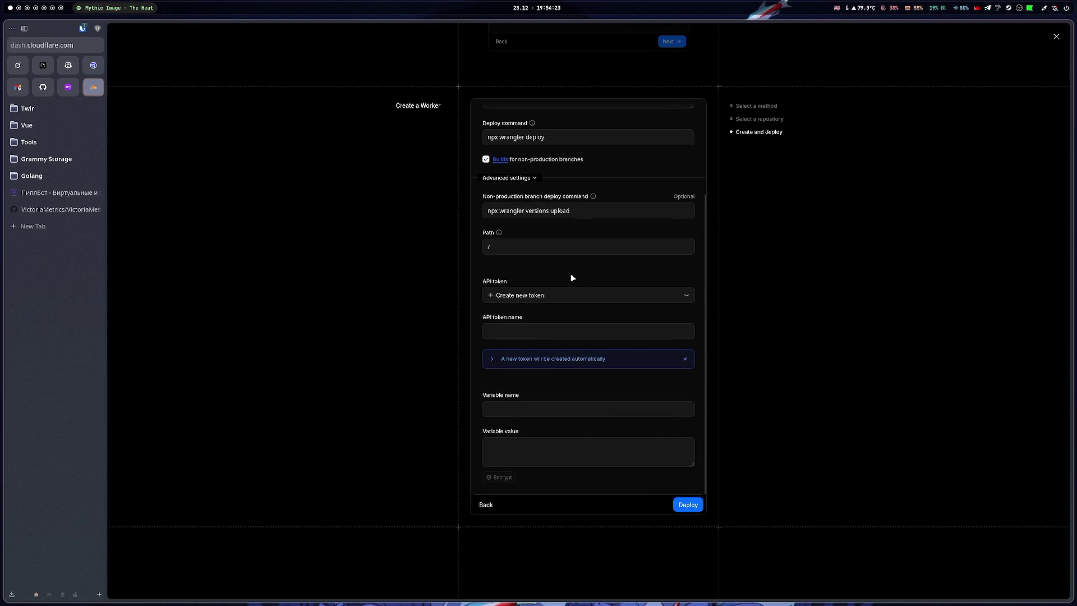